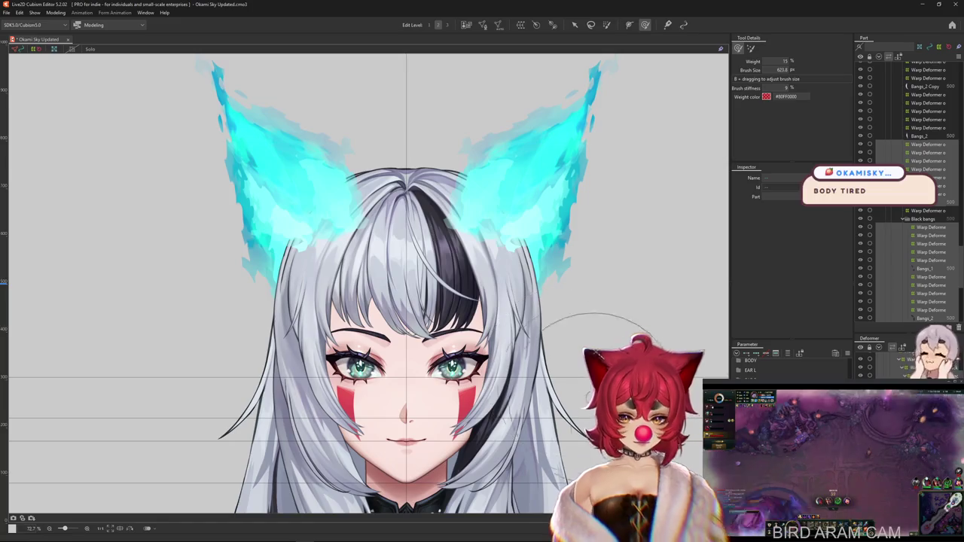
- Select and deselect the black bangs mesh, then open Modeling > Physics Settings
left_click(452, 256)
key("Escape")
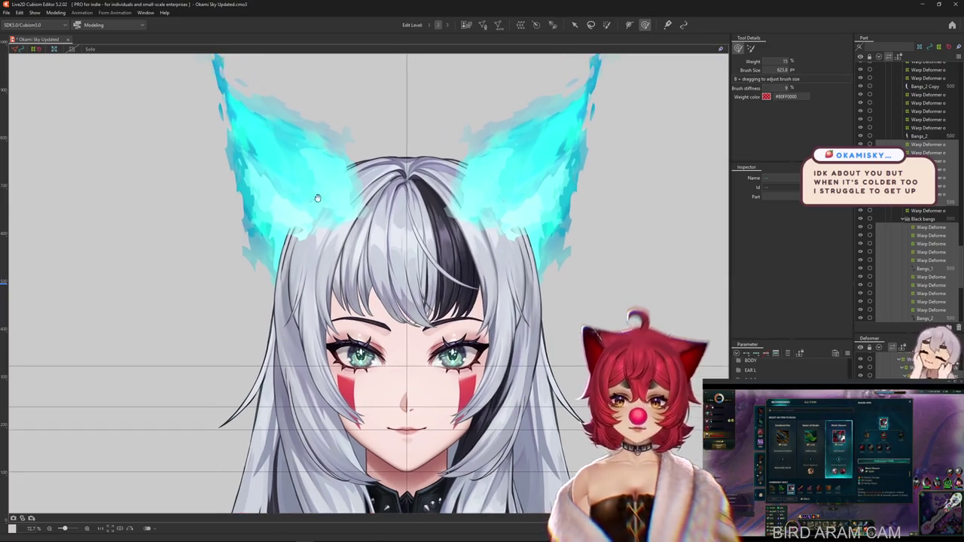
left_click(56, 13)
left_click(98, 183)
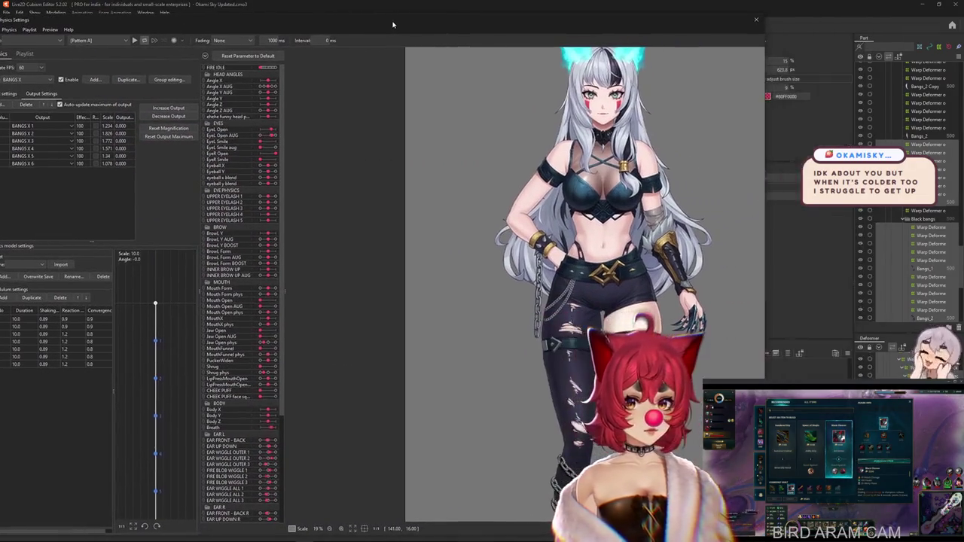
- Shift the Physics Settings window left, zoom the preview, and tilt the head to test the bangs swing
left_click_drag(483, 10, 411, 10)
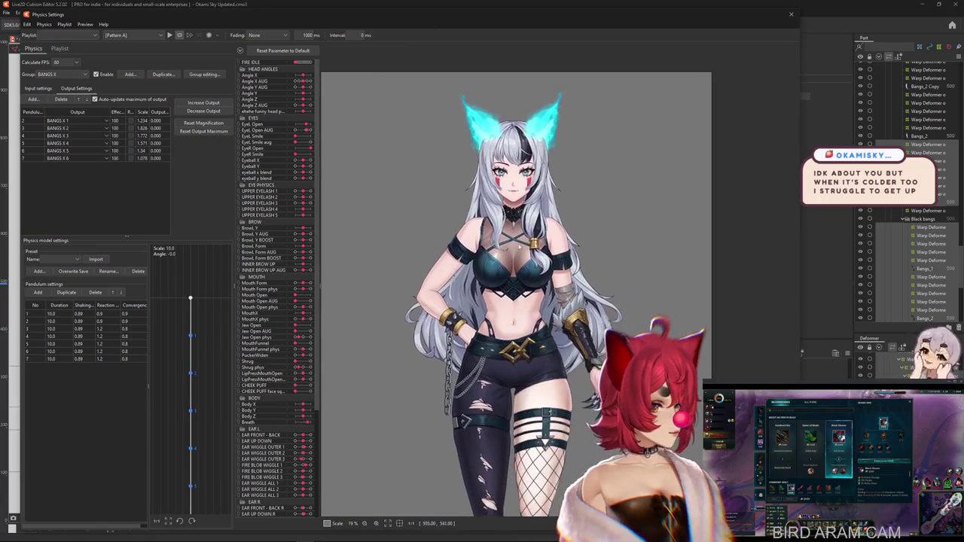
scroll(538, 231, "up", 3)
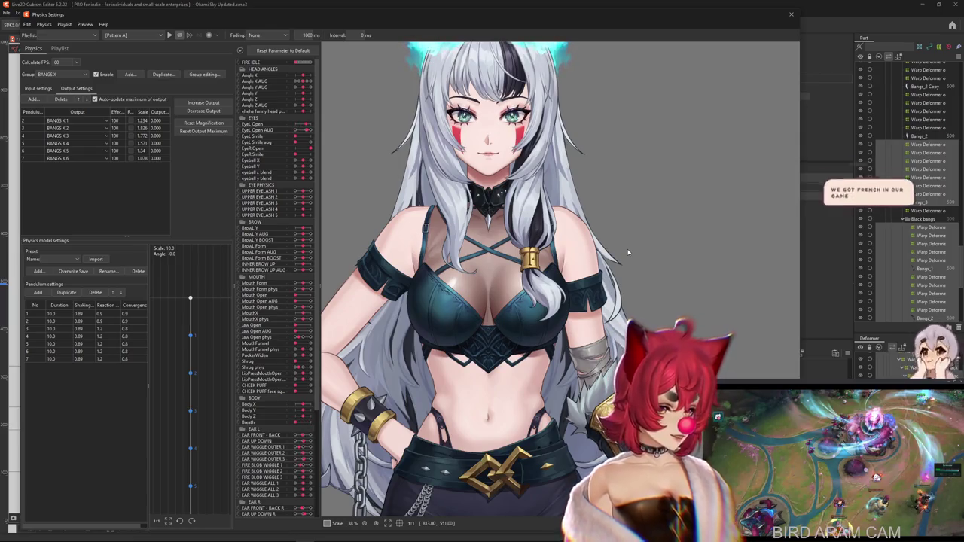
scroll(628, 253, "down", 3)
scroll(784, 268, "up", 3)
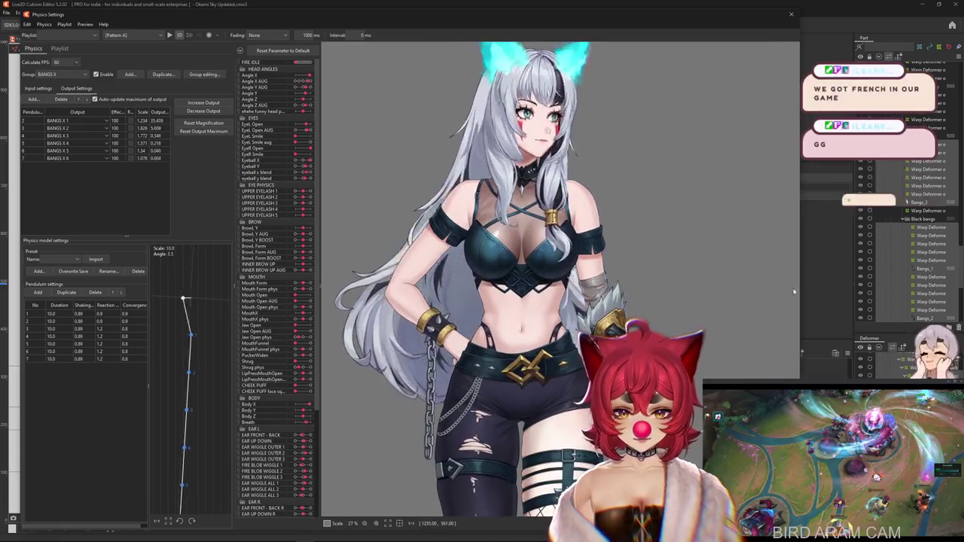
scroll(492, 263, "up", 2)
scroll(492, 263, "up", 1)
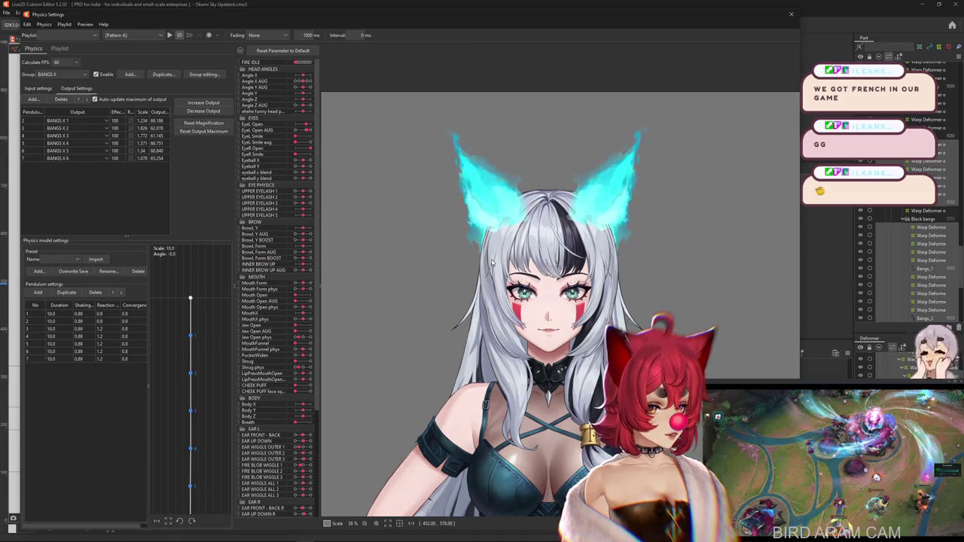
left_click_drag(491, 262, 452, 299)
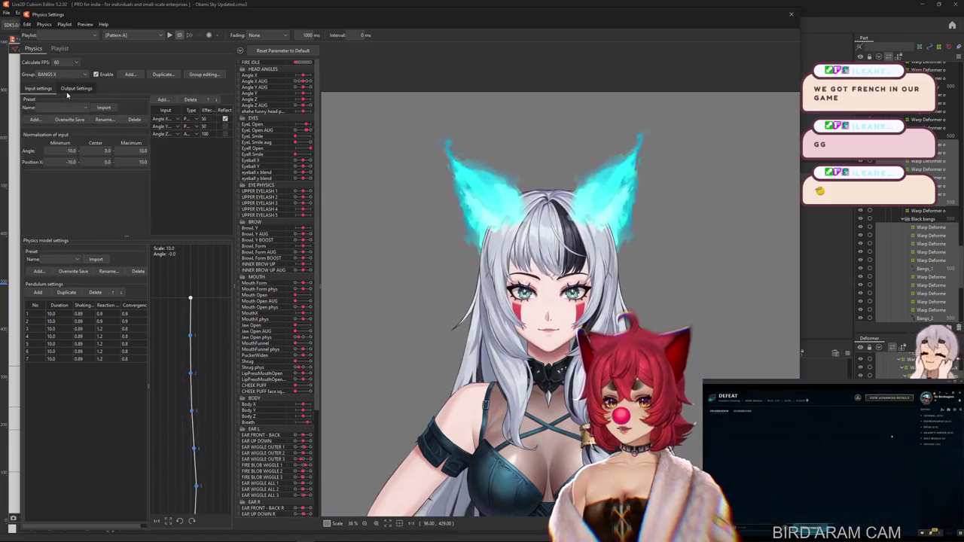
- Duplicate BANGS X as BANGS X R and map rows 2–4 to BANGS X 1 R, 2 R, 3 R
left_click(156, 76)
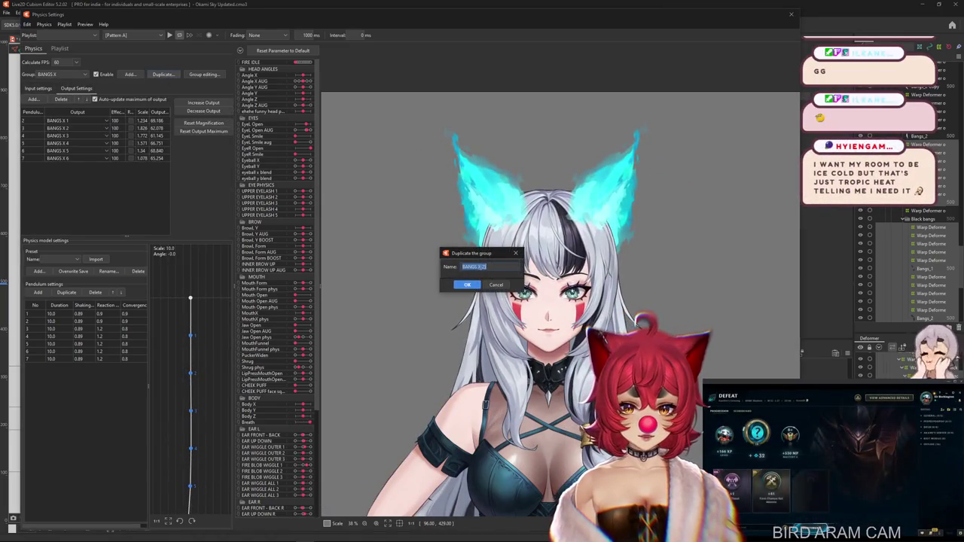
left_click(469, 285)
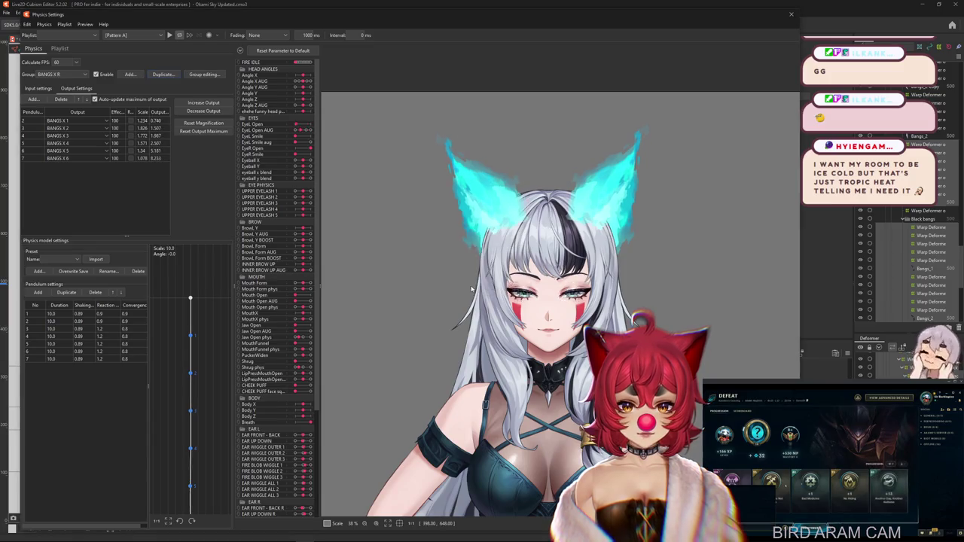
left_click(65, 129)
left_click(74, 198)
left_click(78, 128)
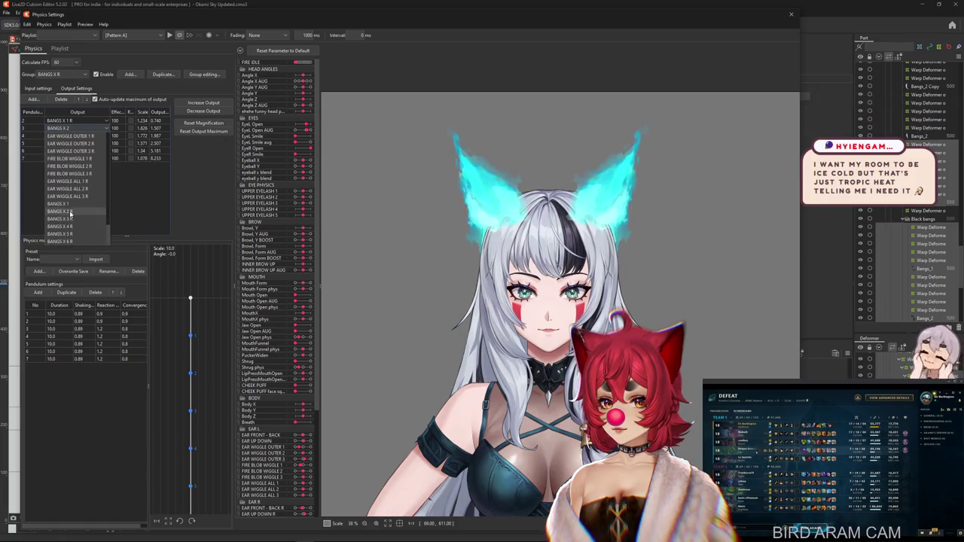
left_click(70, 214)
left_click(106, 136)
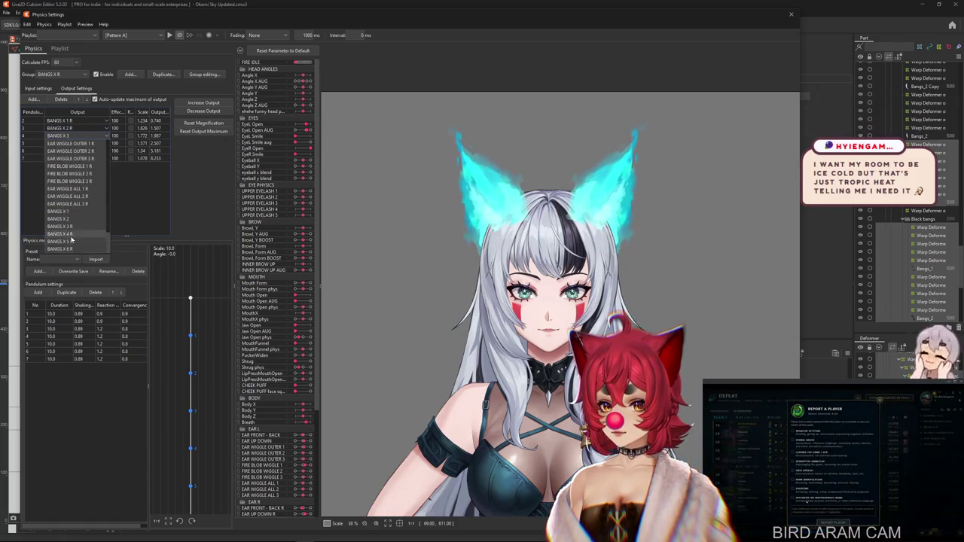
left_click(70, 227)
- Set the row 5–7 outputs to BANGS X 4 R, BANGS X 5 and BANGS X 6 R
left_click(90, 143)
scroll(105, 245, "up", 3)
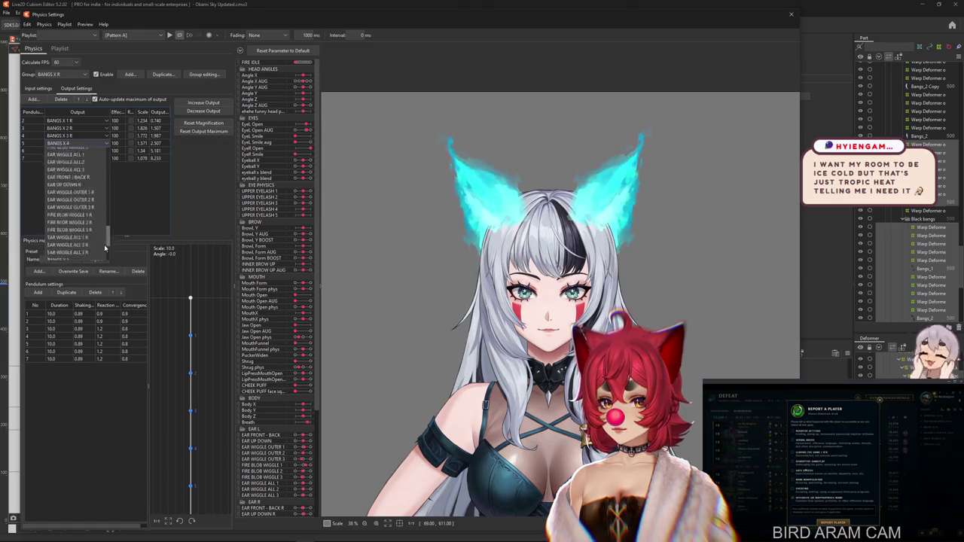
left_click(71, 242)
left_click(78, 151)
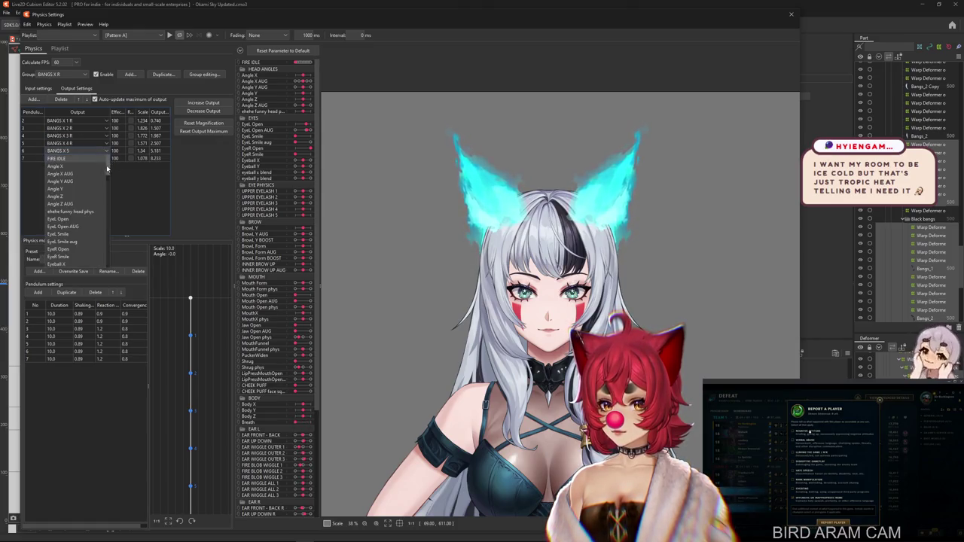
scroll(88, 256, "down", 10)
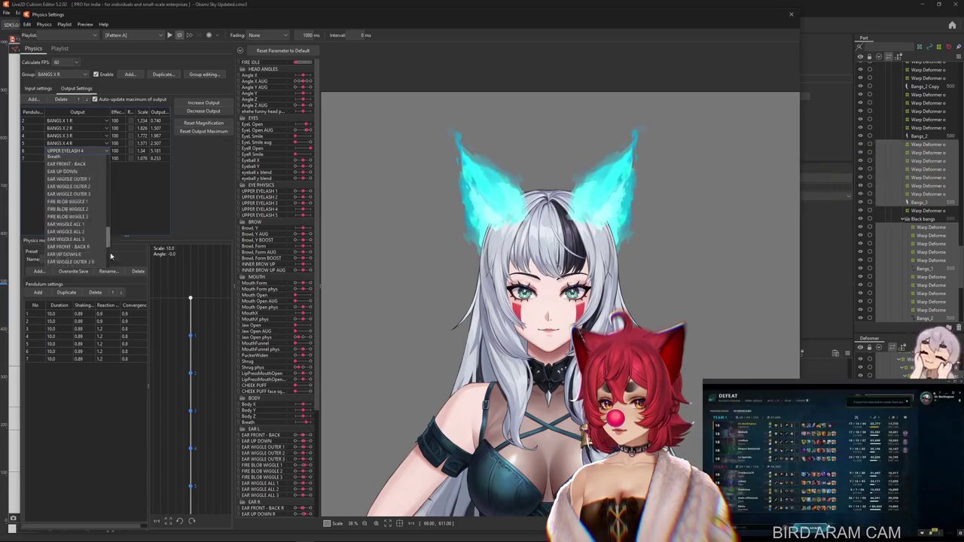
left_click(75, 257)
left_click(78, 158)
scroll(83, 267, "down", 10)
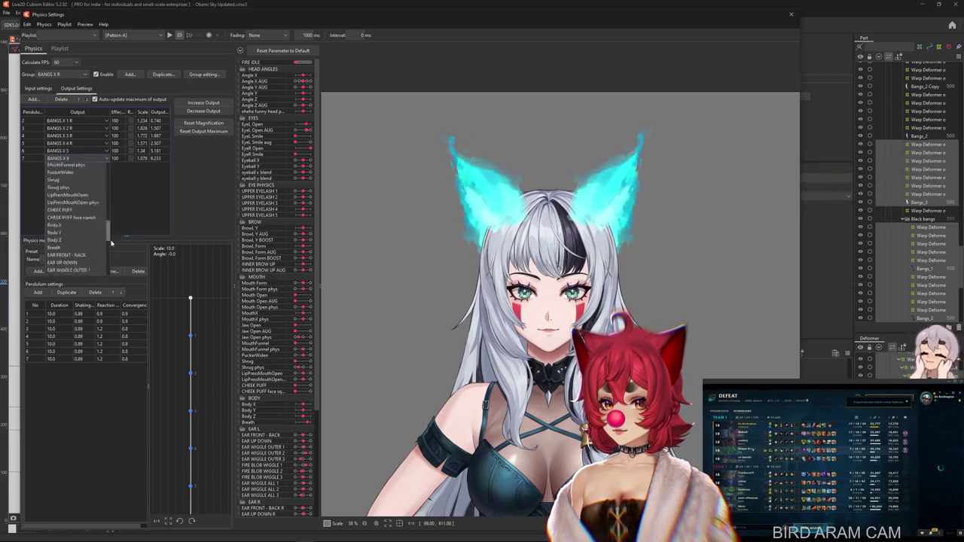
left_click(80, 273)
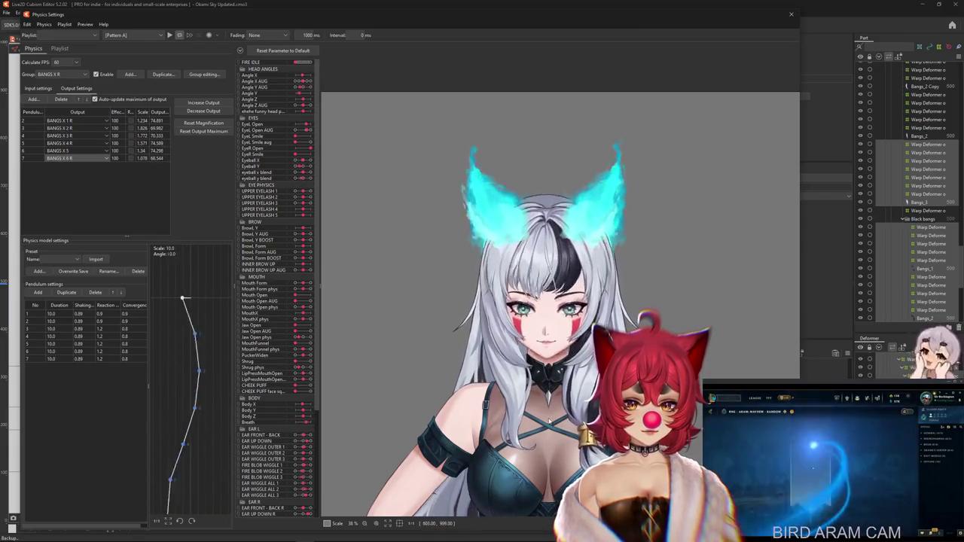
- Show the physics input settings and drag the preview head to test the bangs swing
left_click(38, 88)
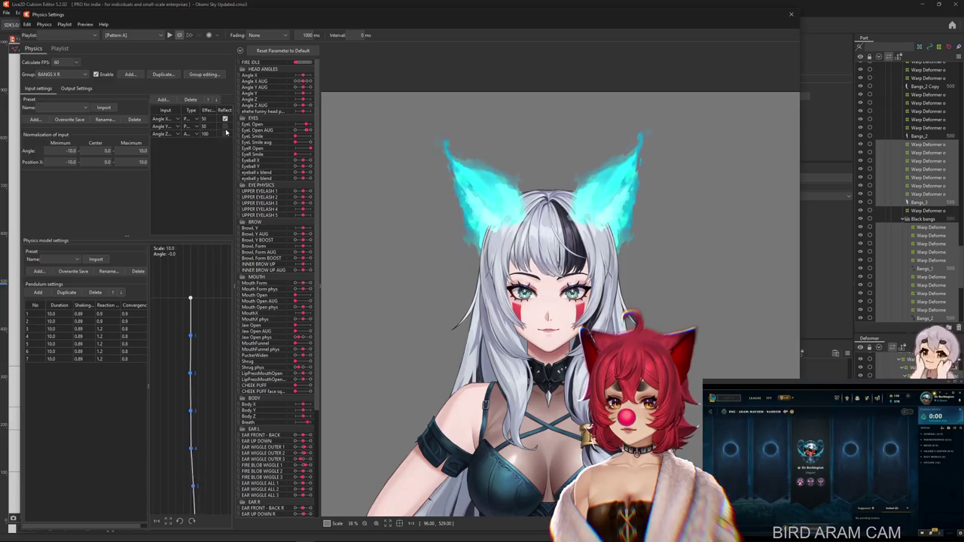
mouse_move(422, 175)
left_mouse_down()
mouse_move(561, 350)
mouse_move(563, 409)
mouse_move(573, 79)
left_mouse_up()
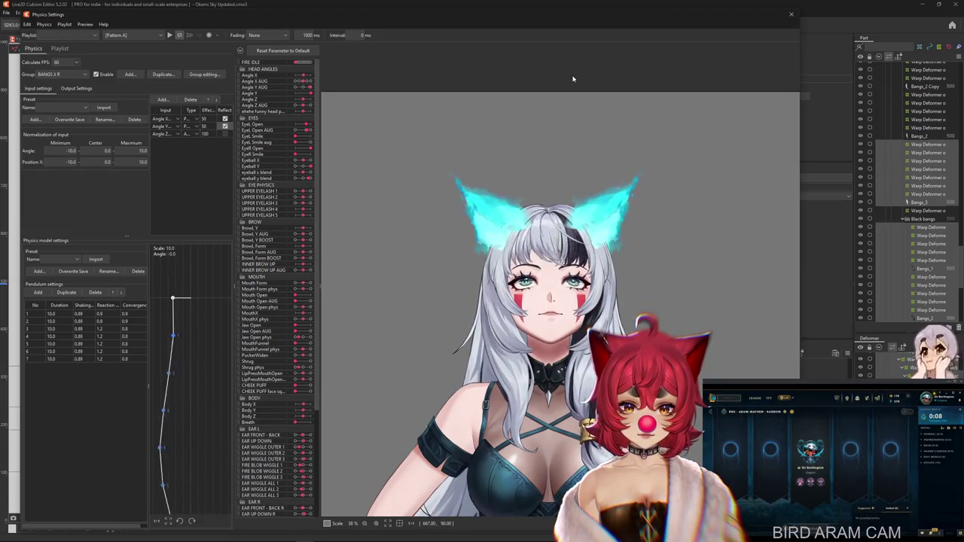
left_click_drag(572, 130, 506, 287)
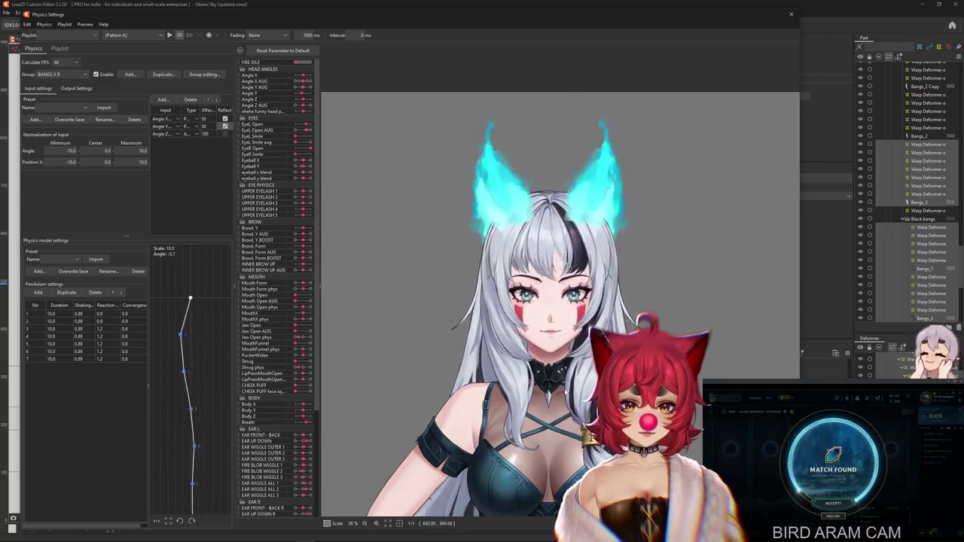
left_click_drag(506, 286, 520, 280)
left_click_drag(578, 322, 577, 450)
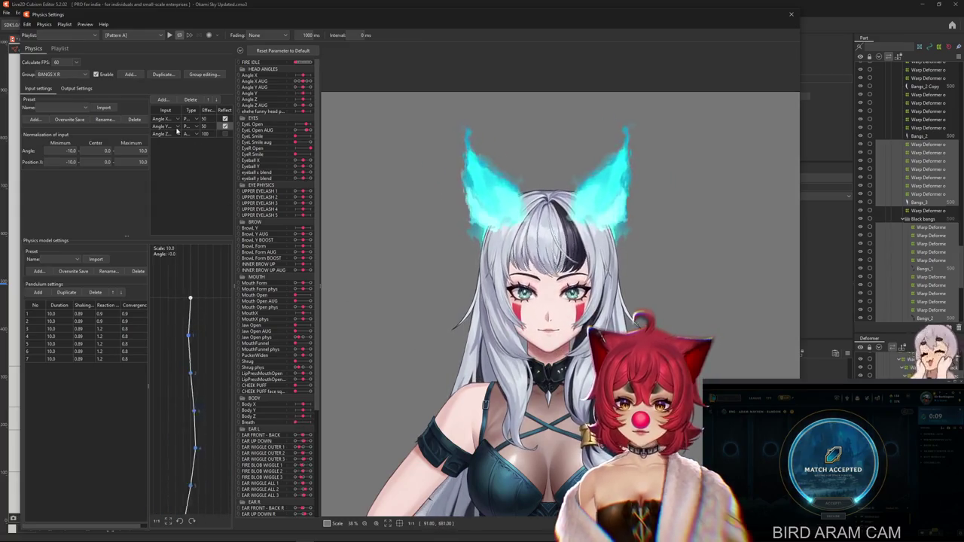
left_click(76, 89)
left_click(39, 89)
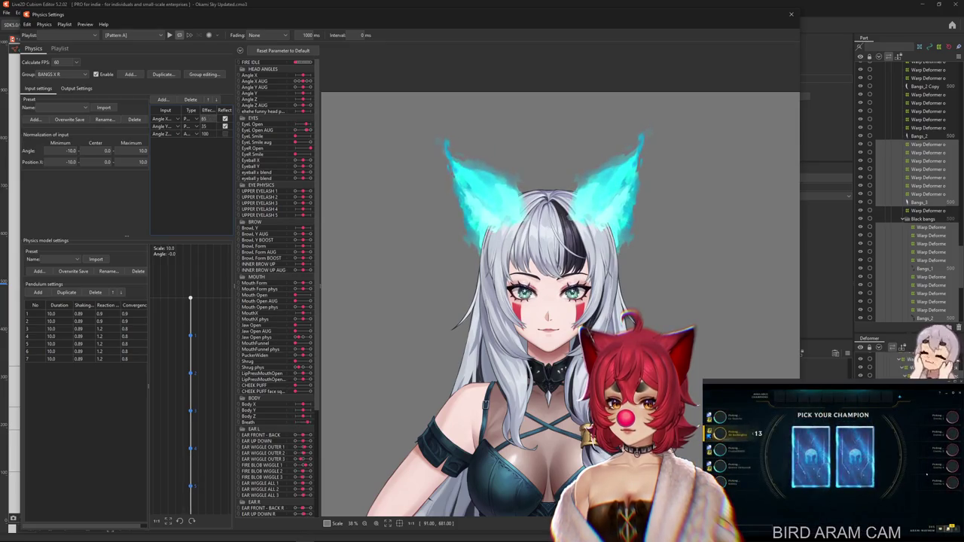
left_click_drag(375, 300, 436, 307)
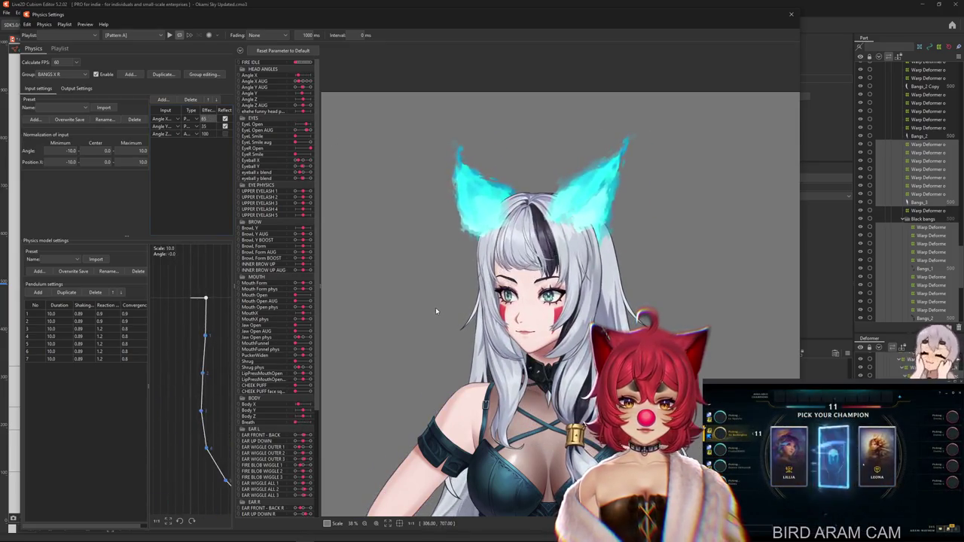
- Compare the BANGS X and BANGS X R groups and adjust BANGS X's Angle Y effect weight
left_click(64, 74)
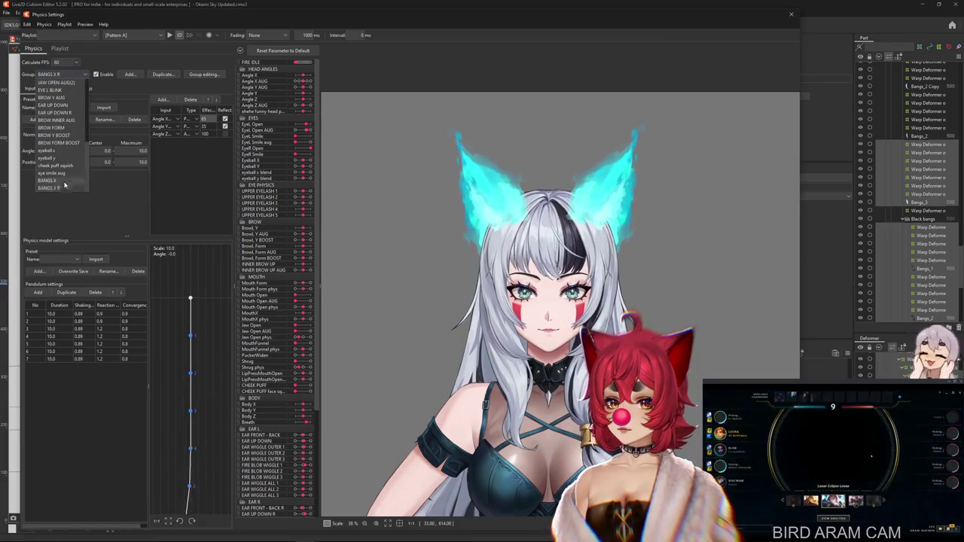
left_click(48, 180)
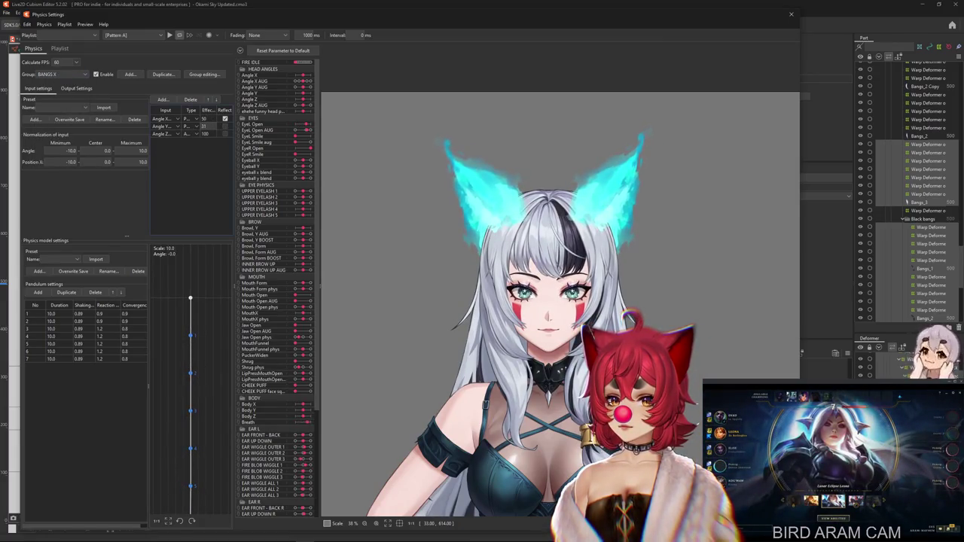
left_click(76, 74)
left_click(210, 122)
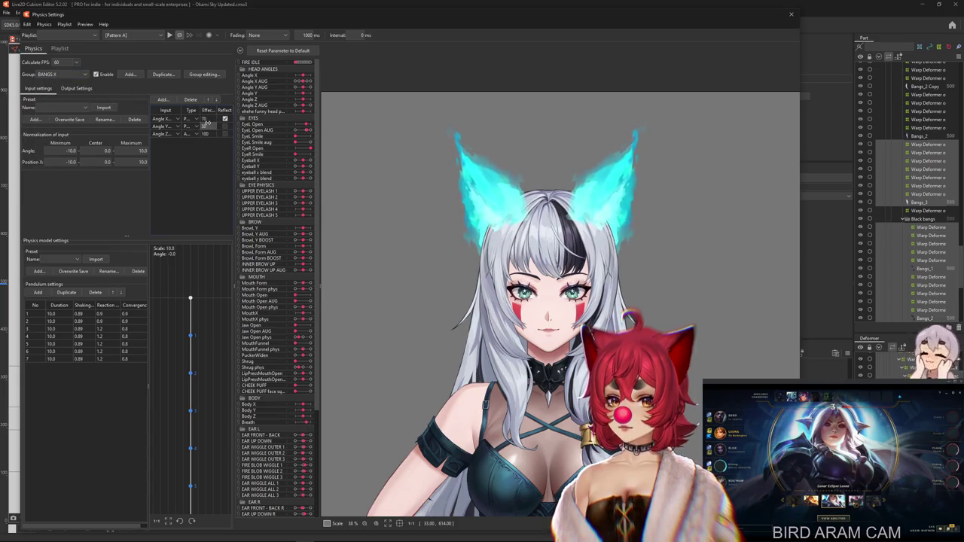
left_click(67, 74)
left_click(66, 188)
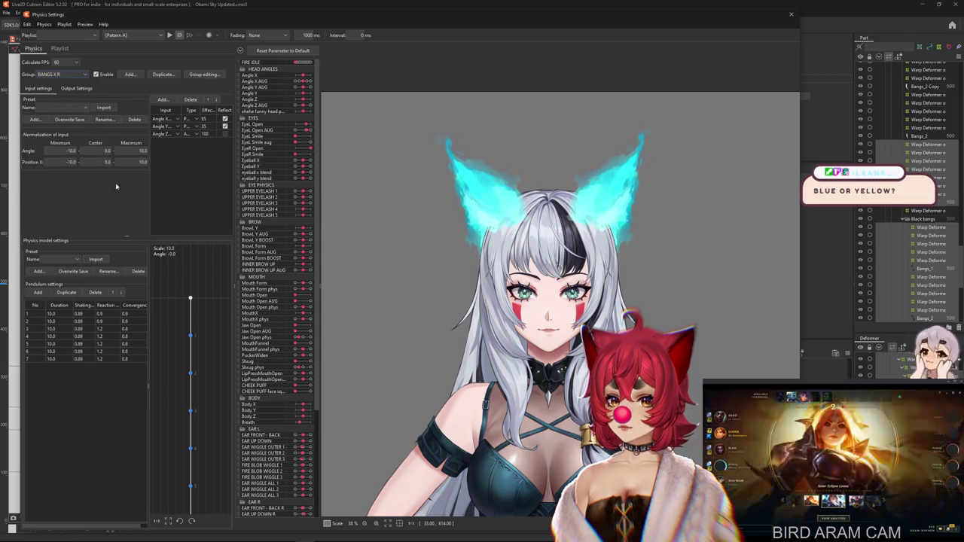
left_click(66, 74)
left_click(60, 182)
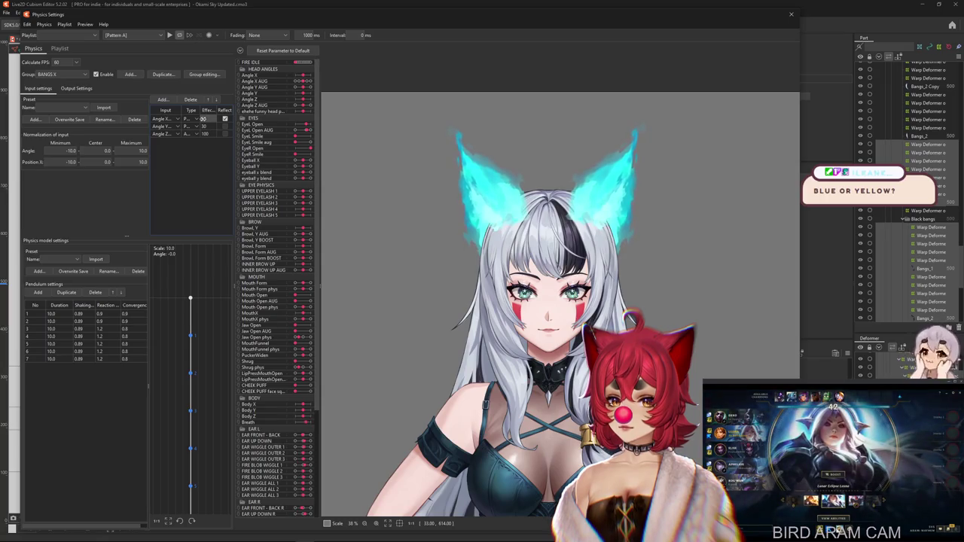
left_click(203, 126)
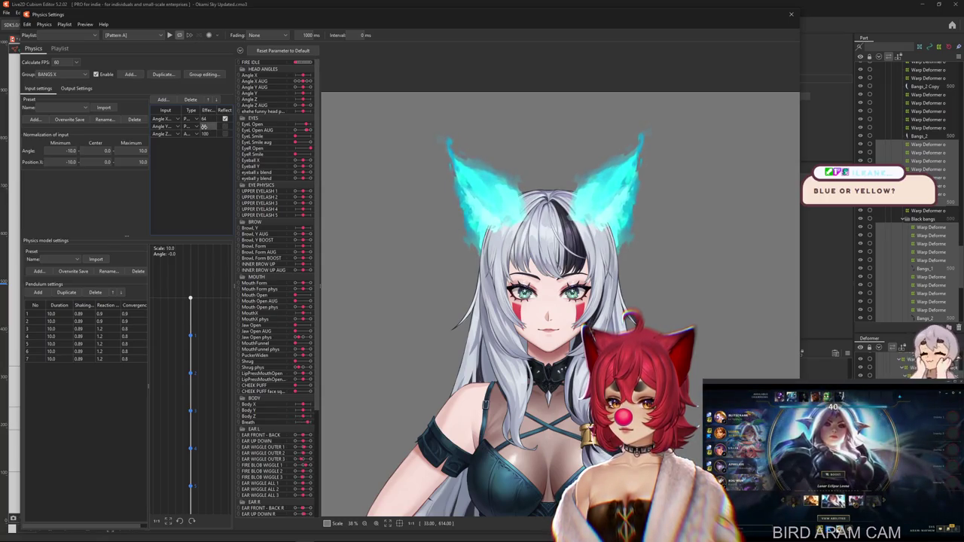
- Reset output magnification to fit parameter ranges for both BANGS X and BANGS X R
left_click(77, 89)
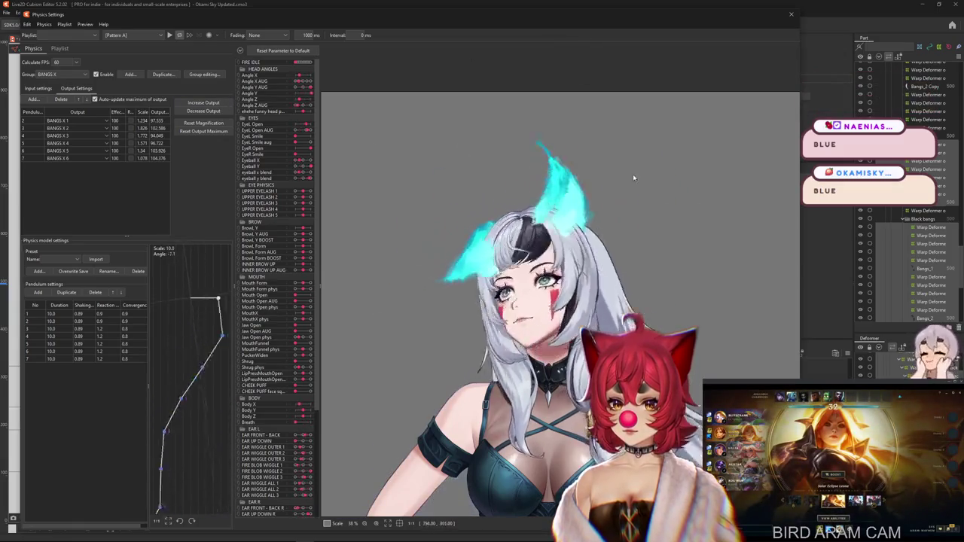
left_click(204, 111)
left_click(506, 284)
left_click(68, 74)
left_click(56, 87)
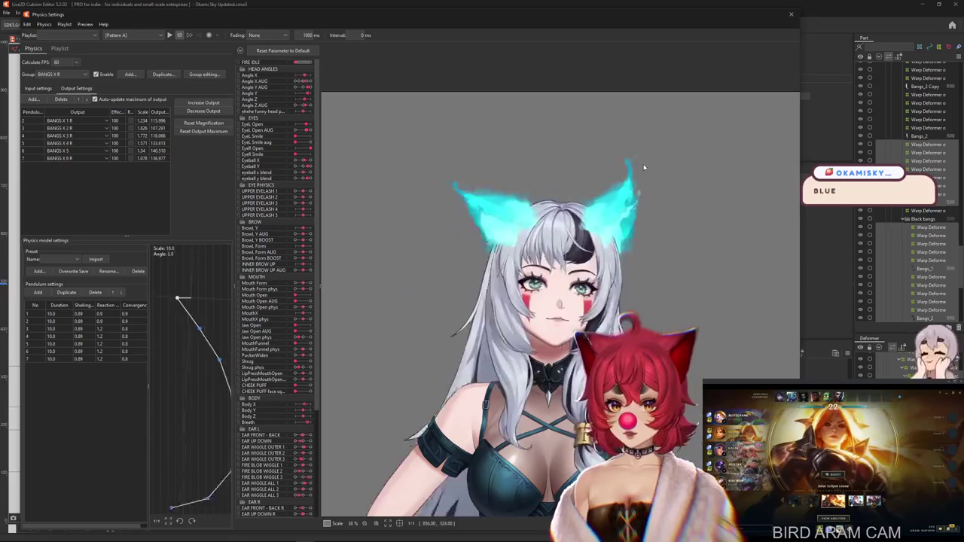
left_click(203, 131)
left_click(502, 282)
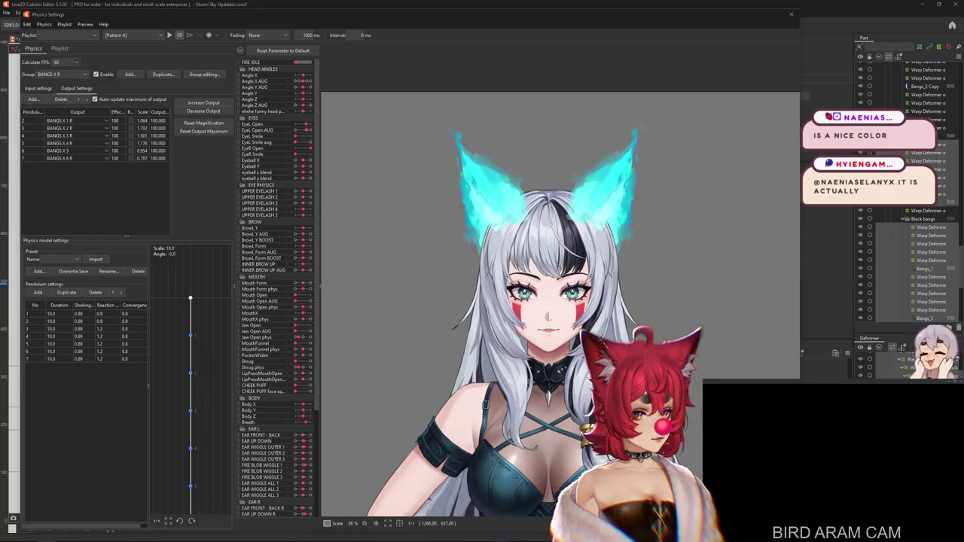
- Bring up the maximized Edge ochre search and preview the yellow ochre swatch
key("alt+Tab")
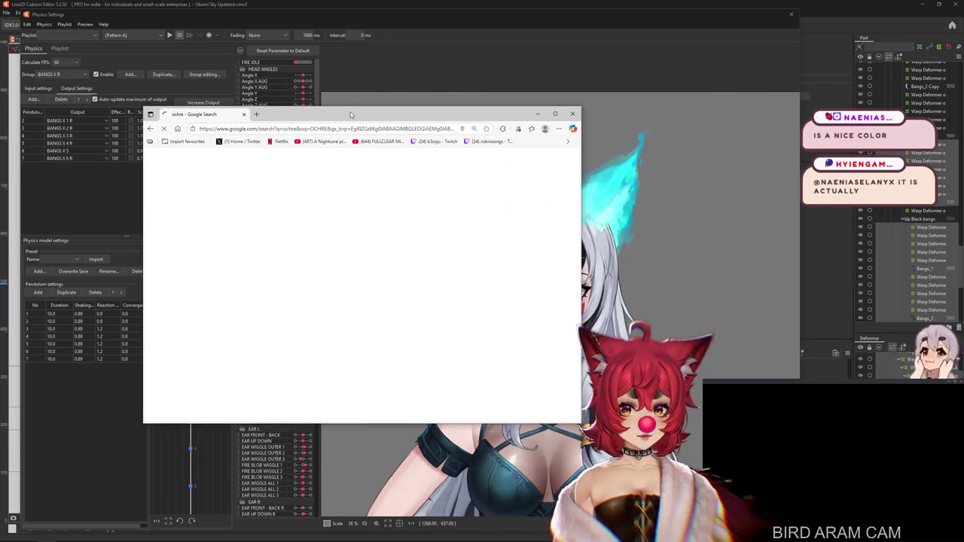
double_click(350, 114)
scroll(448, 340, "down", 2)
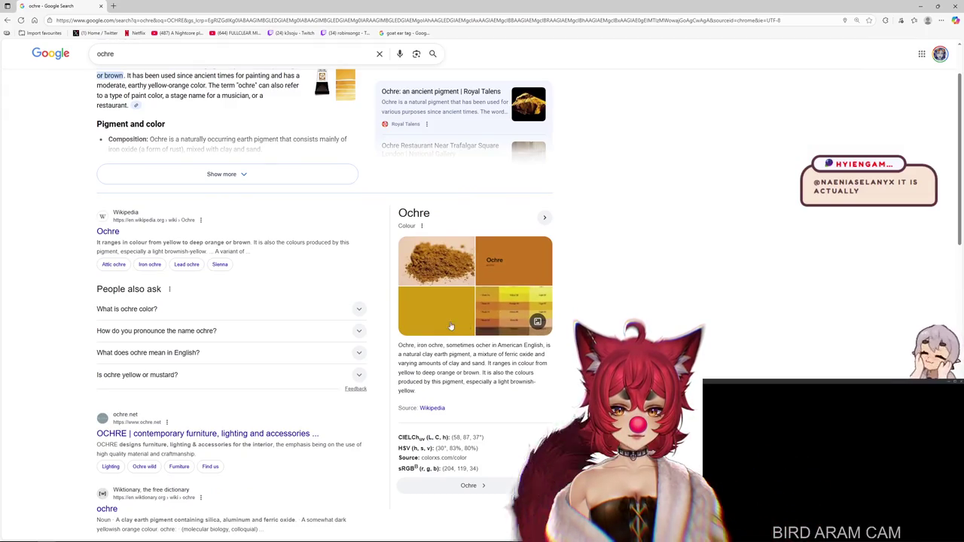
left_click(439, 310)
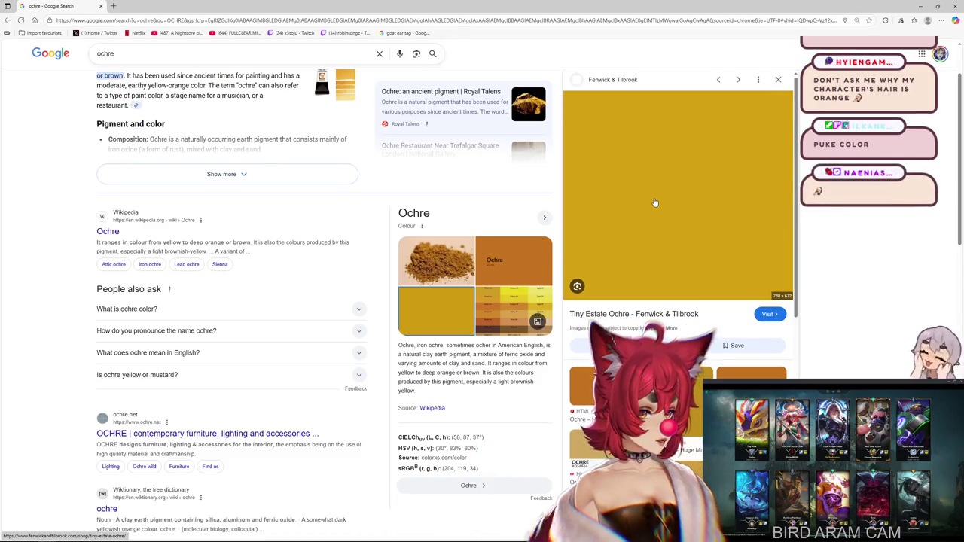
scroll(669, 201, "down", 1)
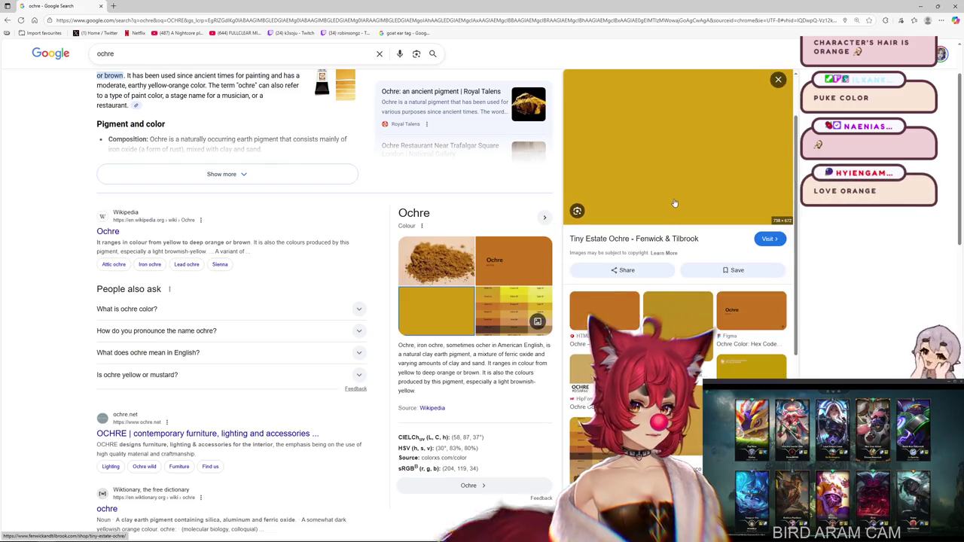
scroll(676, 202, "down", 5)
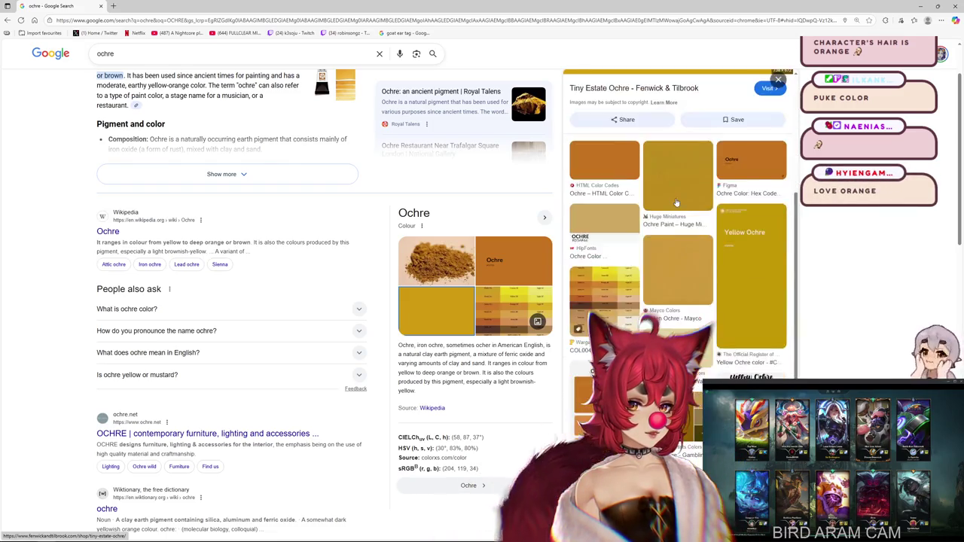
scroll(692, 243, "up", 4)
scroll(692, 243, "up", 2)
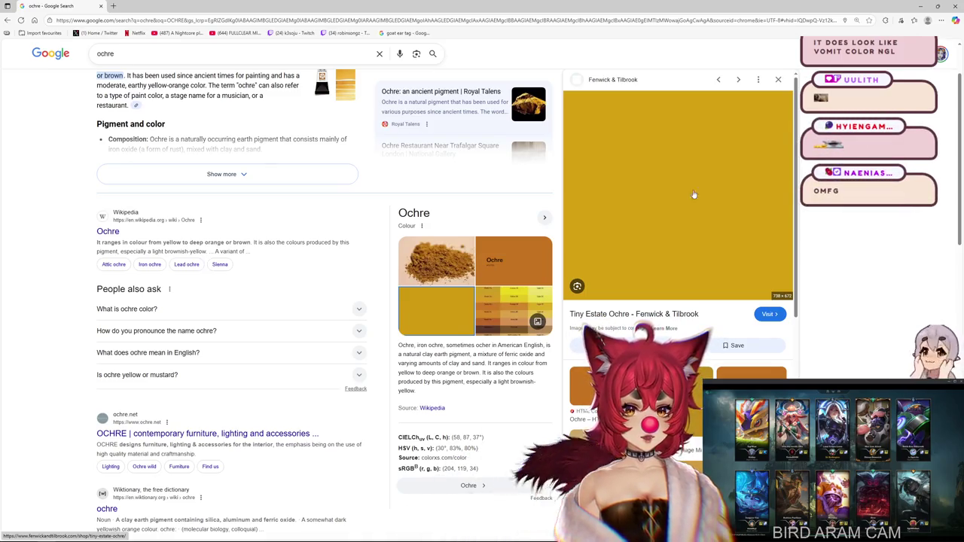
scroll(703, 194, "up", 2)
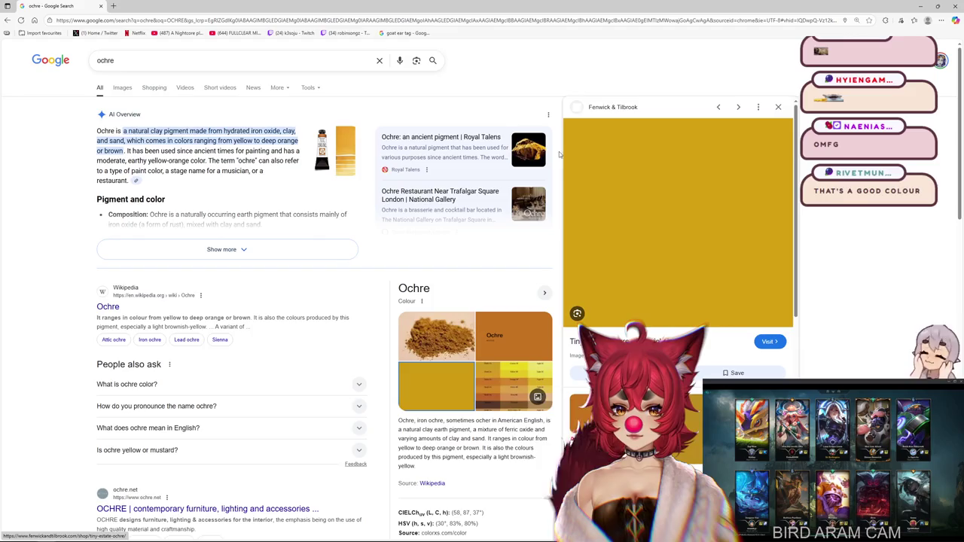
- Filter ochre image results by Mustard and preview the throw and rug images
left_click(122, 87)
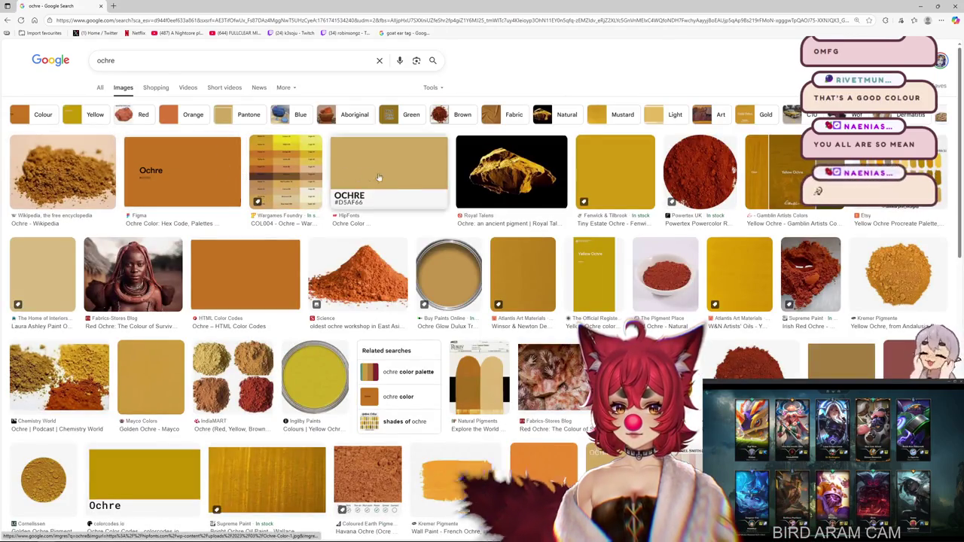
scroll(704, 175, "down", 3)
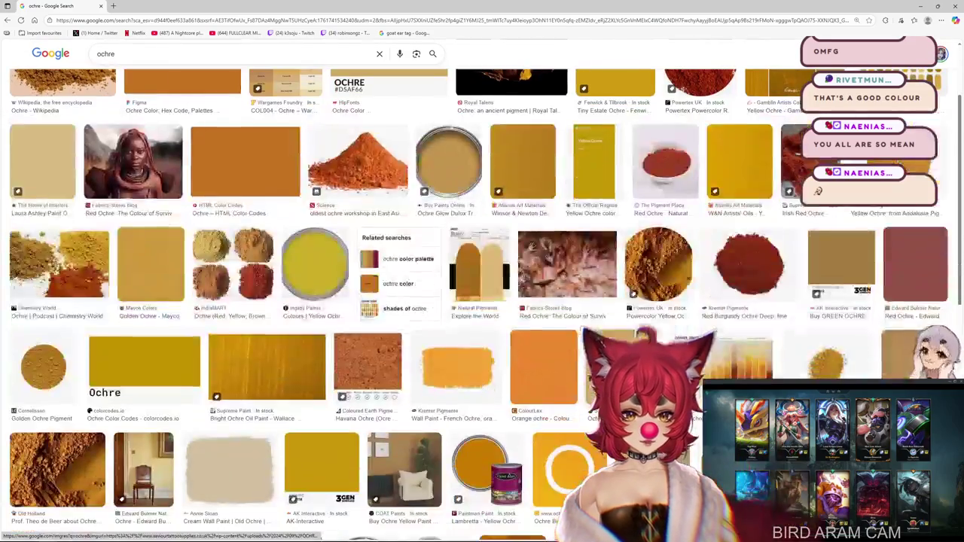
scroll(704, 176, "up", 3)
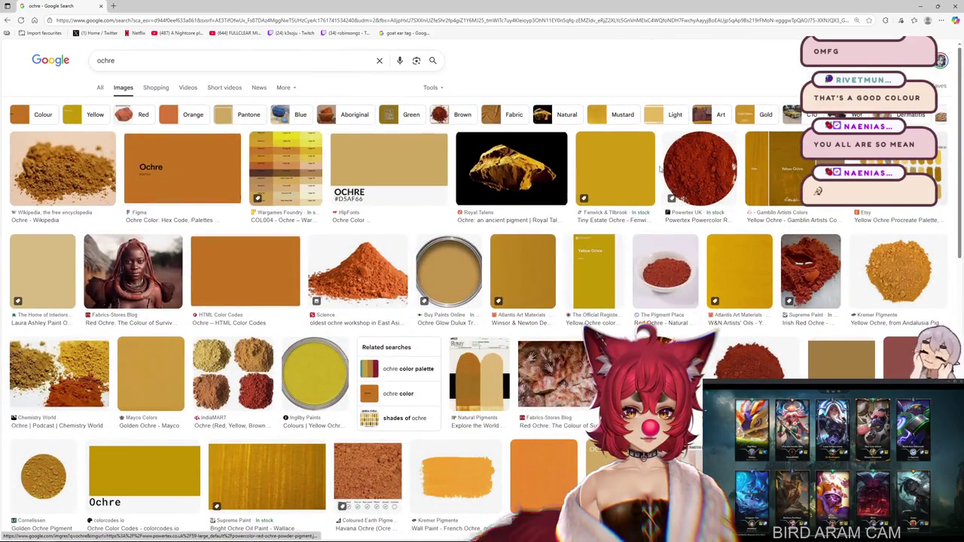
left_click(620, 117)
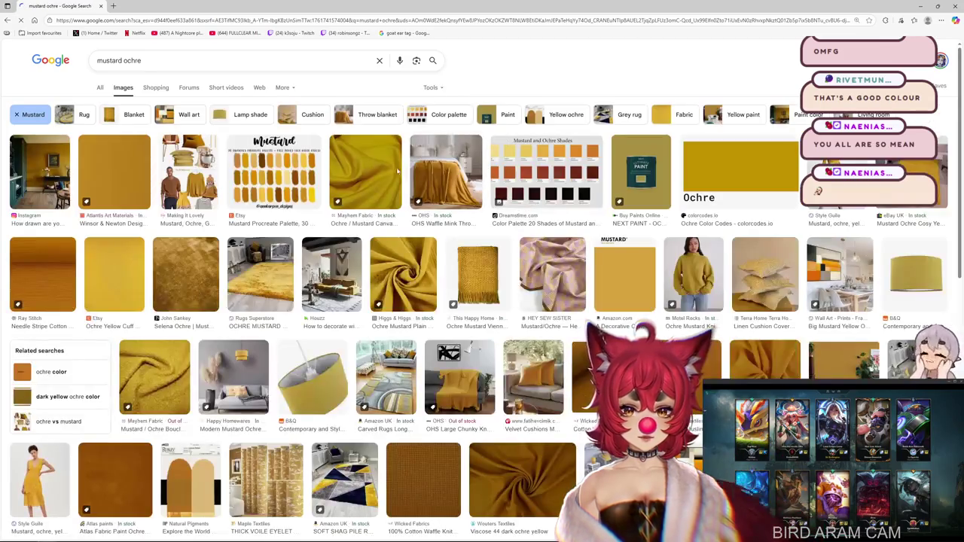
left_click(485, 266)
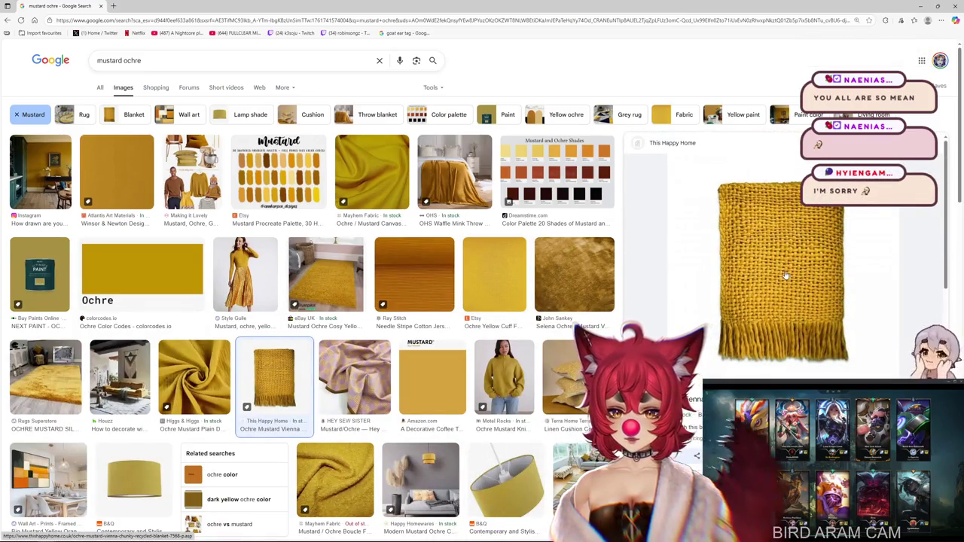
left_click(54, 371)
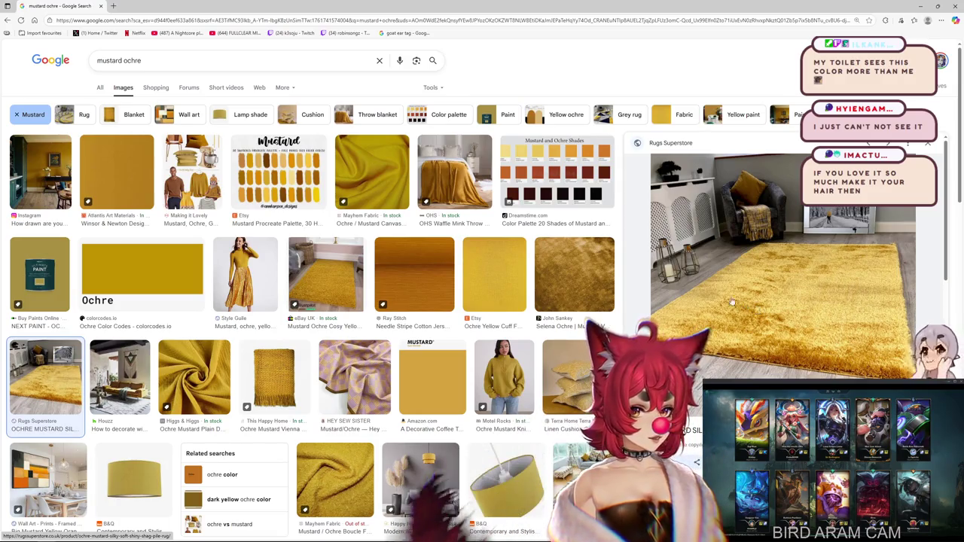
- Preview the mustard dress, dark ochre viscose and ochre fleece images, then return to Cubism Editor
scroll(759, 309, "down", 2)
left_click(277, 275)
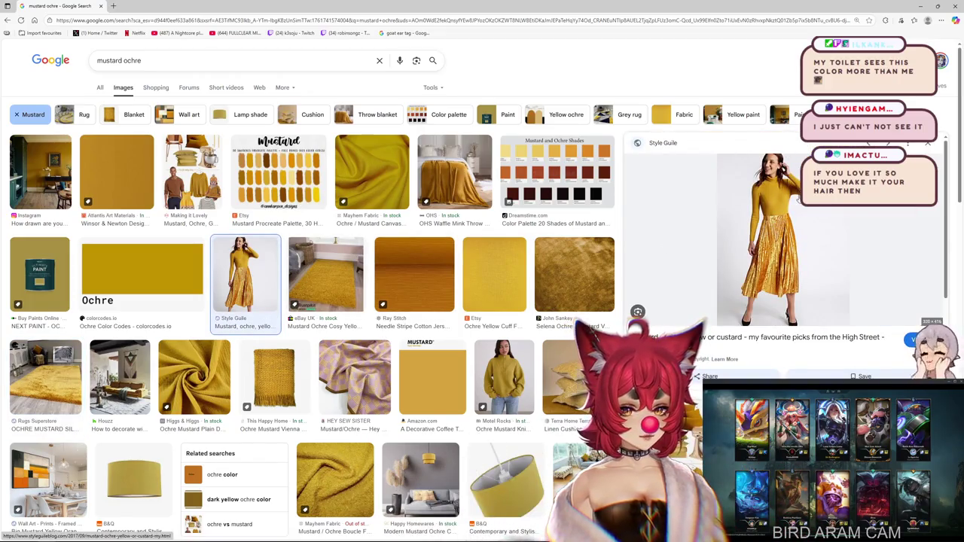
scroll(793, 211, "down", 3)
scroll(792, 229, "up", 2)
scroll(790, 229, "up", 1)
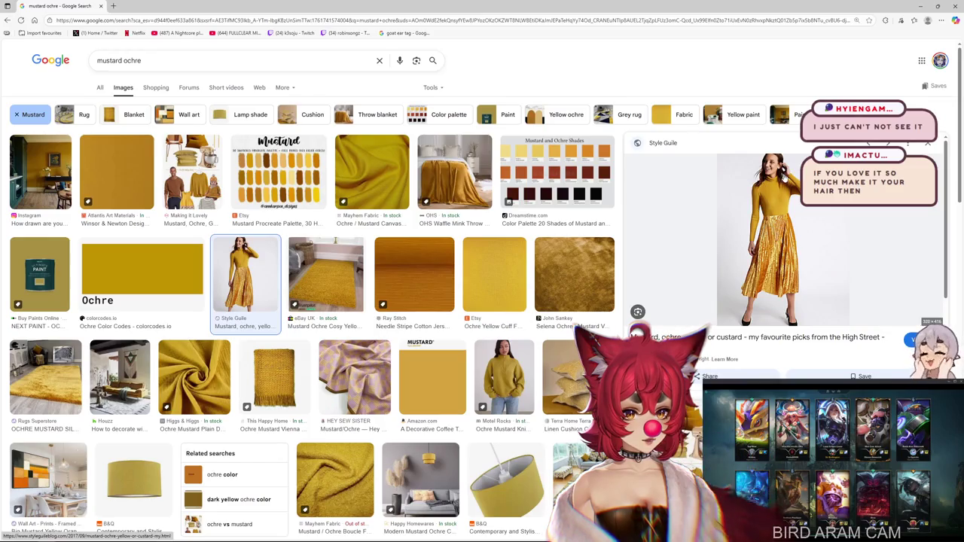
scroll(573, 326, "down", 4)
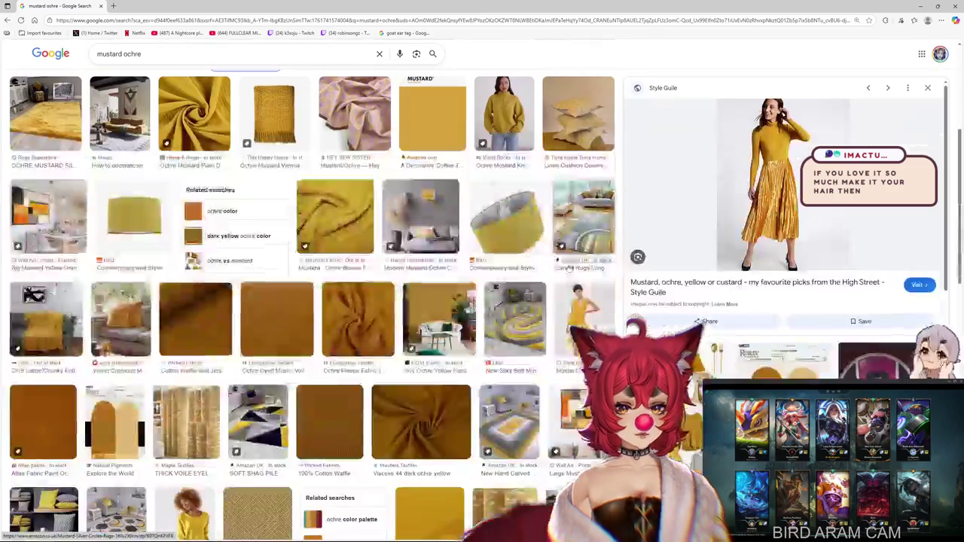
scroll(571, 268, "down", 3)
scroll(407, 338, "up", 2)
left_click(405, 343)
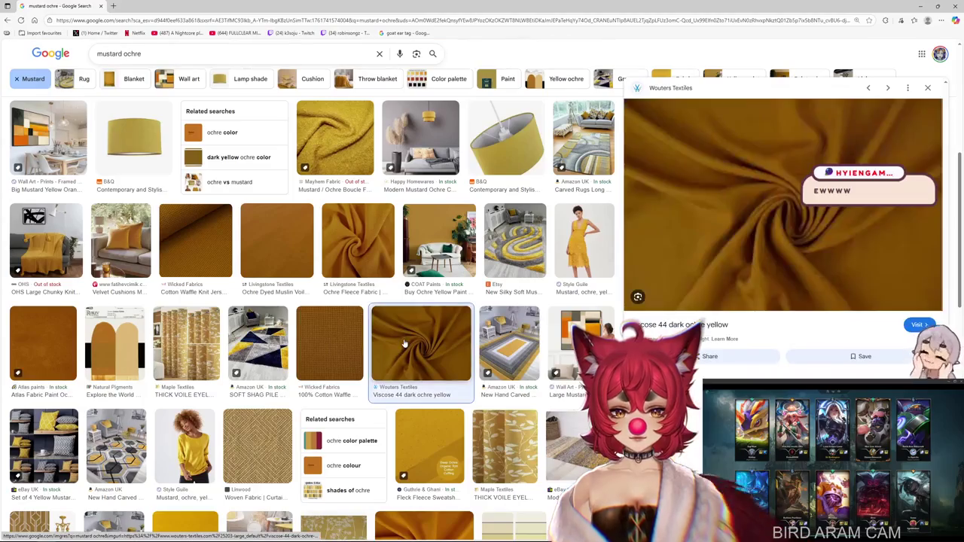
left_click(347, 243)
scroll(286, 248, "up", 5)
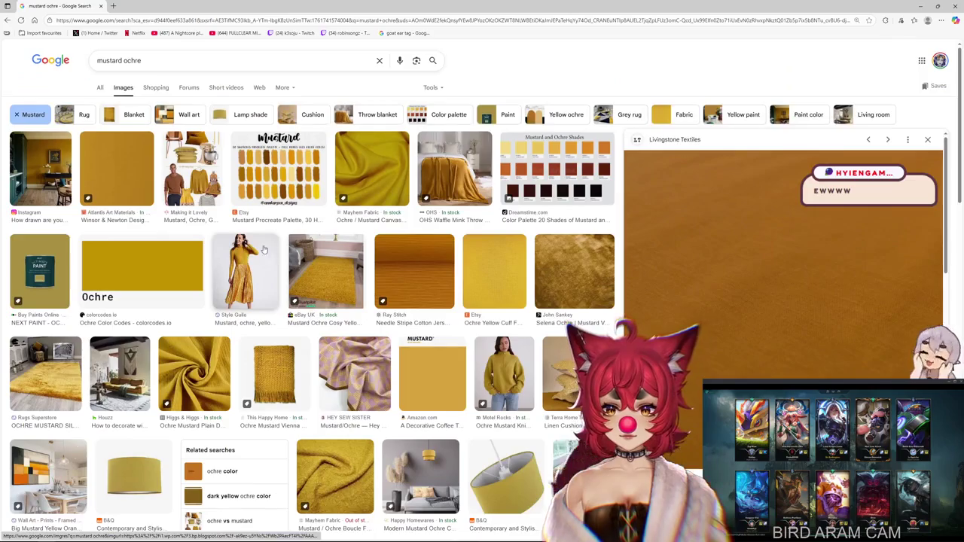
key("alt+Tab")
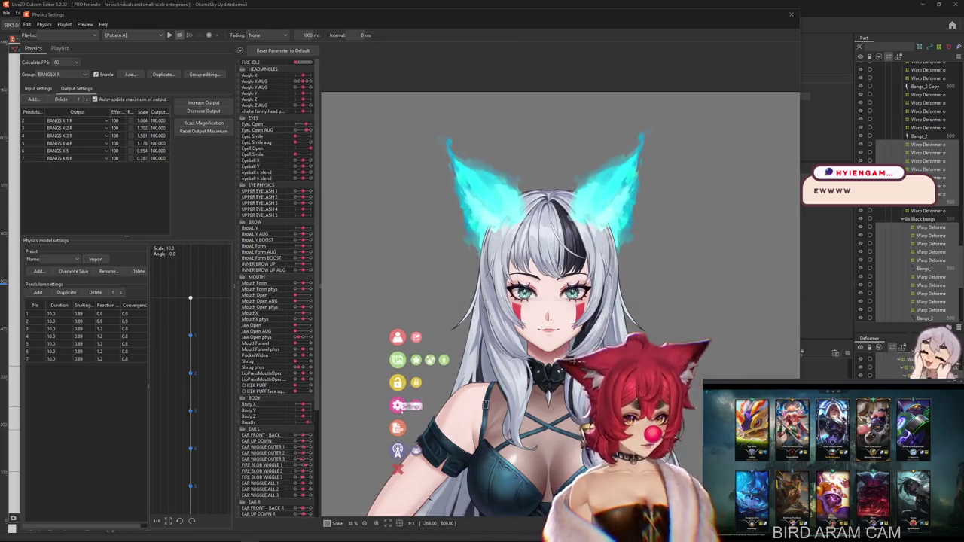
- Open the avatar's settings panel via VTube Studio's settings icon
left_click(398, 405)
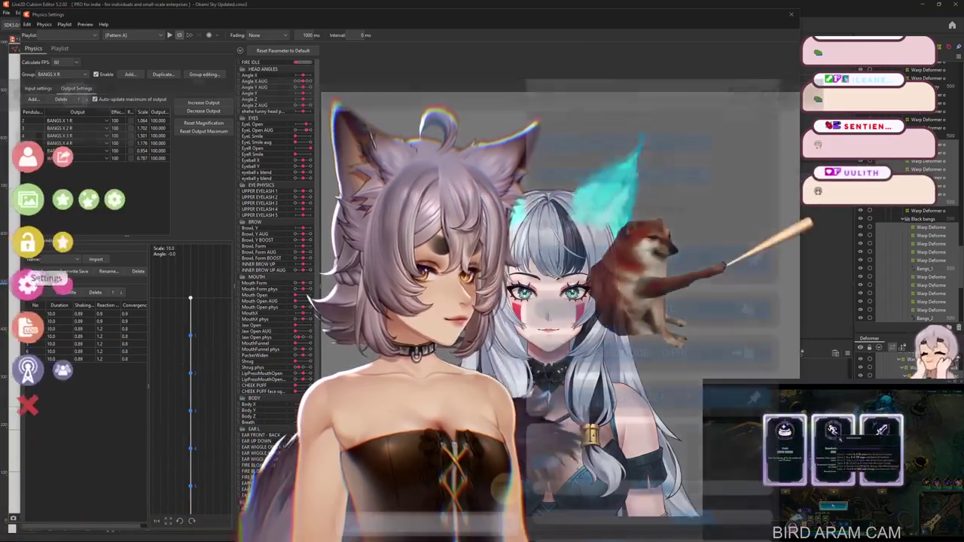
- Open hair color.exp3.json for editing under the model's Hotkey Settings
left_click(11, 283)
scroll(650, 252, "down", 1)
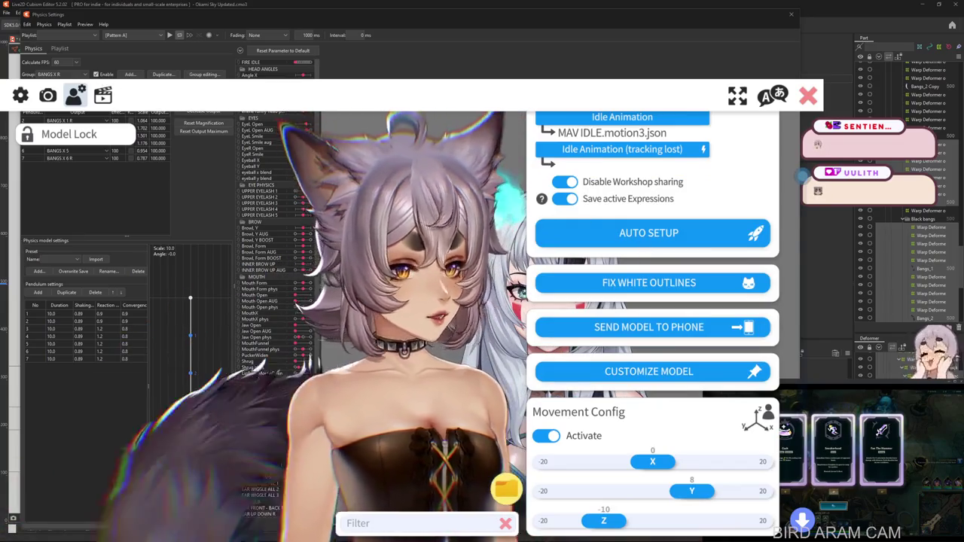
scroll(561, 327, "down", 5)
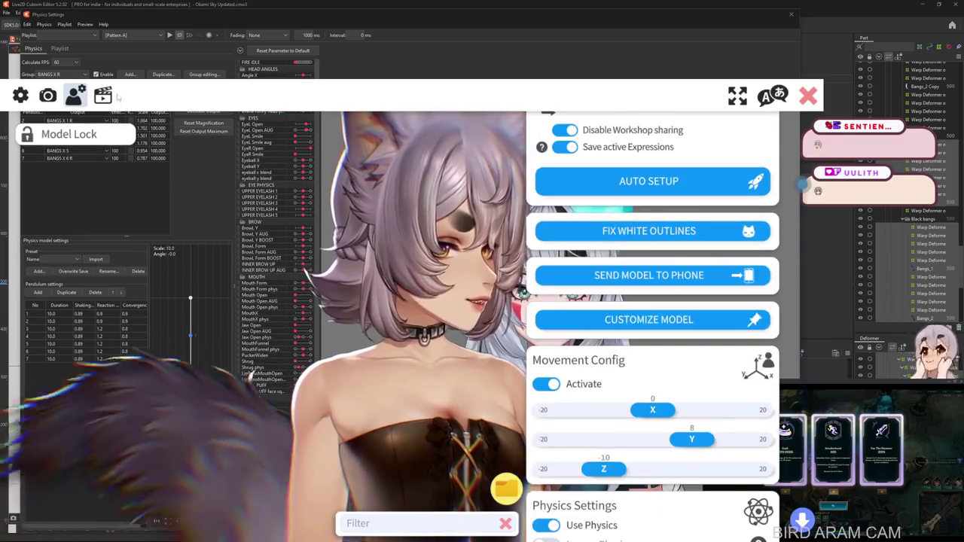
left_click(103, 94)
left_click(649, 256)
scroll(326, 313, "down", 3)
scroll(326, 314, "down", 1)
scroll(327, 313, "down", 1)
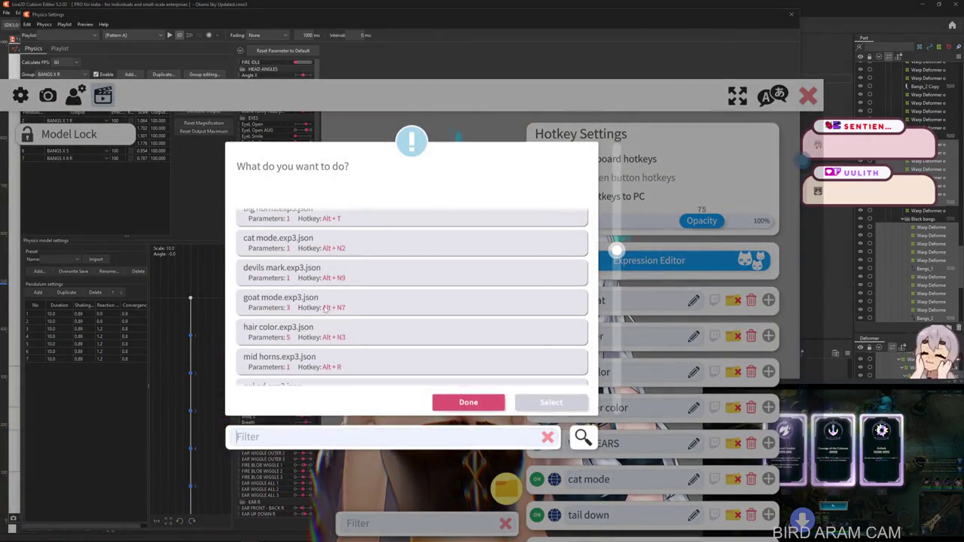
left_click(422, 340)
left_click(549, 403)
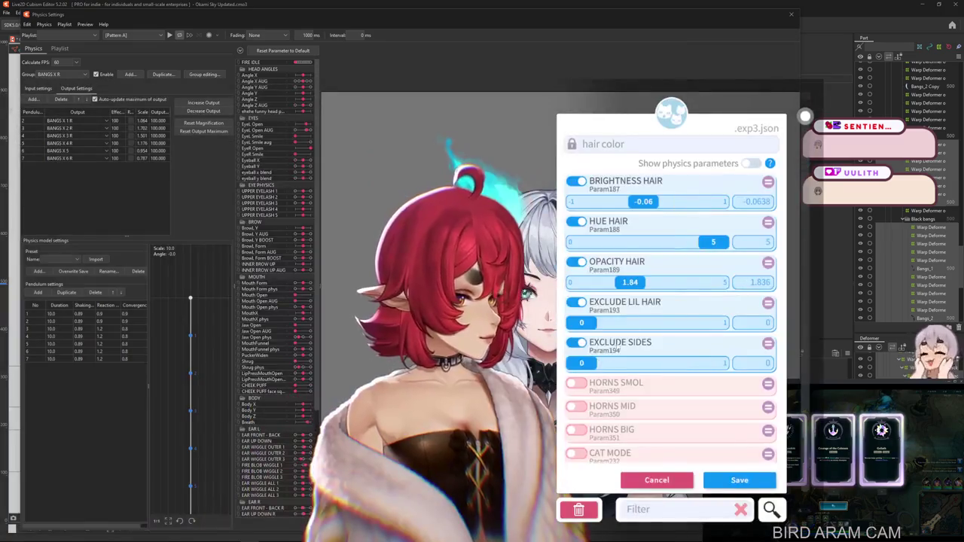
- Set Hue Hair 4.32, Opacity Hair 2.62 and Brightness Hair 0.16, and save the expression
left_click_drag(713, 241, 694, 242)
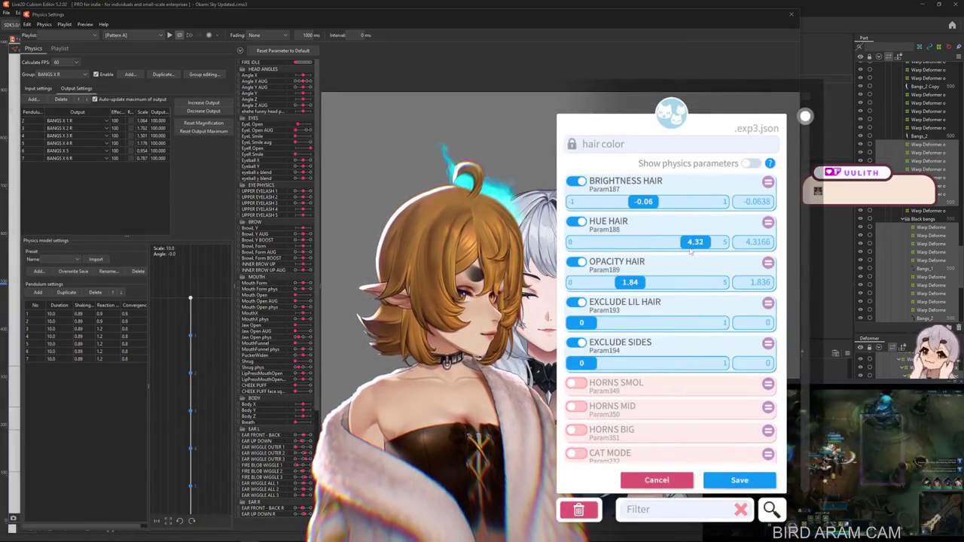
left_click_drag(626, 283, 653, 282)
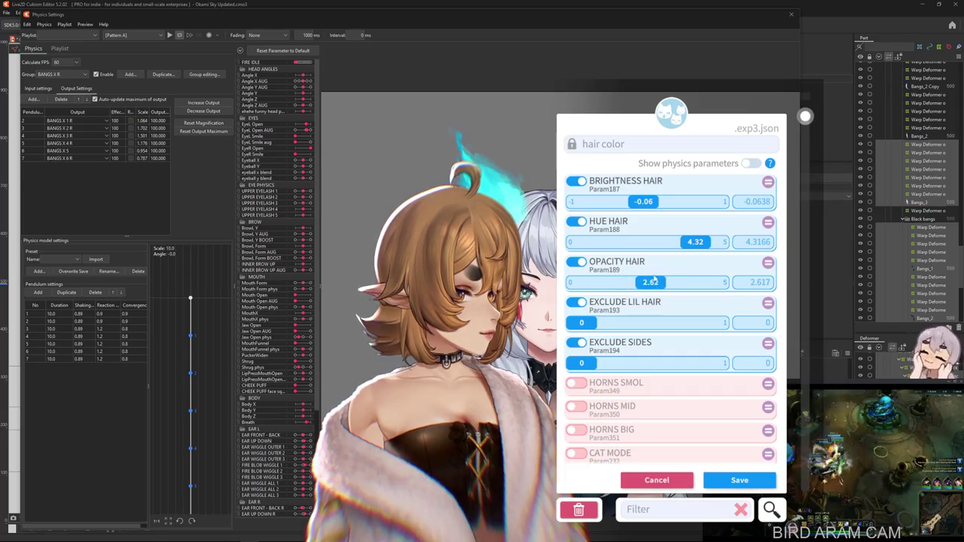
left_click_drag(641, 202, 658, 213)
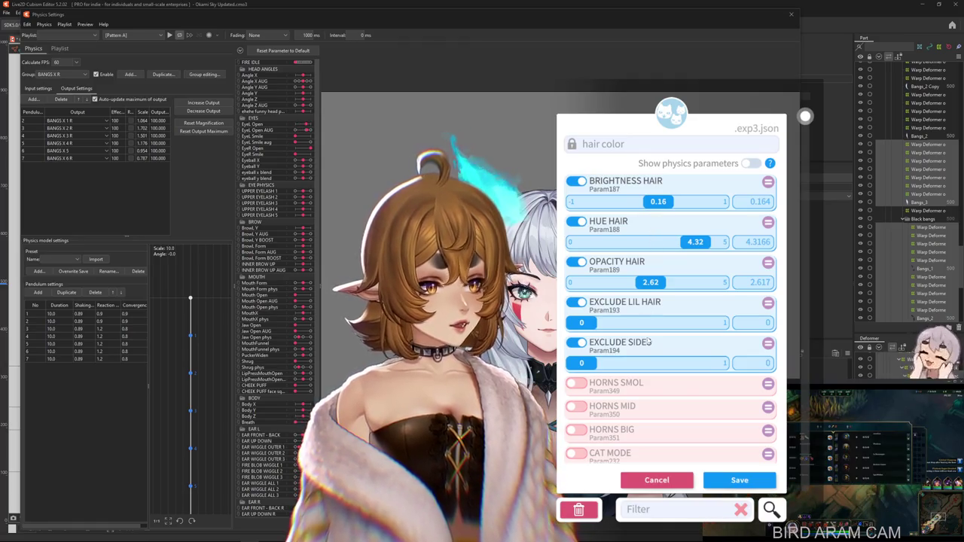
left_click(738, 480)
left_click(678, 400)
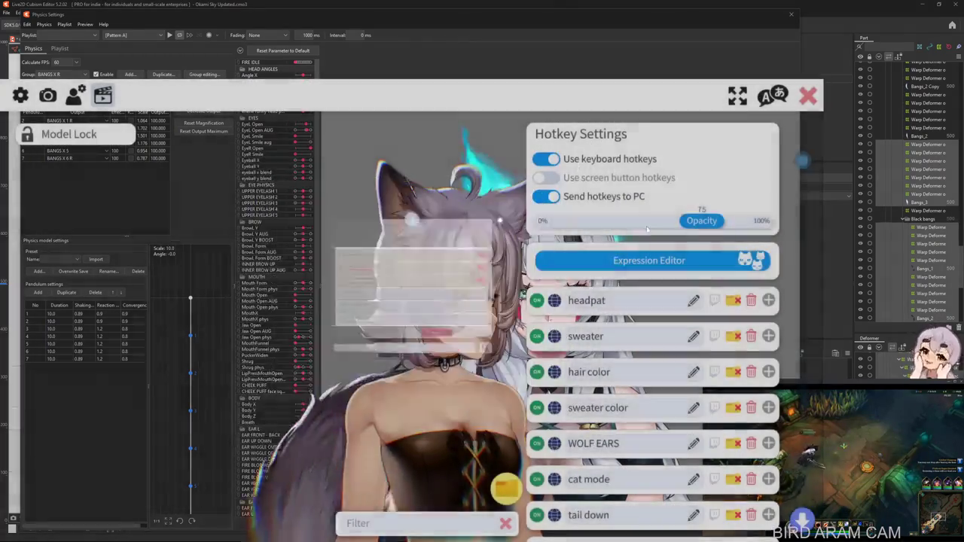
left_click(807, 95)
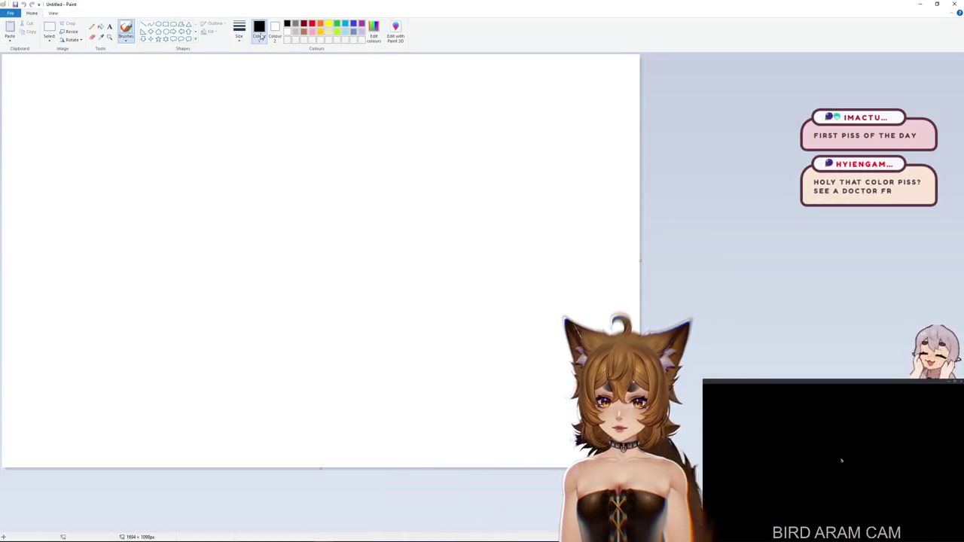
- Try a yellow-orange hue in Edit colours, keep black, and minimize Paint
left_click(373, 36)
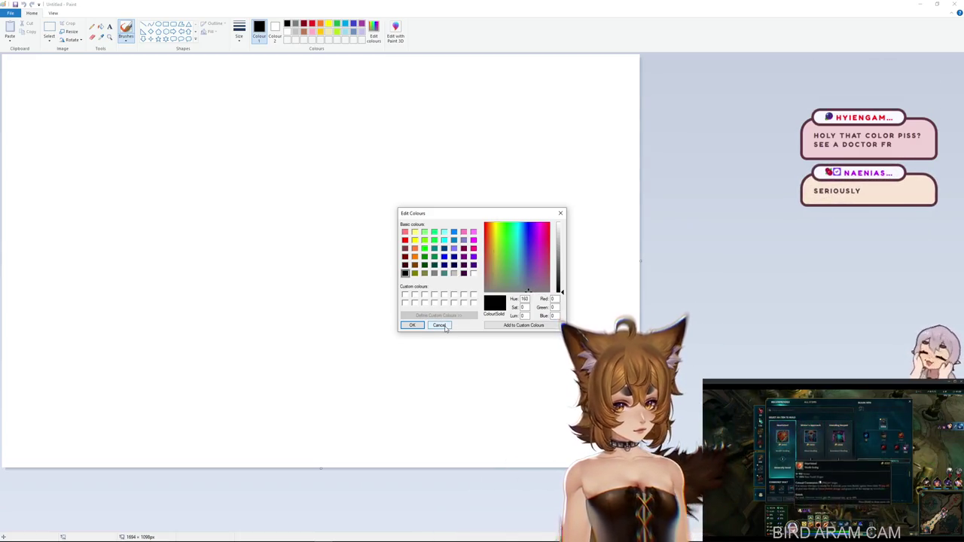
left_click(494, 227)
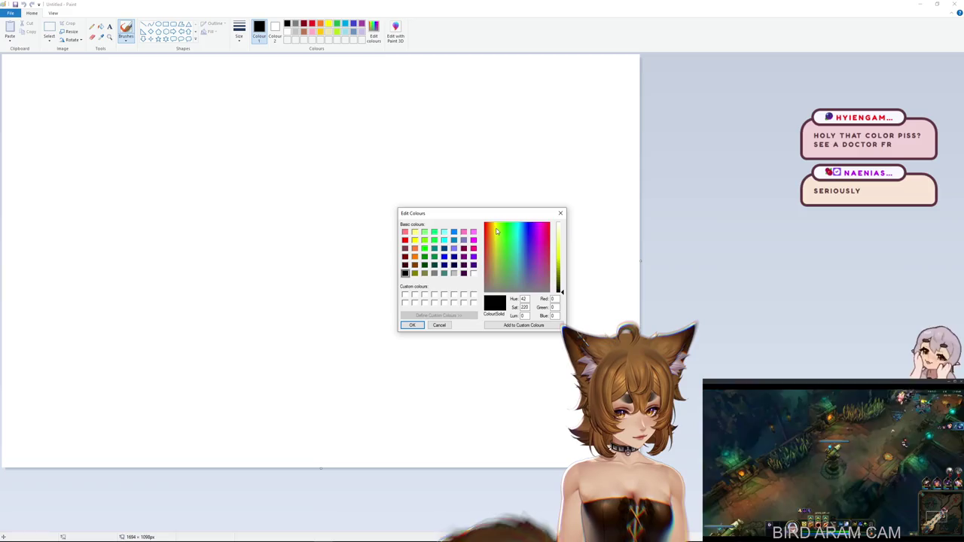
left_click(560, 214)
left_click(946, 7)
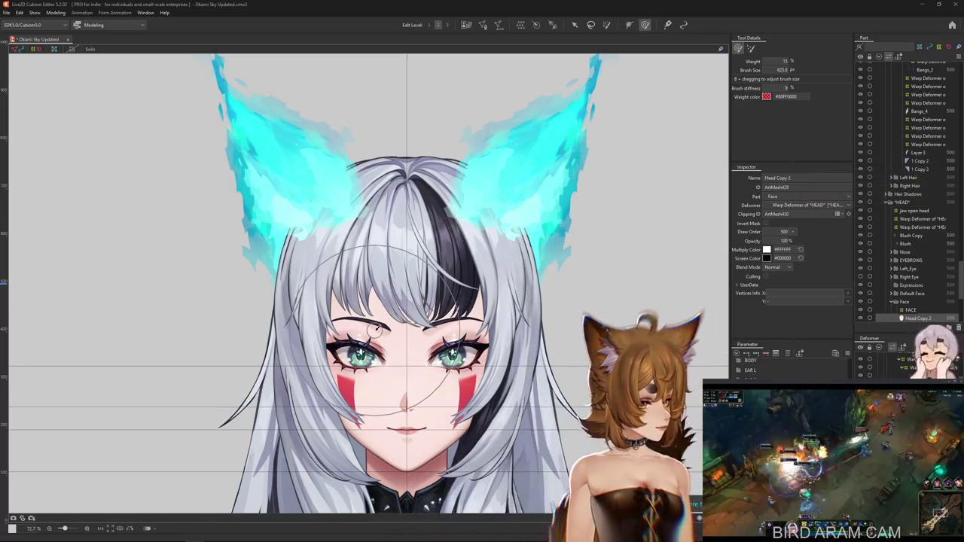
- Zoom into the bangs and select the Bangs_1 hair mesh from the stacked objects
scroll(376, 333, "down", 2)
scroll(376, 331, "down", 2)
scroll(497, 344, "up", 2)
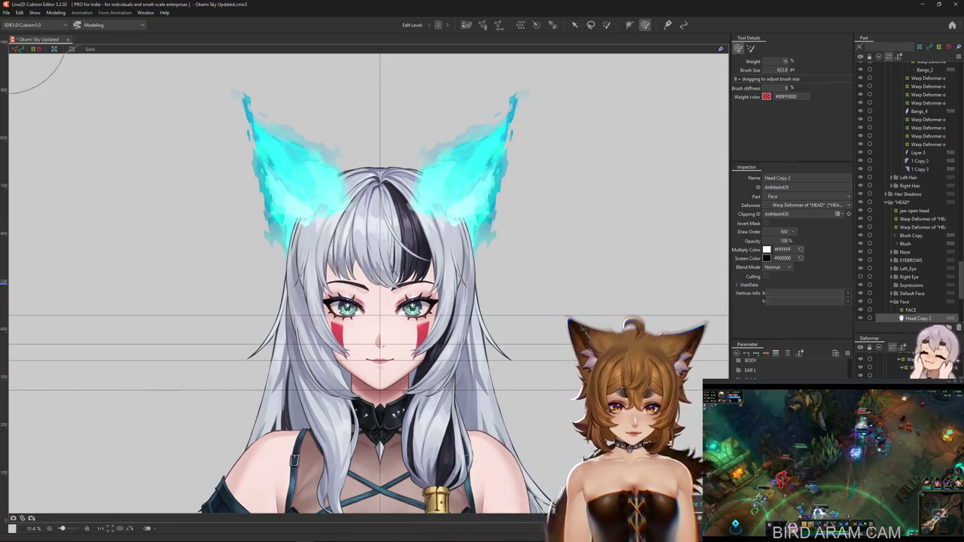
scroll(397, 319, "up", 2)
scroll(397, 319, "up", 2)
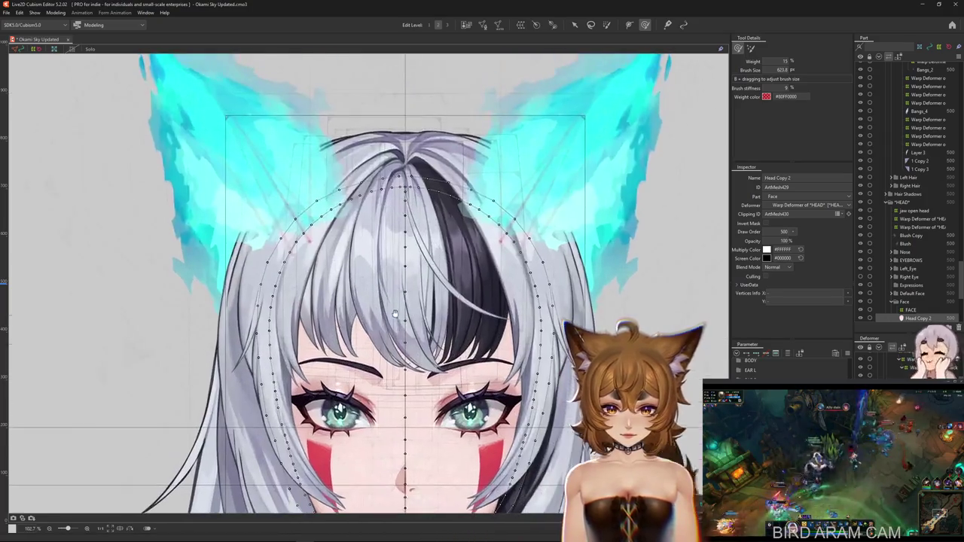
right_click(373, 277)
left_click(413, 369)
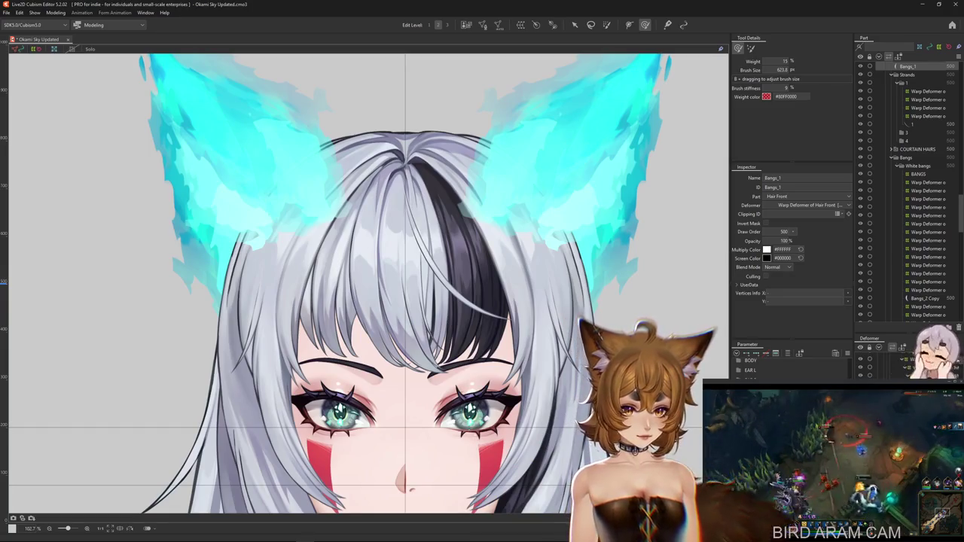
- Alternate between the Bangs_1 art meshes and the White bangs warp deformers
left_click(927, 241)
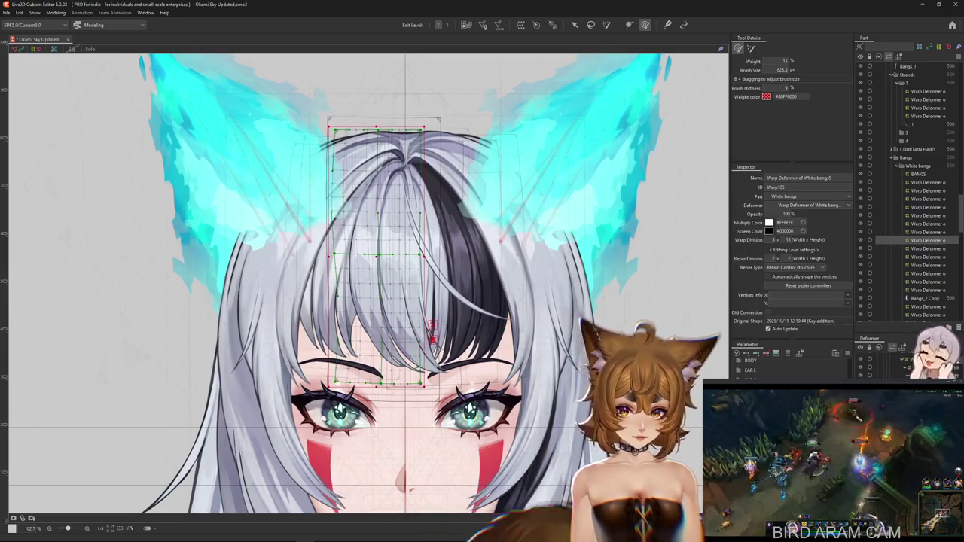
left_click(381, 248)
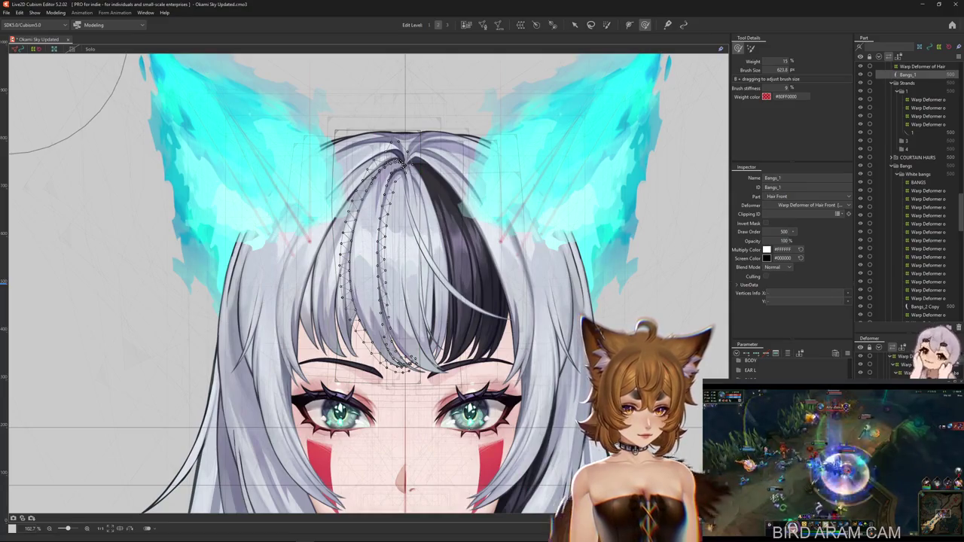
left_click(926, 240)
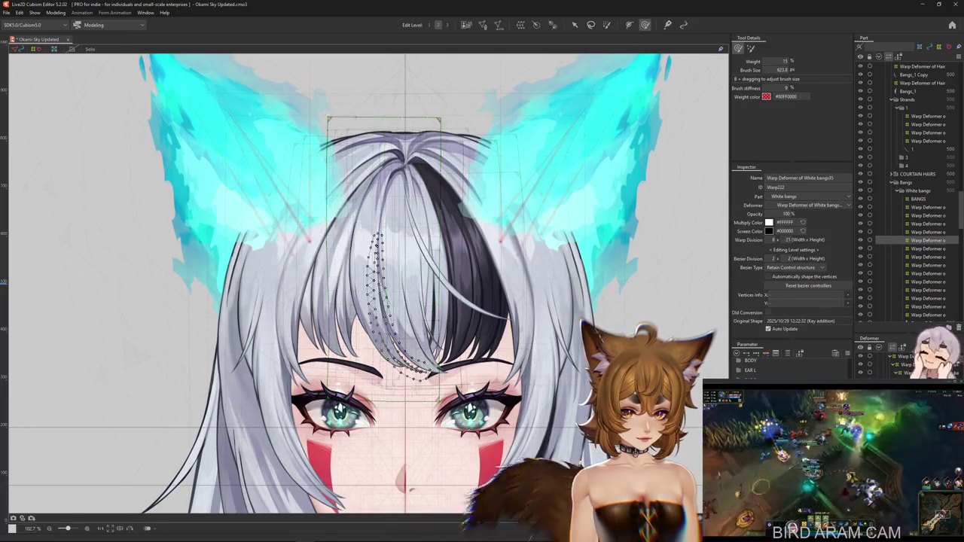
left_click(376, 282)
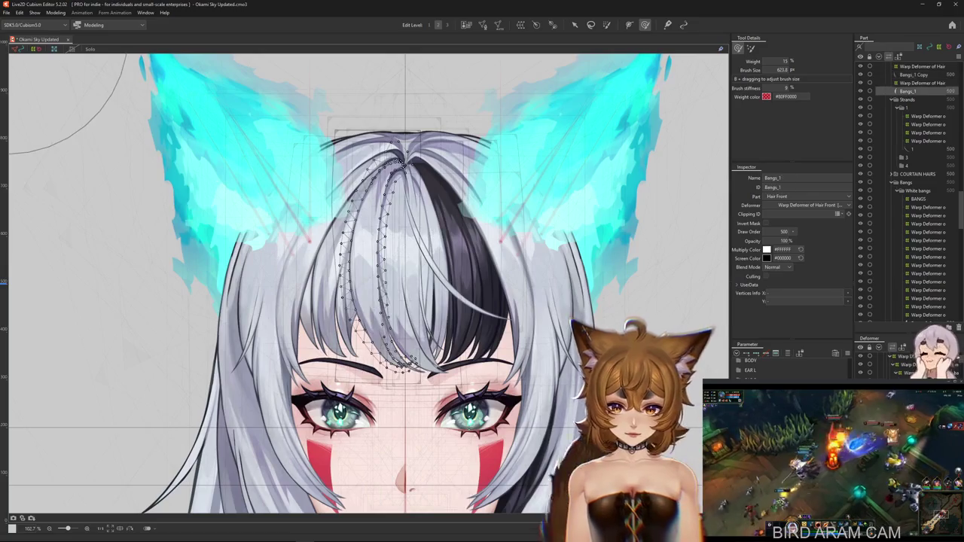
left_click(384, 256)
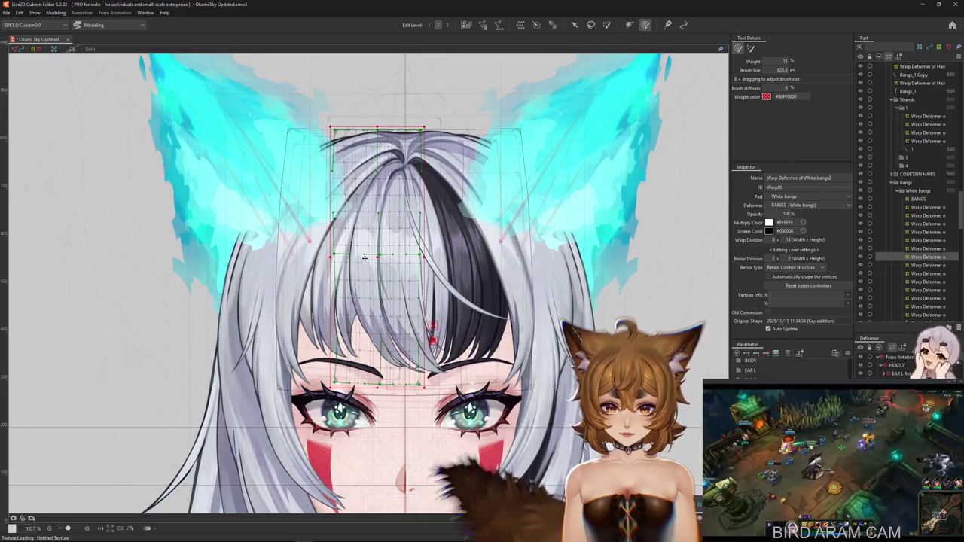
- Open the bound parameter's options and step through the White bangs20 and White bangs2 deformers
left_click(847, 352)
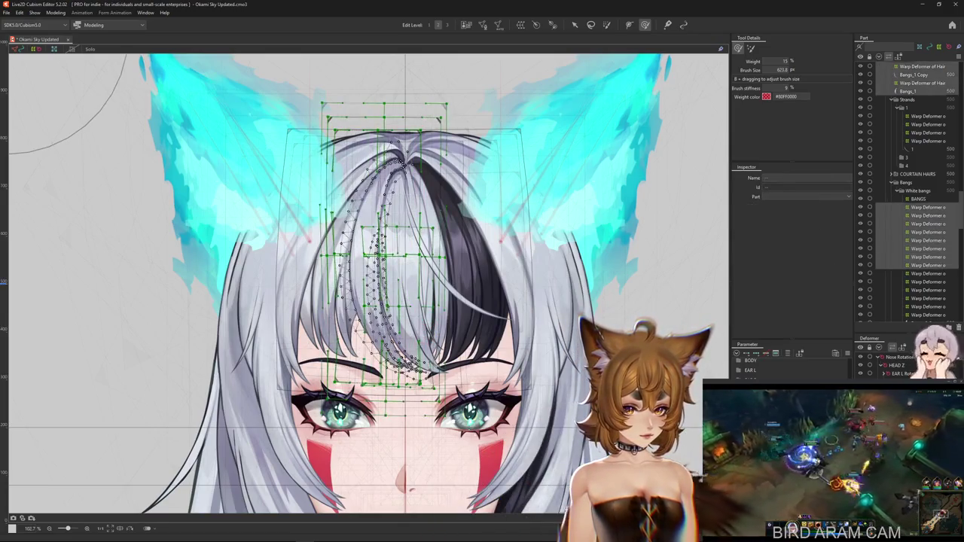
left_click(926, 216)
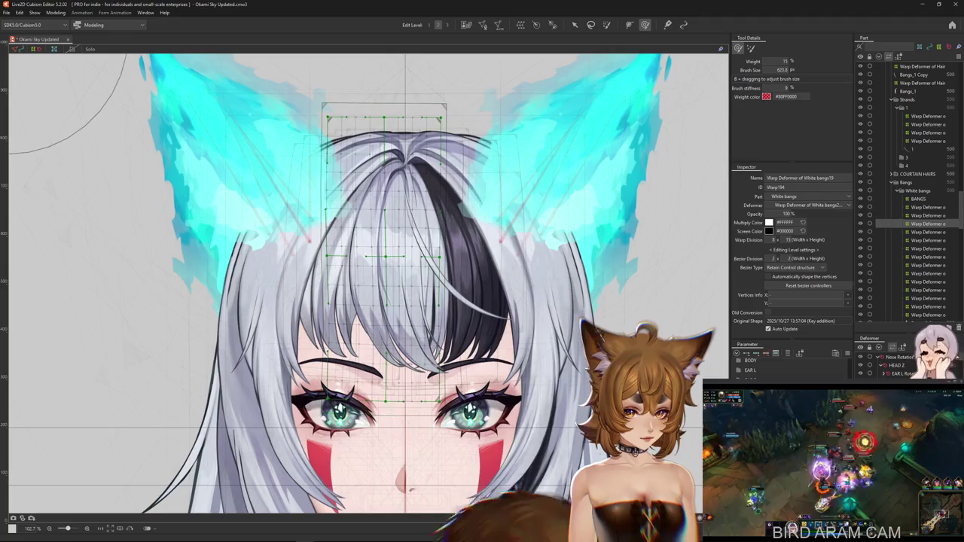
left_click(927, 257)
left_click(926, 216)
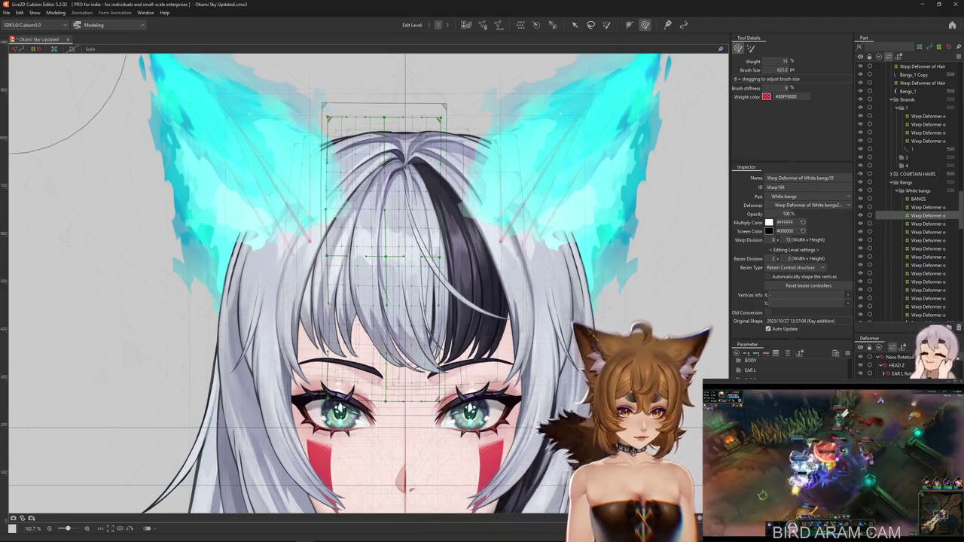
left_click(926, 249)
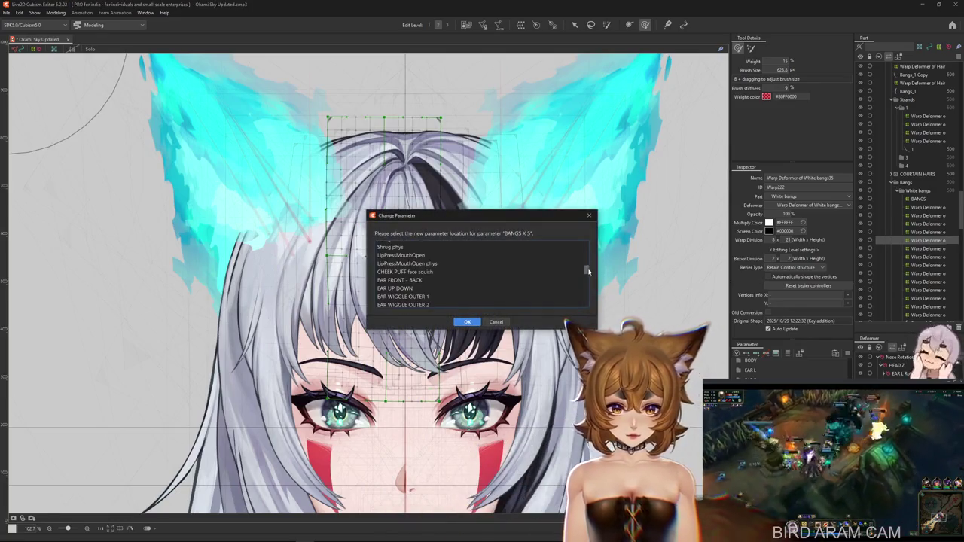
- Rebind the White bangs warp deformers one parameter up: BANGS X 5→6, 4→5, 3→4, 2→3, 1→2
left_click_drag(588, 271, 587, 293)
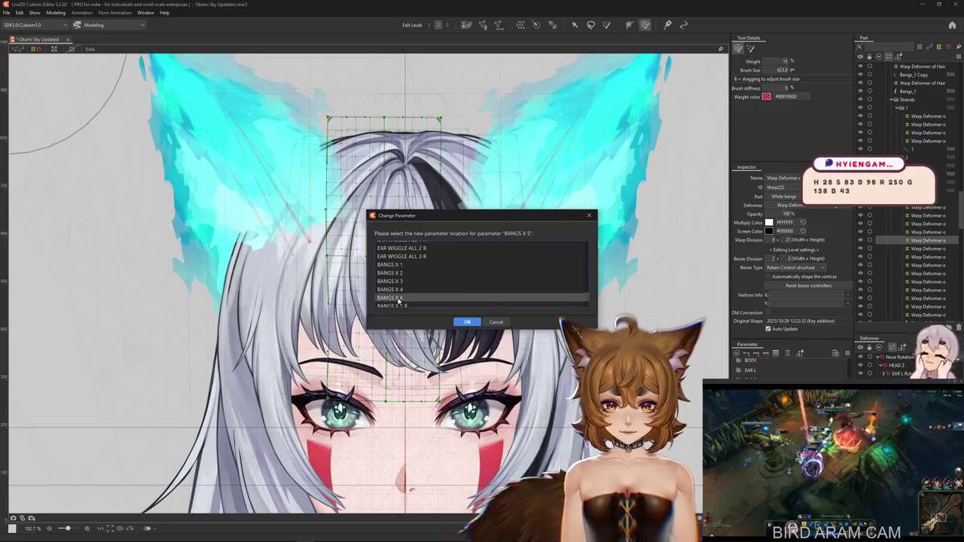
left_click(467, 322)
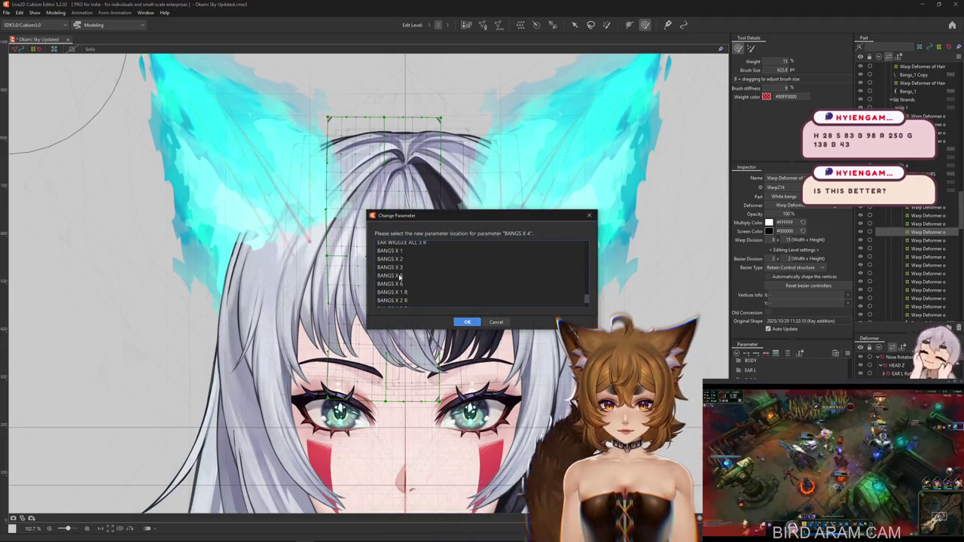
double_click(400, 277)
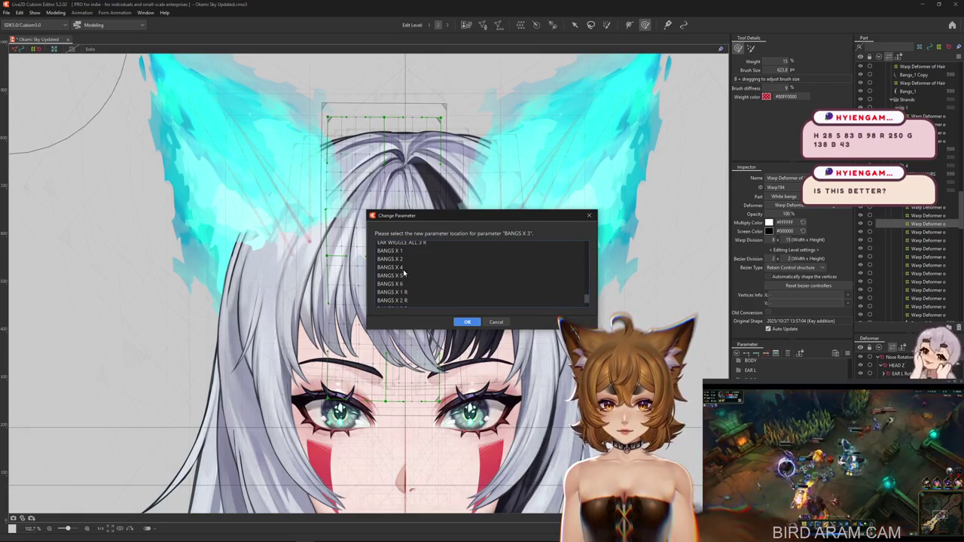
double_click(401, 268)
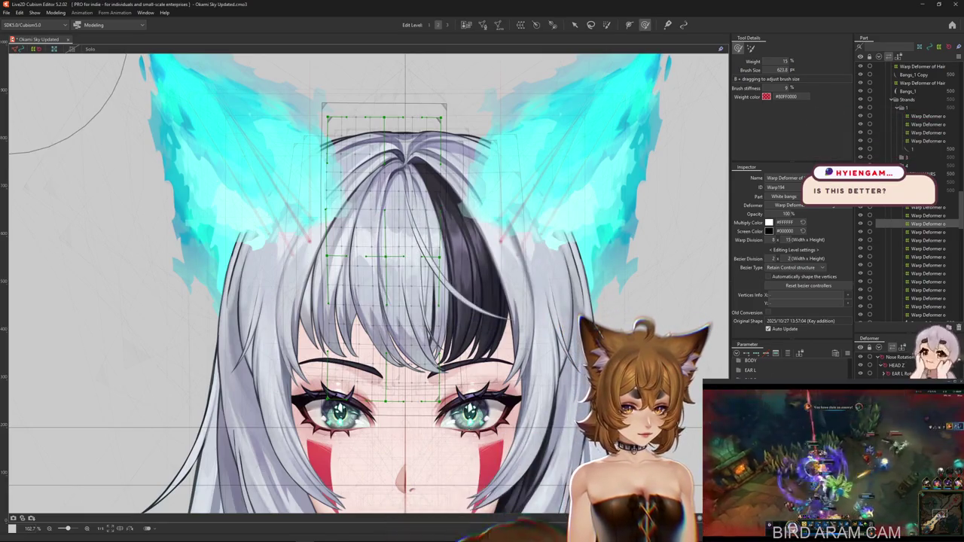
key("Up")
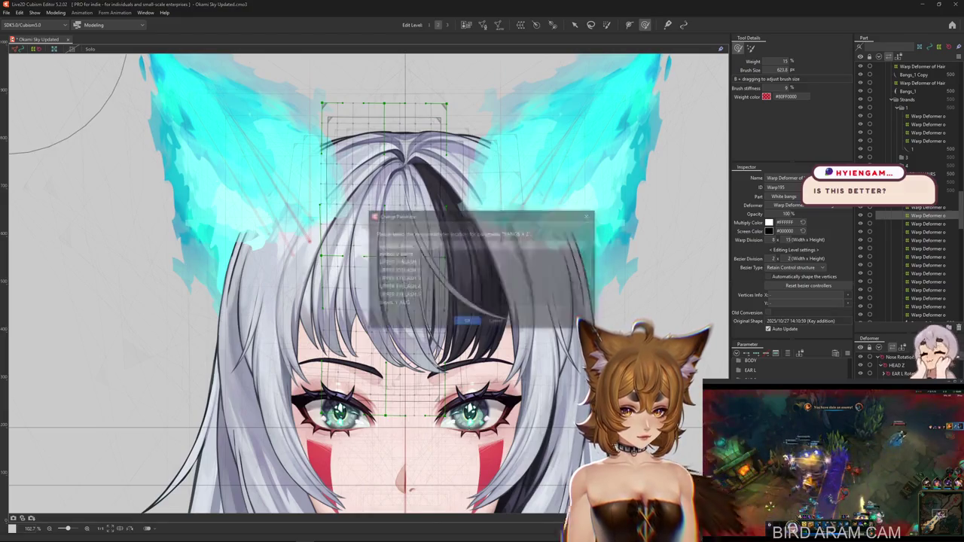
scroll(572, 305, "down", 5)
scroll(448, 289, "up", 1)
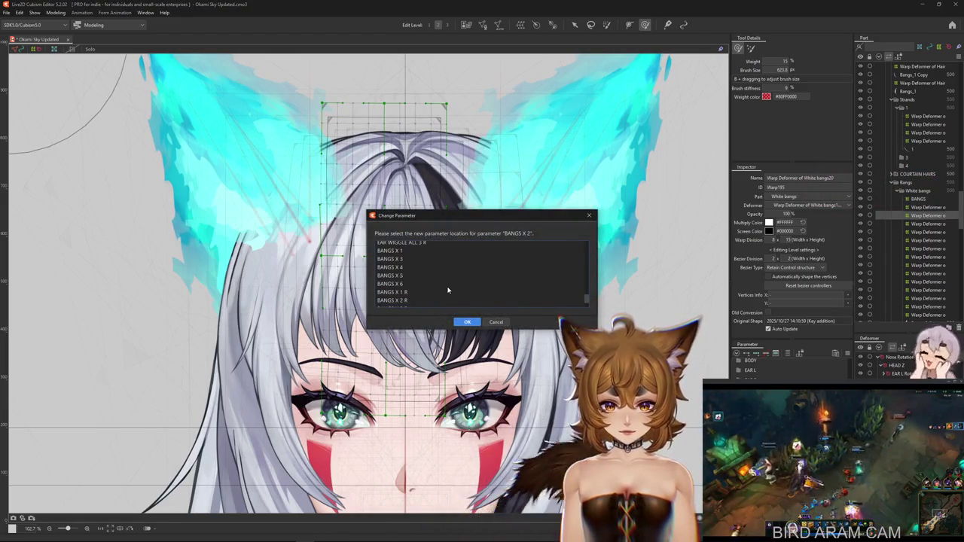
double_click(399, 260)
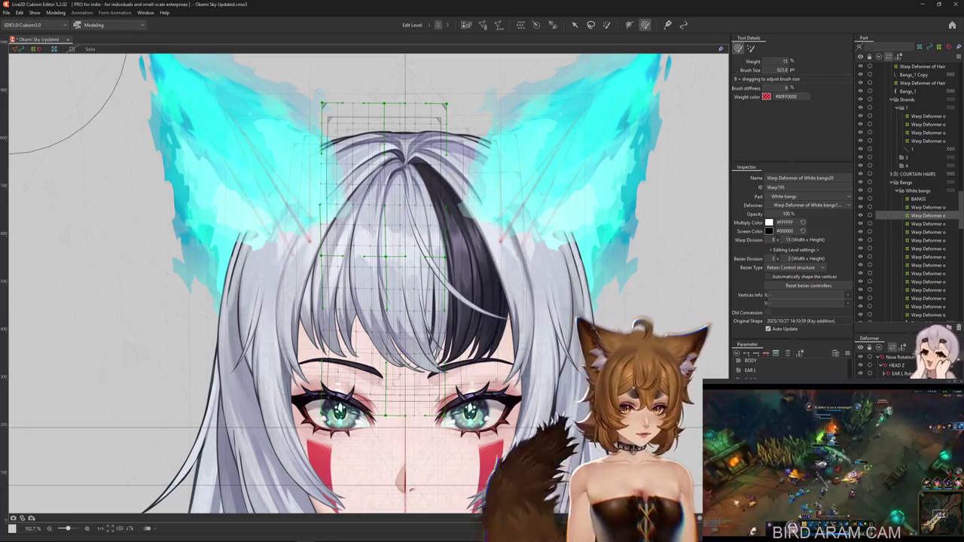
key("Up")
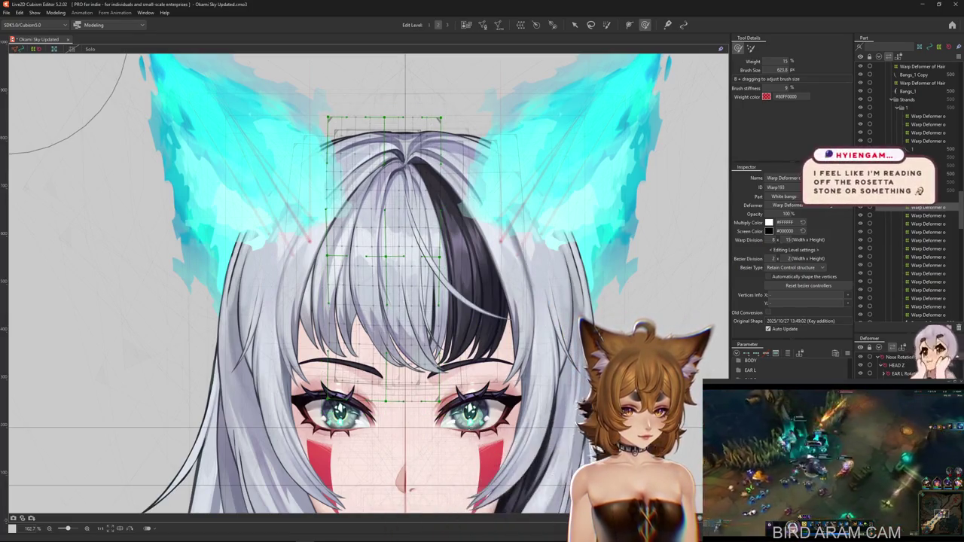
key("ctrl+shift+p")
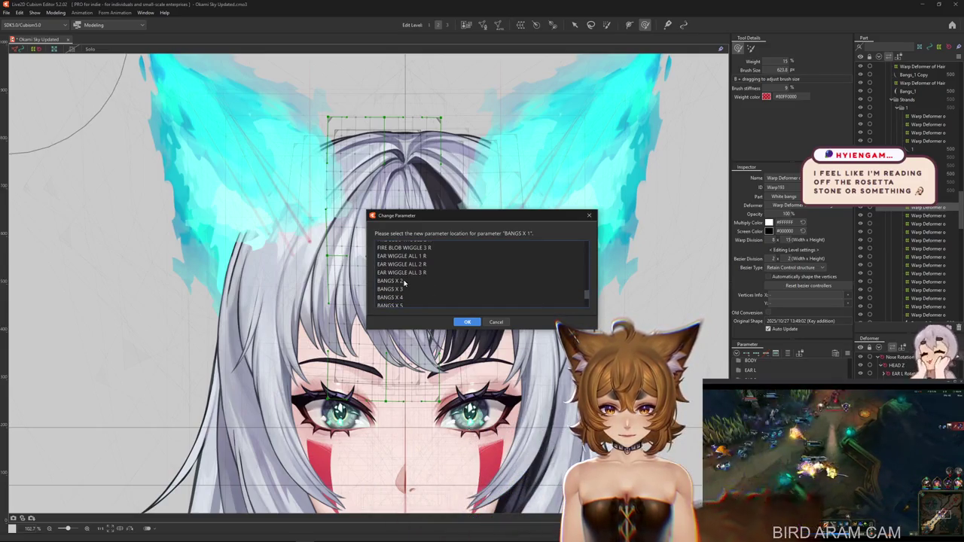
- Select the White bangs2 warp deformer and open Modeling > Physics Settings
left_click(928, 257)
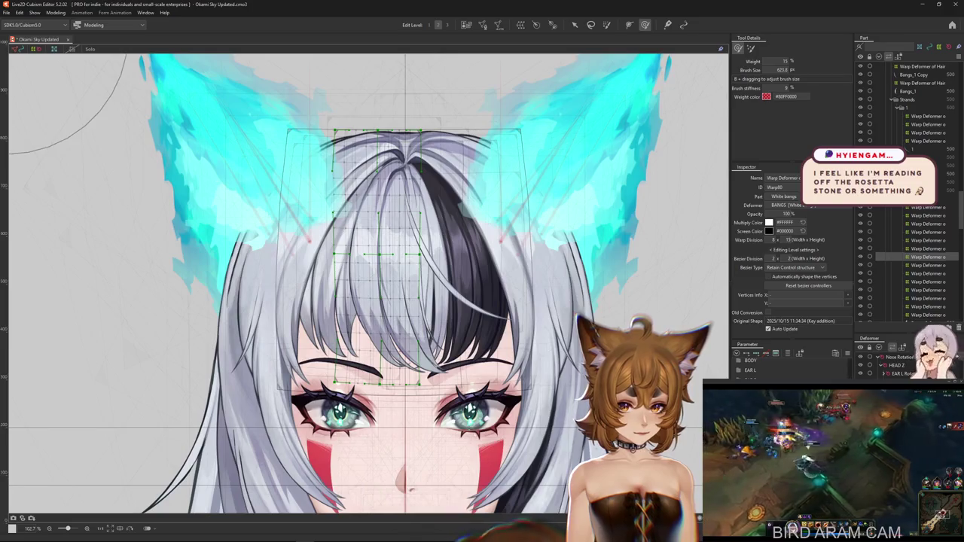
left_click(56, 13)
left_click(76, 180)
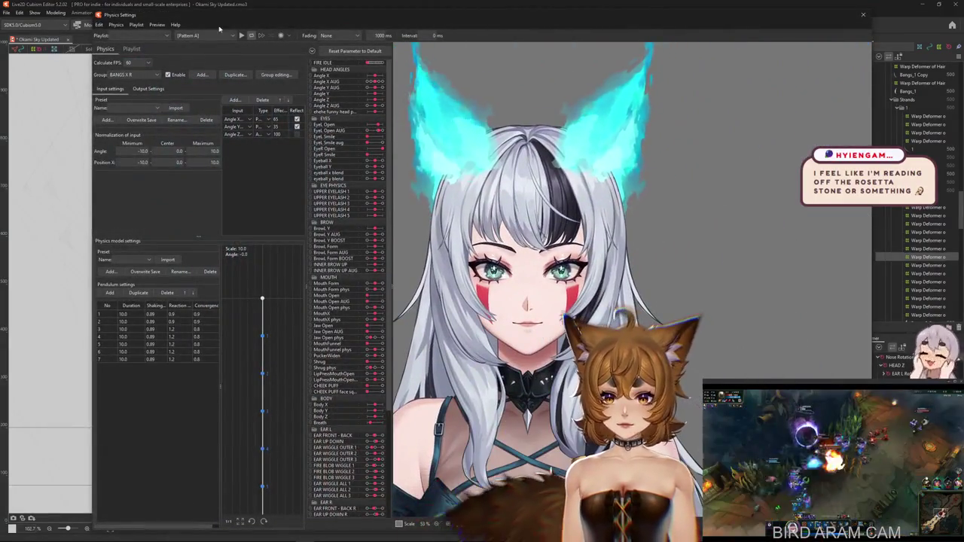
- Frame the preview, show Output Settings, and switch the physics group from BANGS X R to BANGS X
left_click_drag(205, 16, 119, 15)
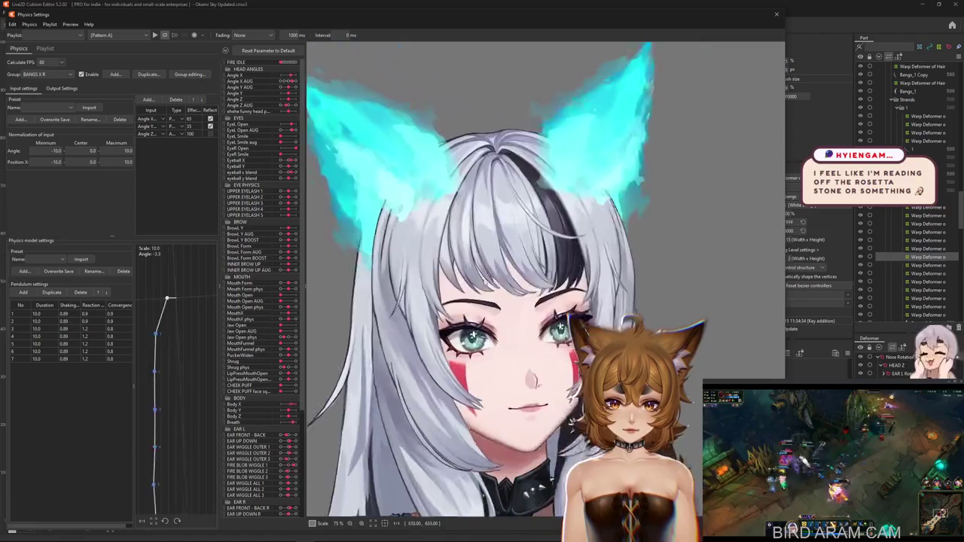
left_click(63, 88)
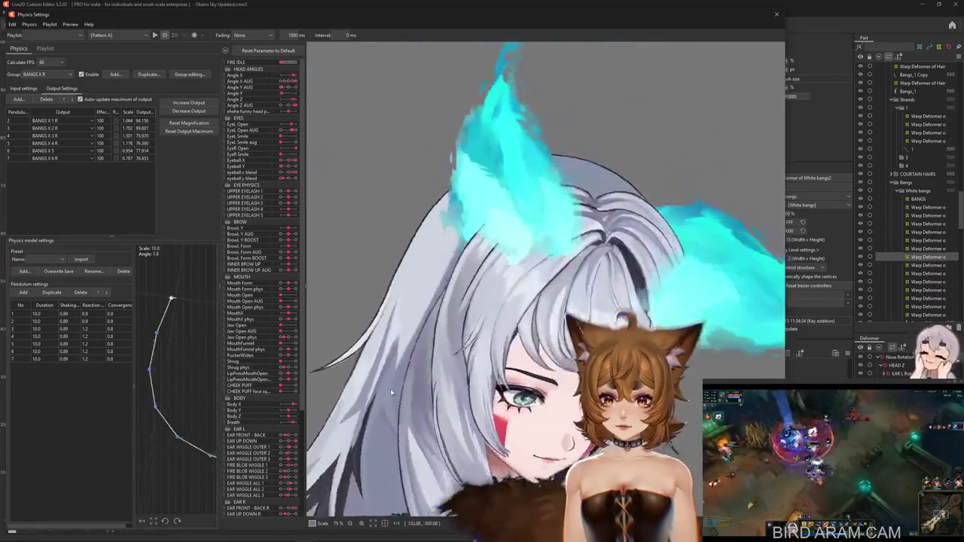
left_click(38, 74)
left_click(47, 187)
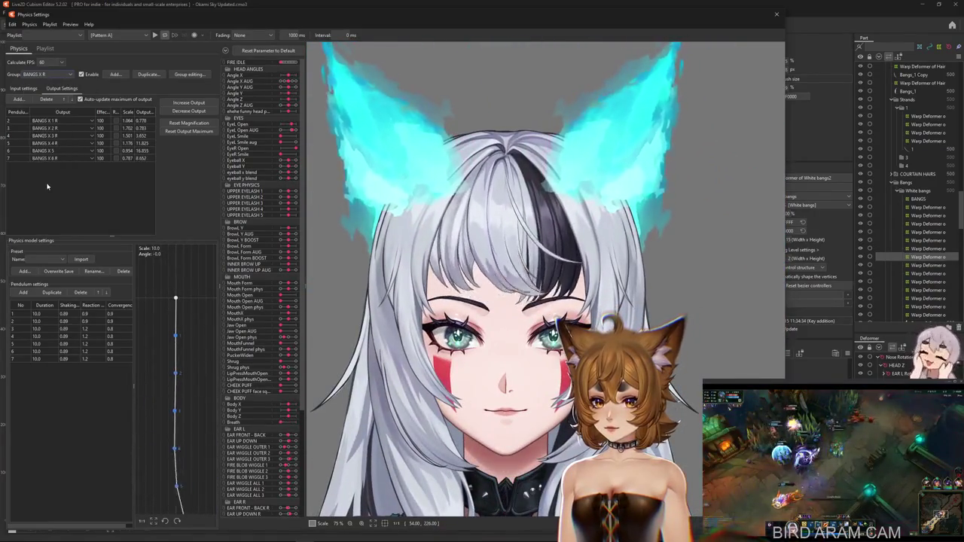
left_click(37, 74)
left_click(46, 179)
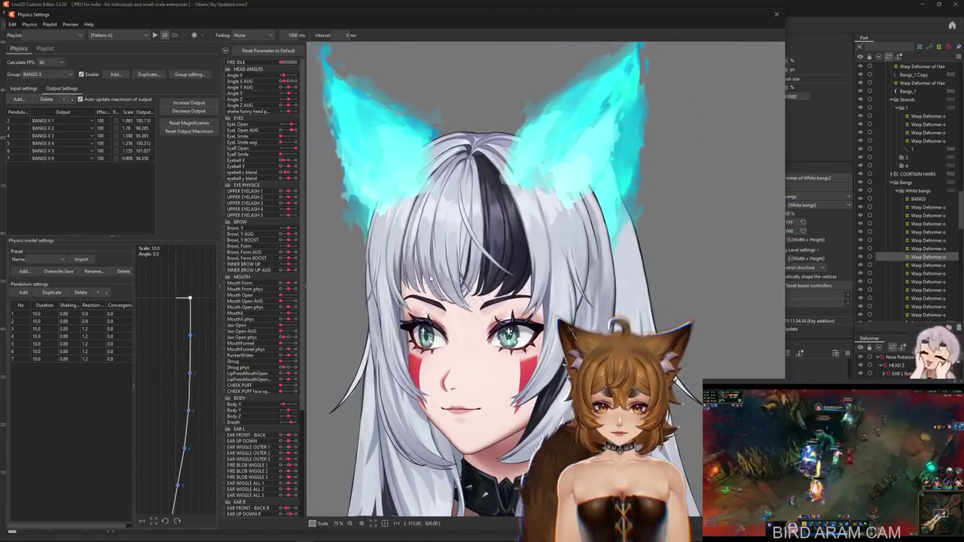
- Review the BANGS X outputs and close Physics Settings
scroll(688, 296, "down", 2)
scroll(689, 296, "down", 1)
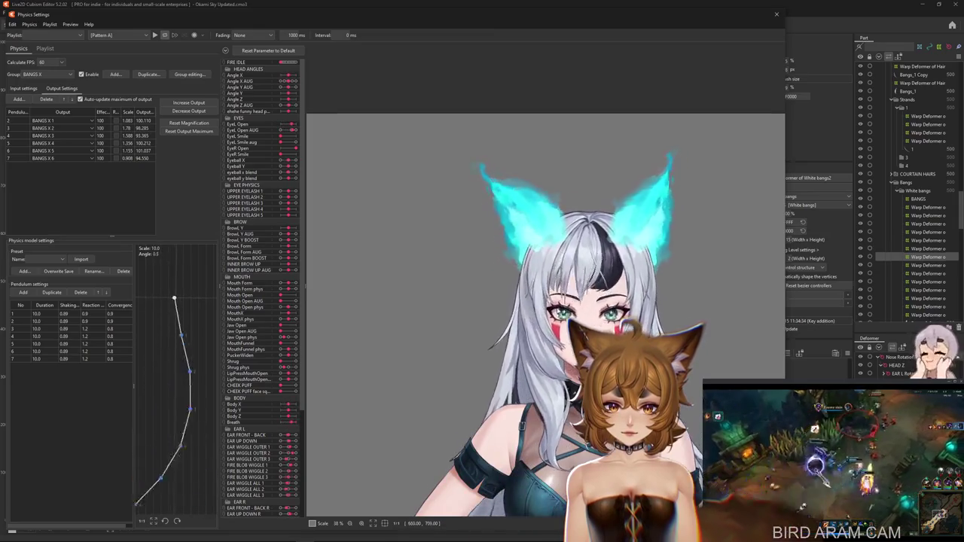
left_click(777, 14)
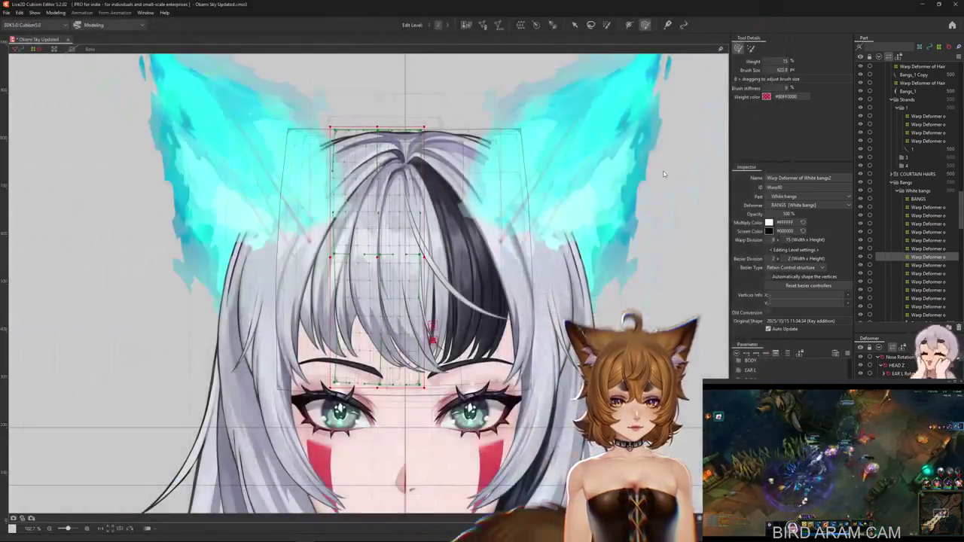
- Step through the White bangs18, bangs2 and bangs19 deformers, then switch to the blank Paint canvas
left_click(672, 275)
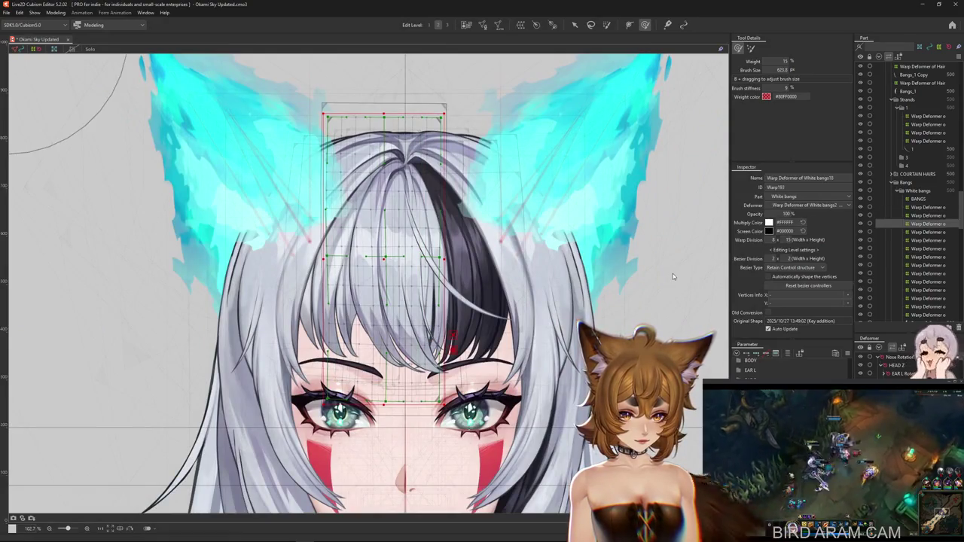
key("Down")
key("Down")
key("Down")
key("Down")
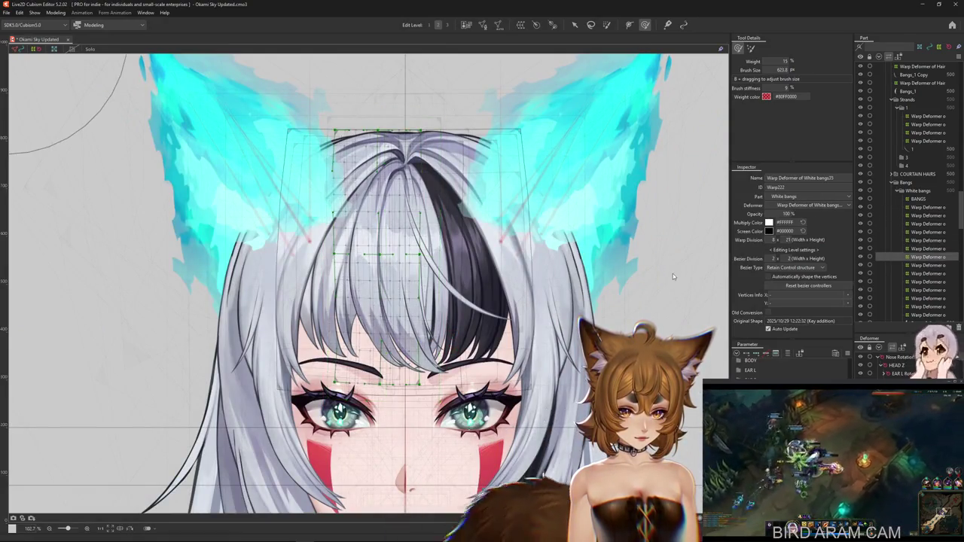
key("Up")
key("Up")
key("Up")
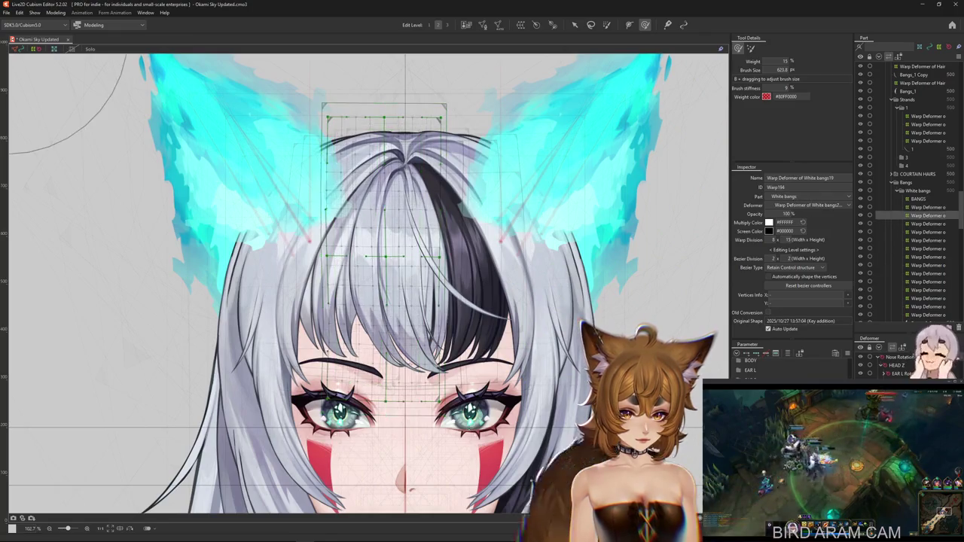
key("Up")
scroll(460, 296, "down", 3)
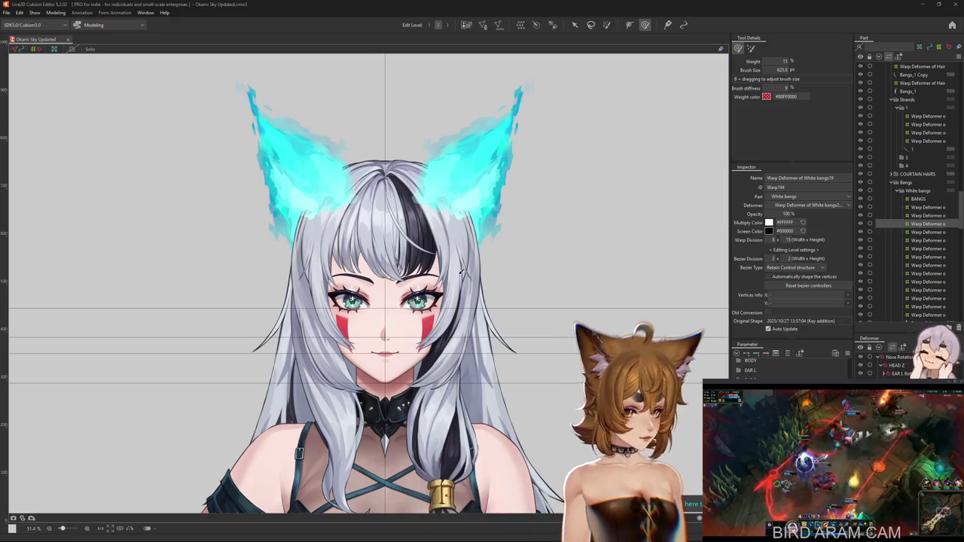
key("alt+Tab")
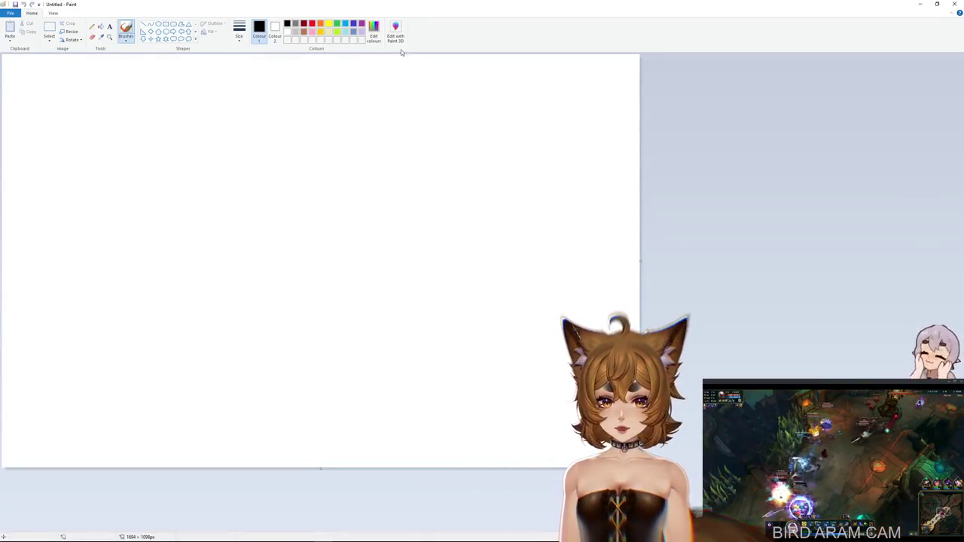
- Edit the custom colour's Hue/Sat/Lum and RGB values toward burnt orange (Hue 10, Sat 229, Lum 98)
left_click(372, 34)
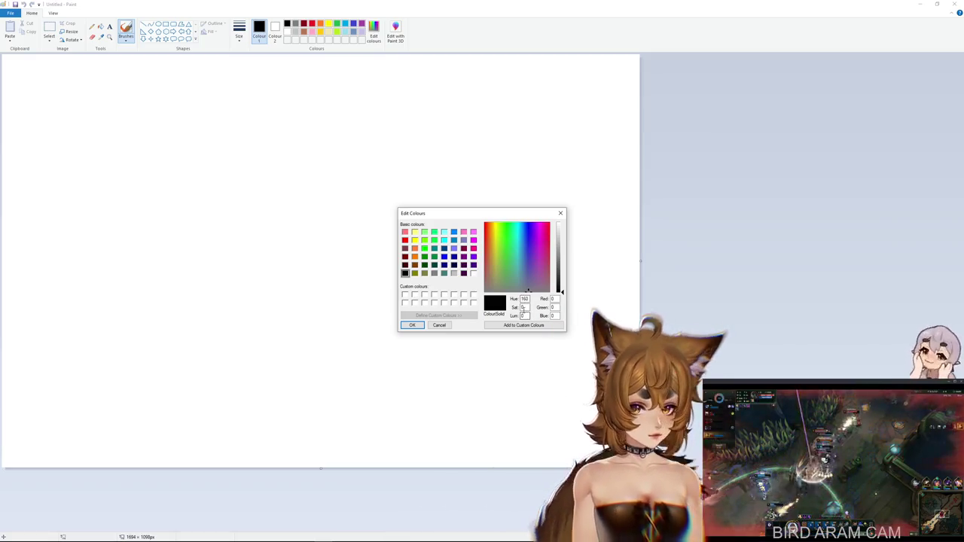
left_click(553, 299)
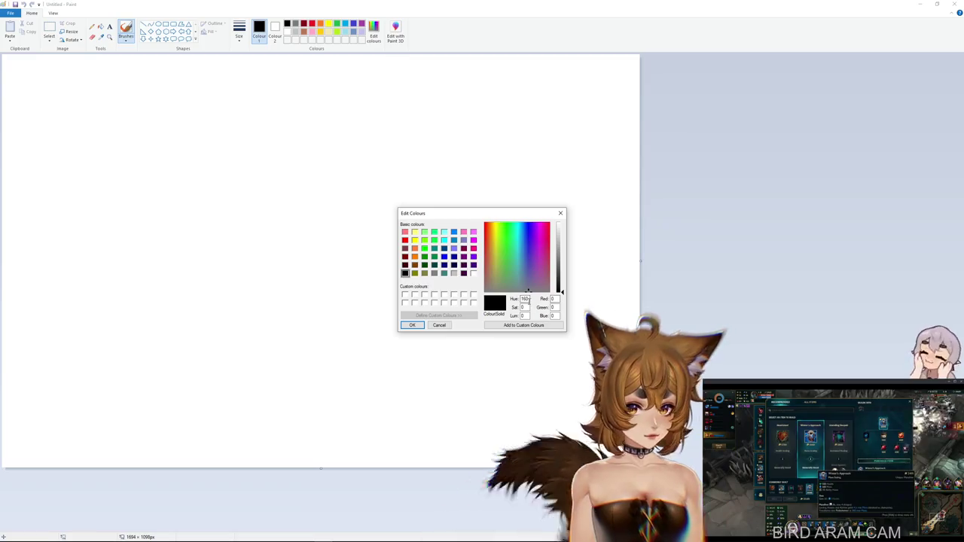
left_click(524, 315)
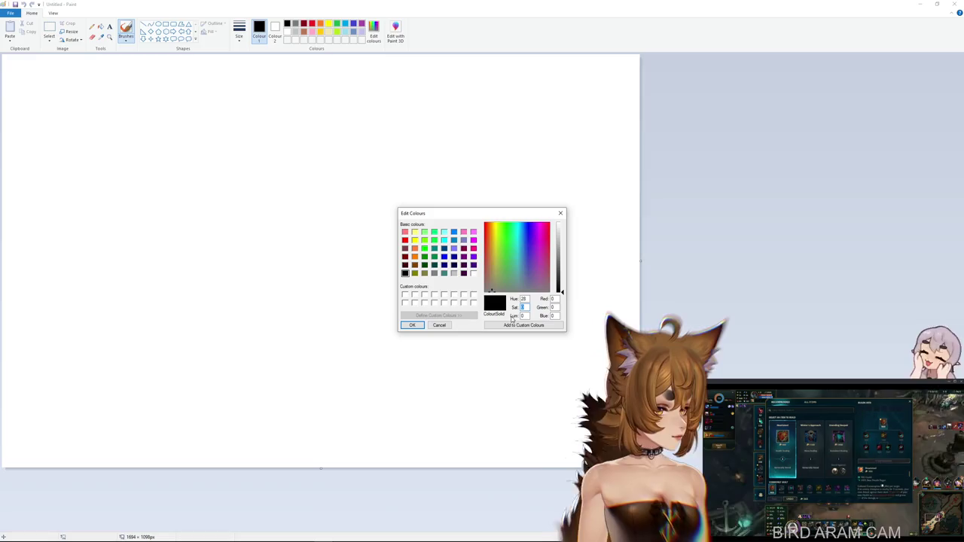
type("83")
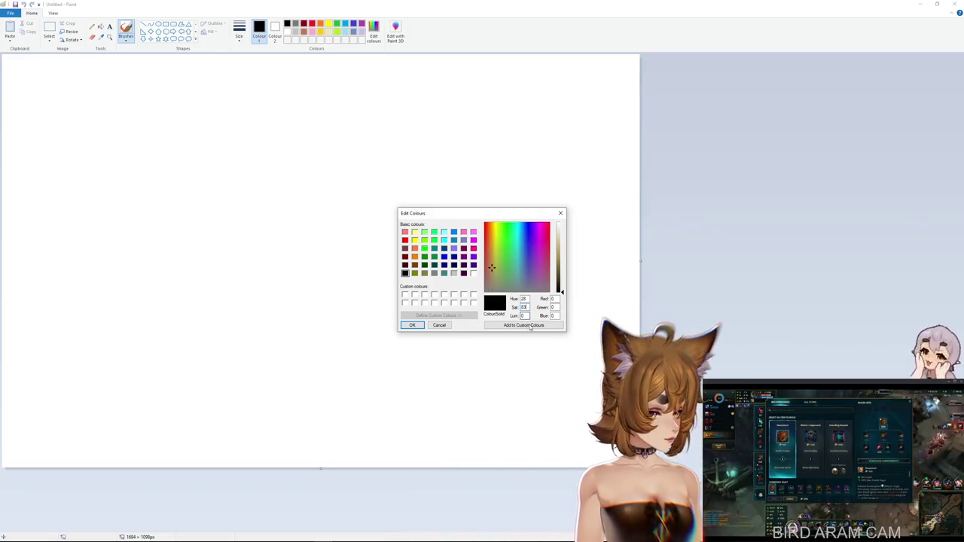
key("shift+Tab")
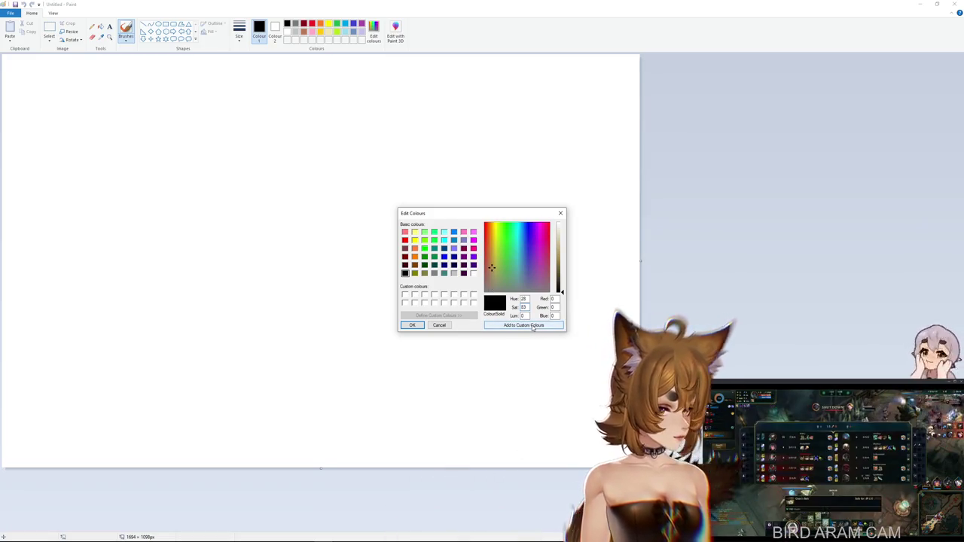
left_click(555, 316)
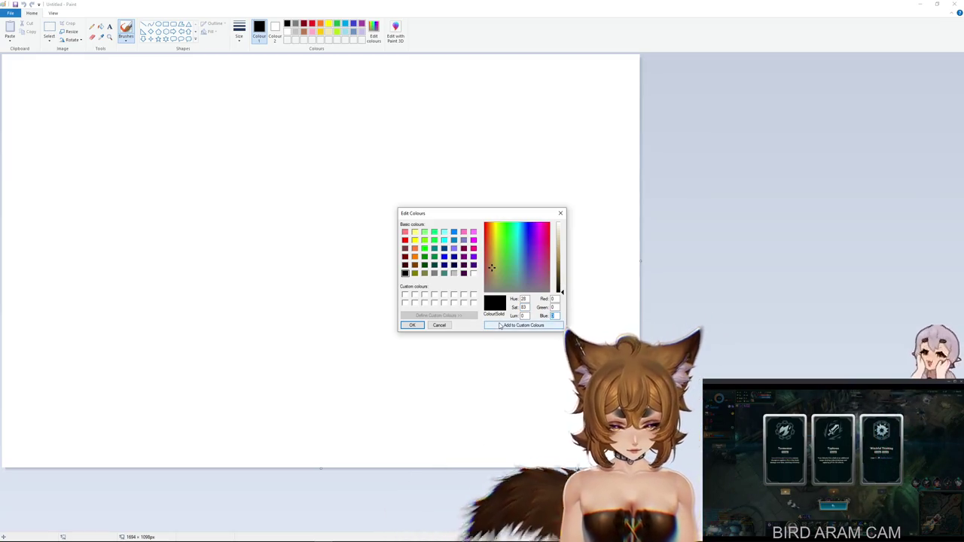
type("98")
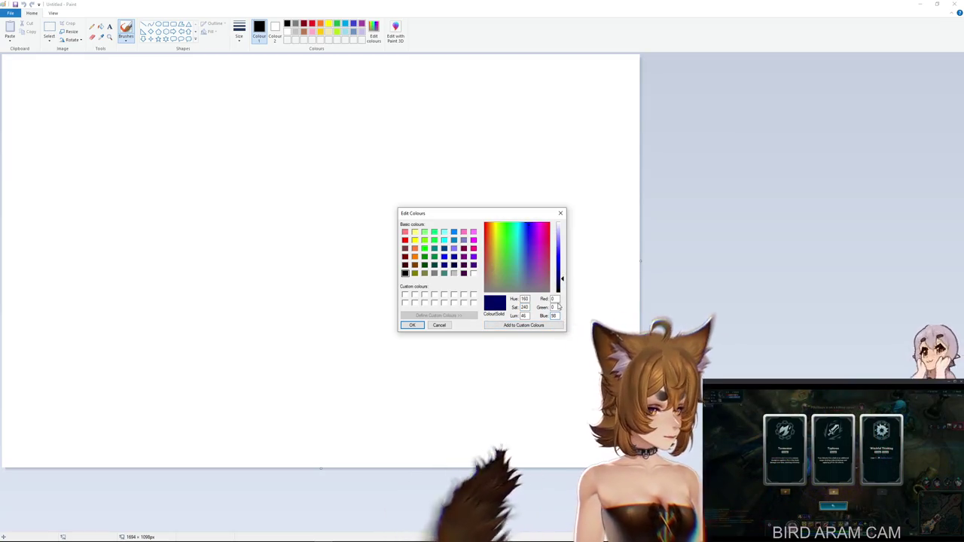
double_click(556, 299)
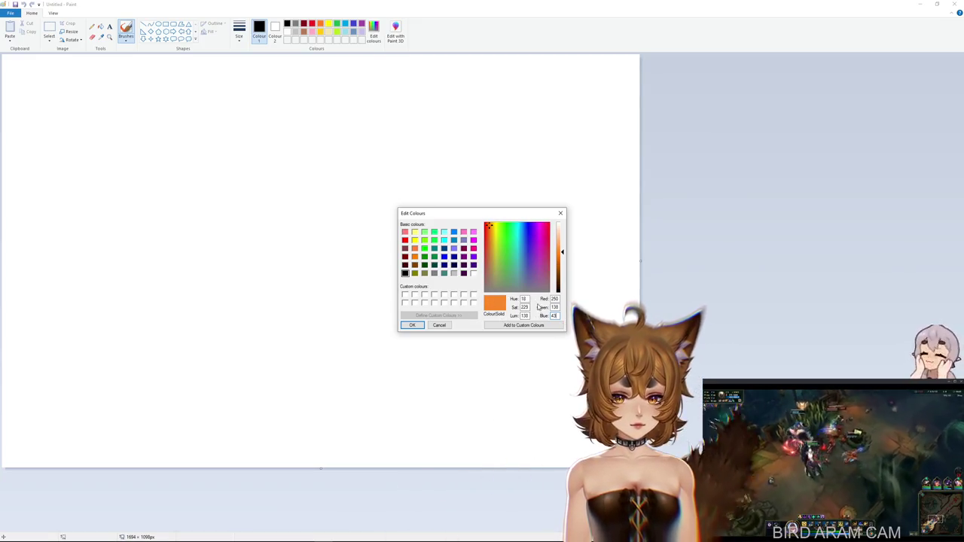
double_click(522, 315)
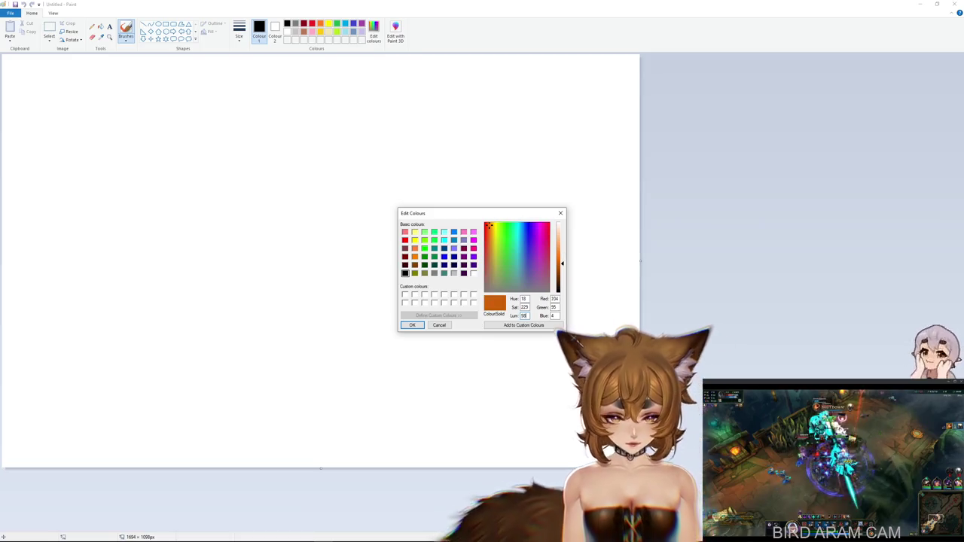
- Accept the burnt orange colour, pick a brush style, and paint a first stroke left of centre
type("8")
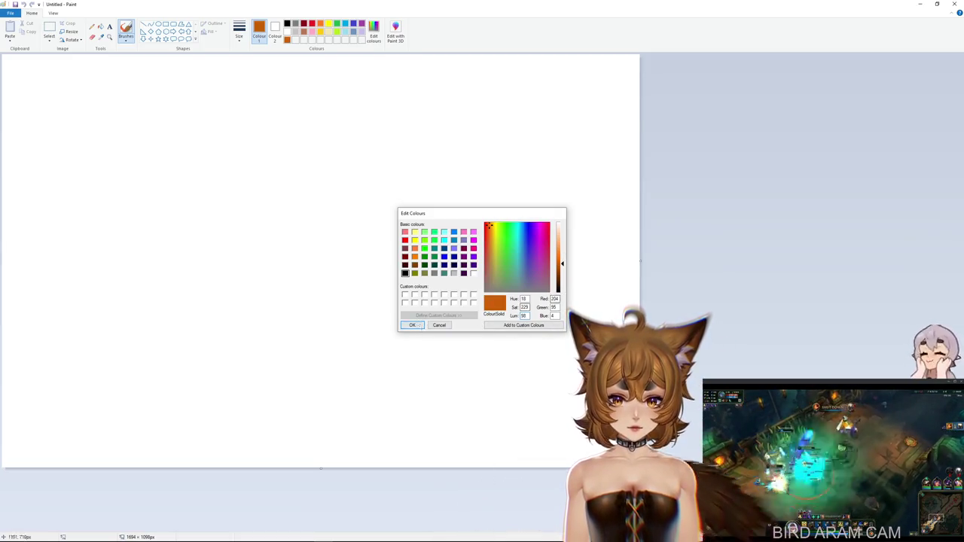
left_click(419, 326)
left_click(126, 39)
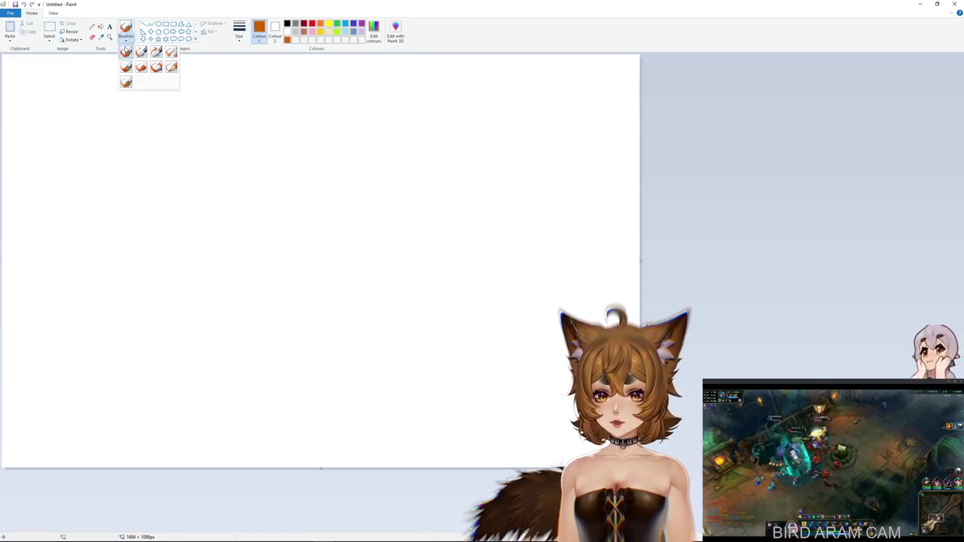
left_click(159, 72)
left_click_drag(238, 185, 309, 213)
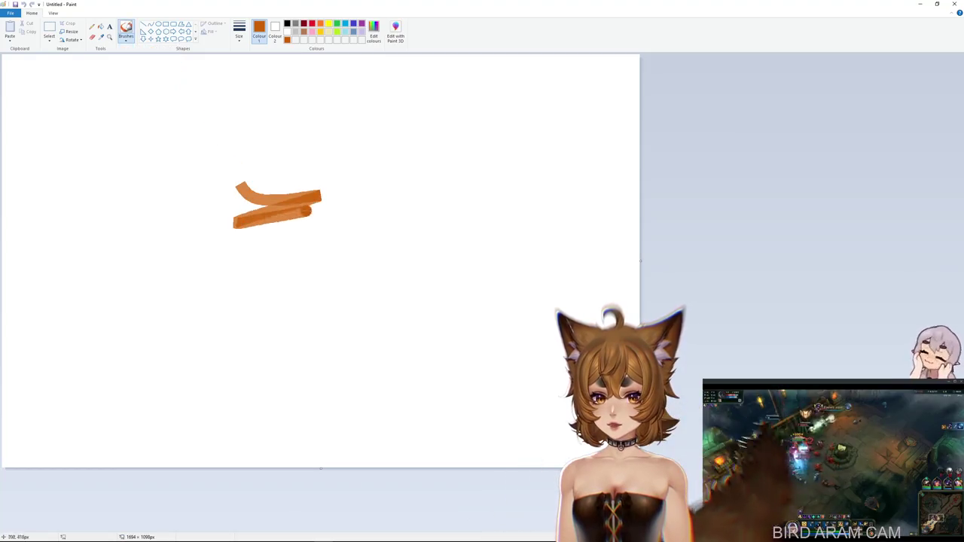
- Switch brush style, add a thin tapered stroke, and choose a thicker brush size
left_click(128, 43)
left_click(147, 60)
left_click_drag(314, 230, 374, 185)
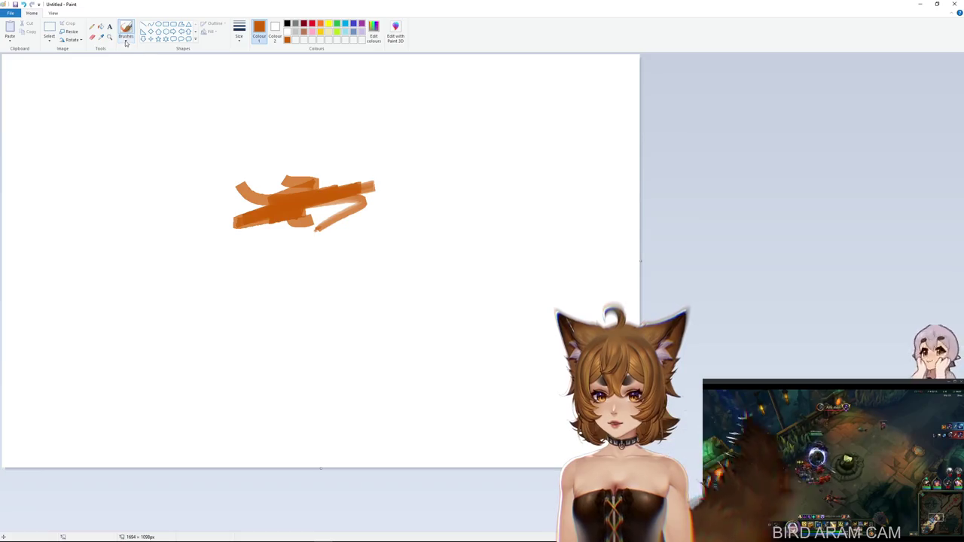
left_click(239, 34)
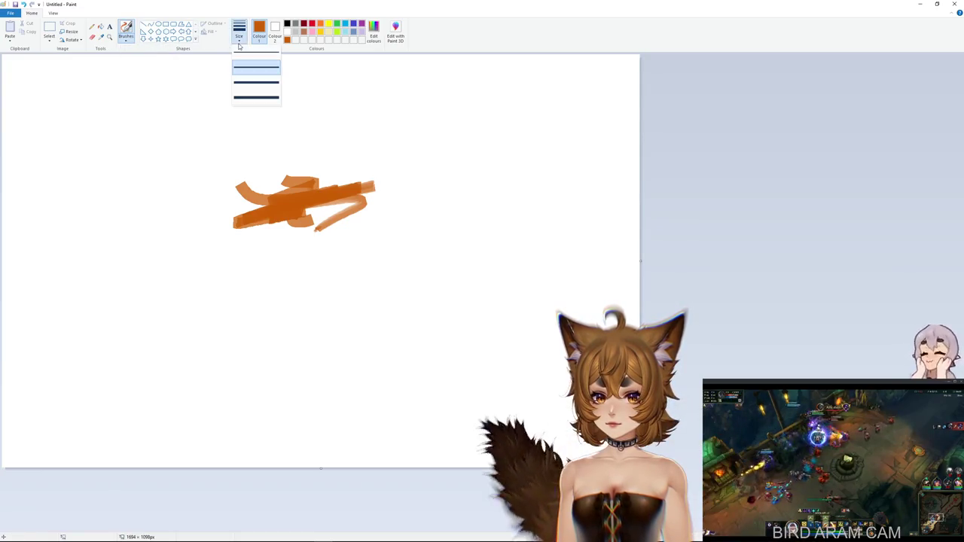
left_click(257, 96)
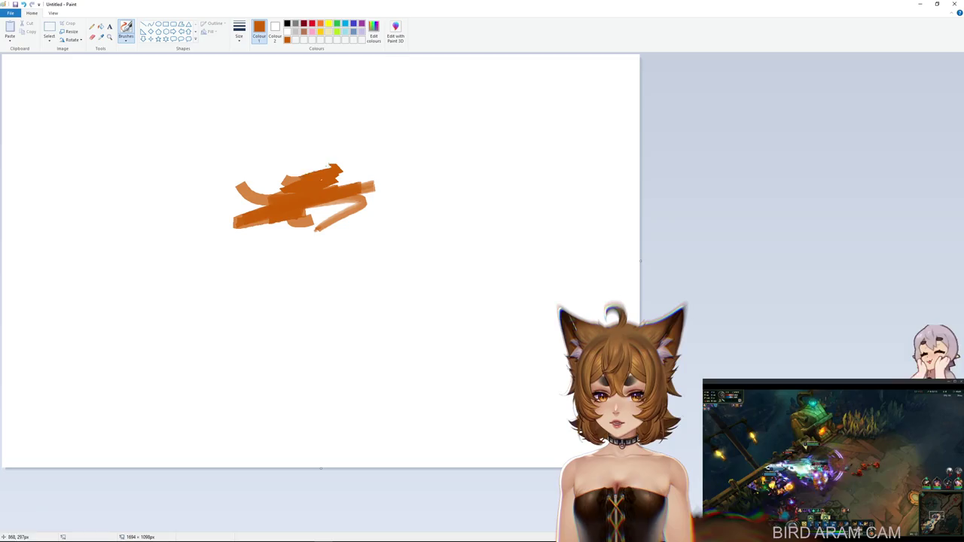
- Scribble thick orange strokes to fill a large patch on the canvas's left-centre
left_click_drag(294, 171, 240, 211)
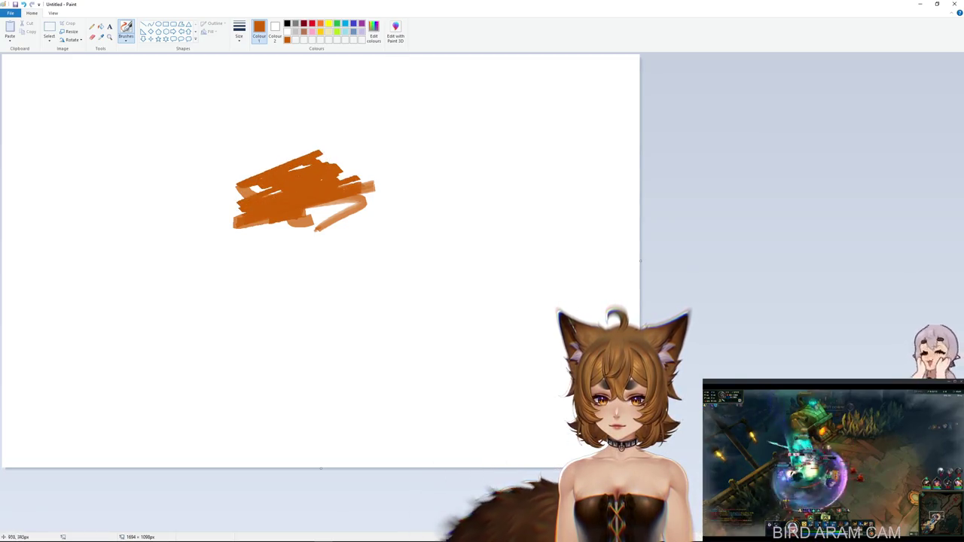
left_click_drag(380, 198, 279, 245)
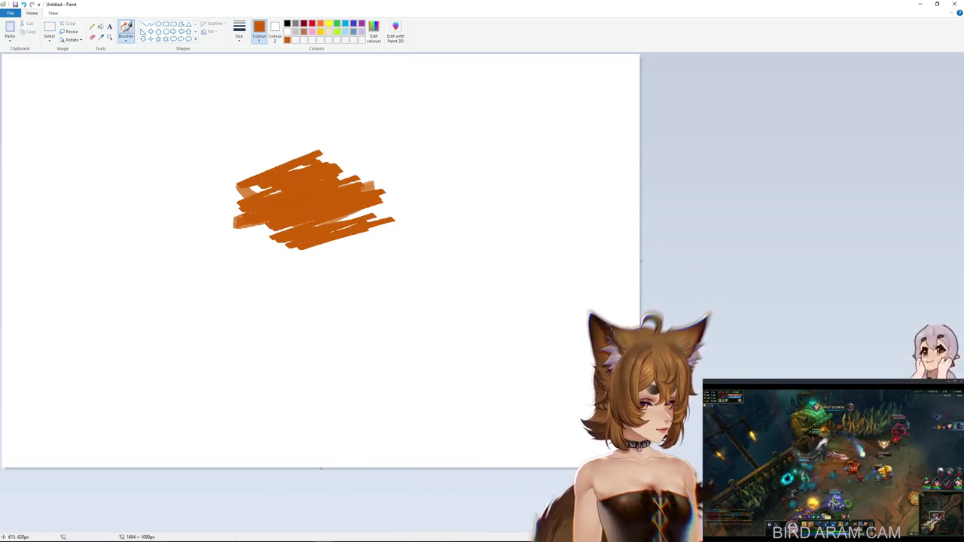
left_click_drag(309, 147, 200, 189)
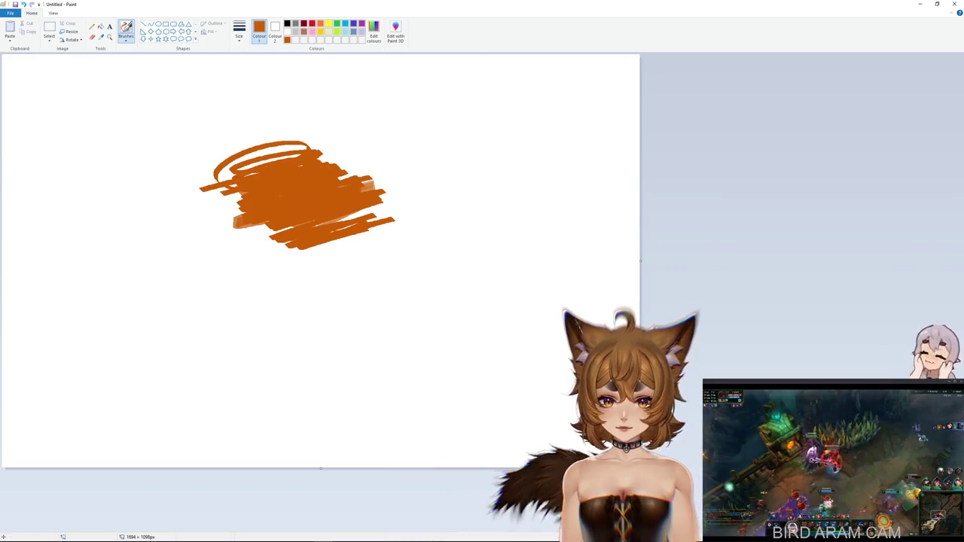
mouse_move(347, 218)
left_mouse_down()
mouse_move(396, 203)
mouse_move(317, 252)
mouse_move(271, 263)
left_mouse_up()
left_click_drag(363, 177, 324, 168)
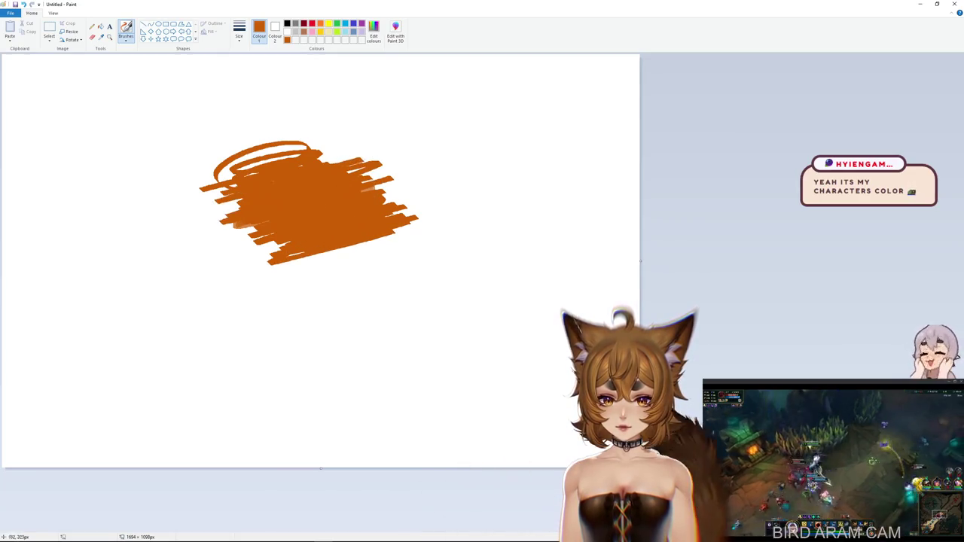
left_click_drag(177, 175, 343, 143)
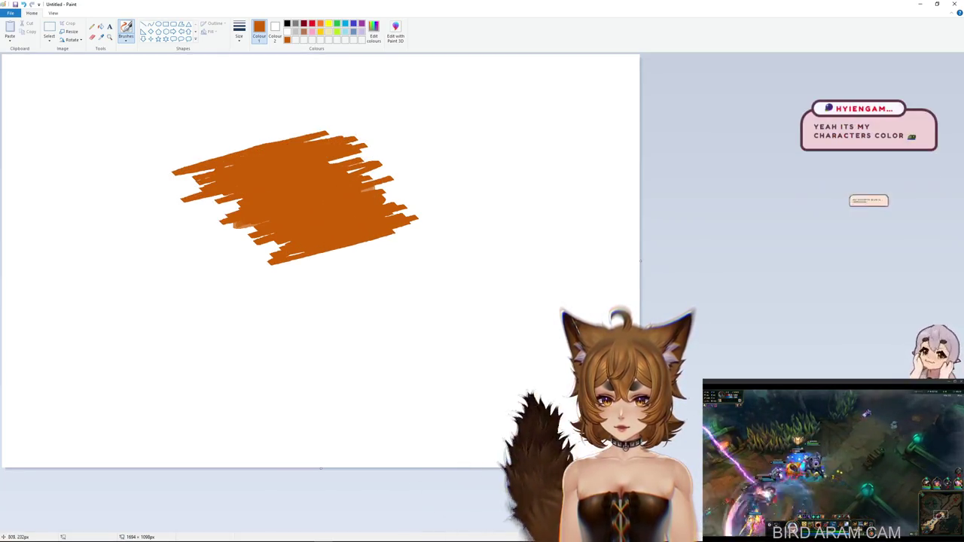
left_click_drag(233, 142, 309, 119)
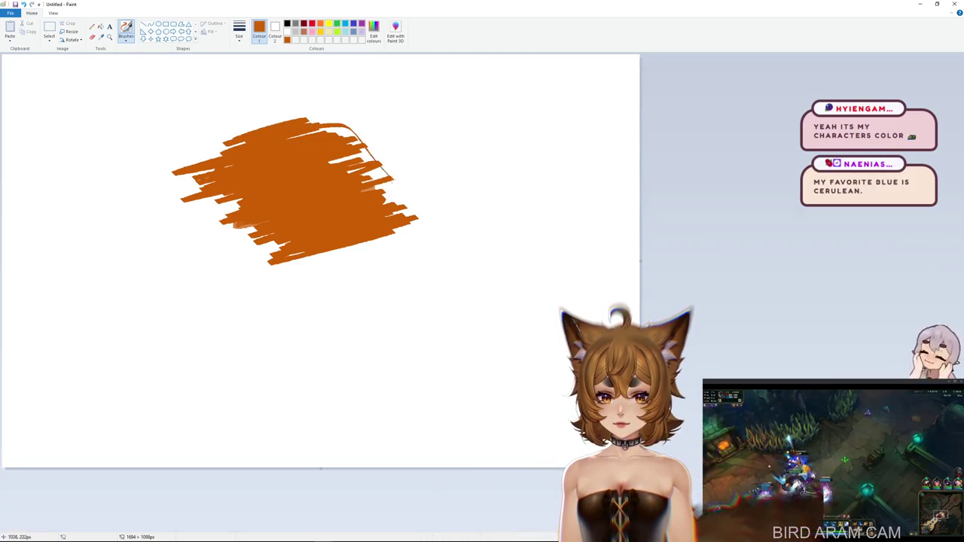
left_click_drag(358, 271, 428, 248)
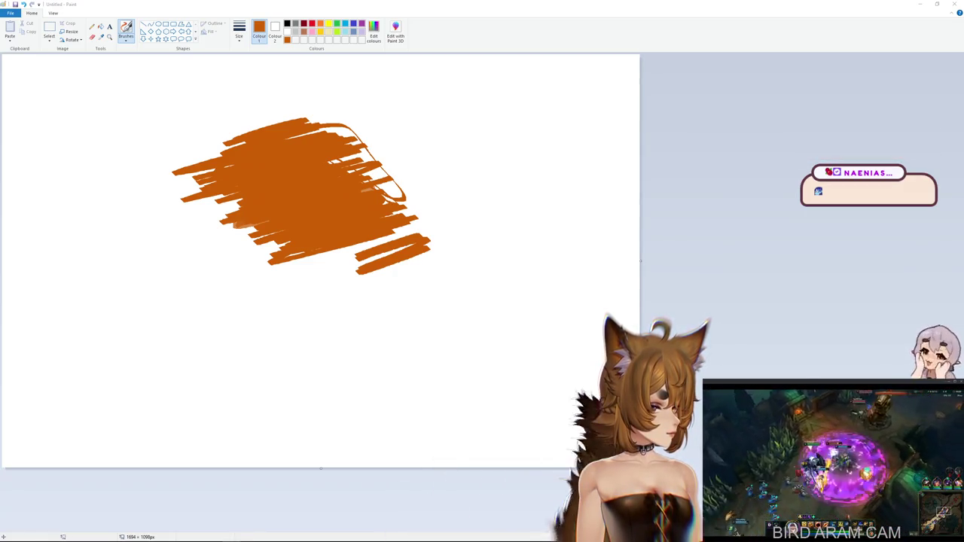
key("alt+Tab")
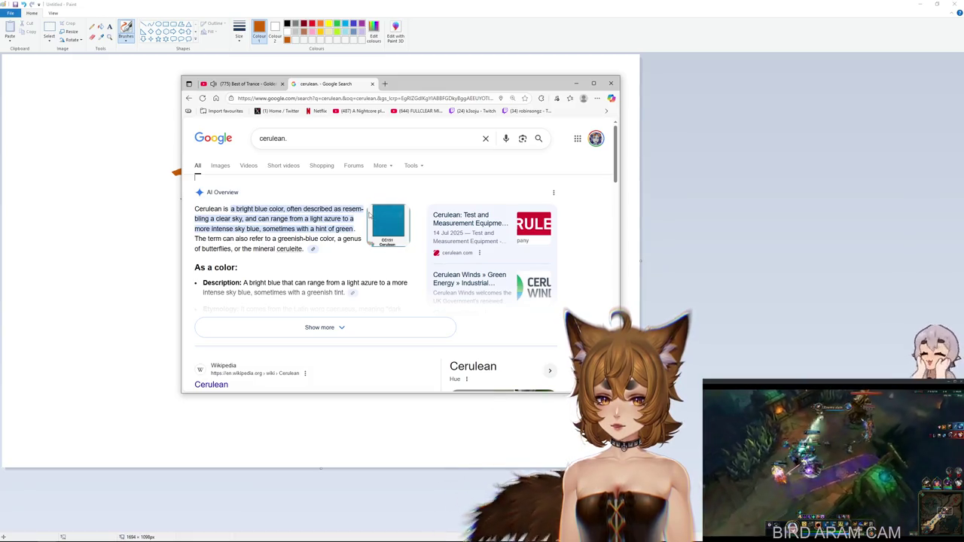
- Show image results for 'cerulean' without the trailing full stop, in a maximized browser
left_click(222, 166)
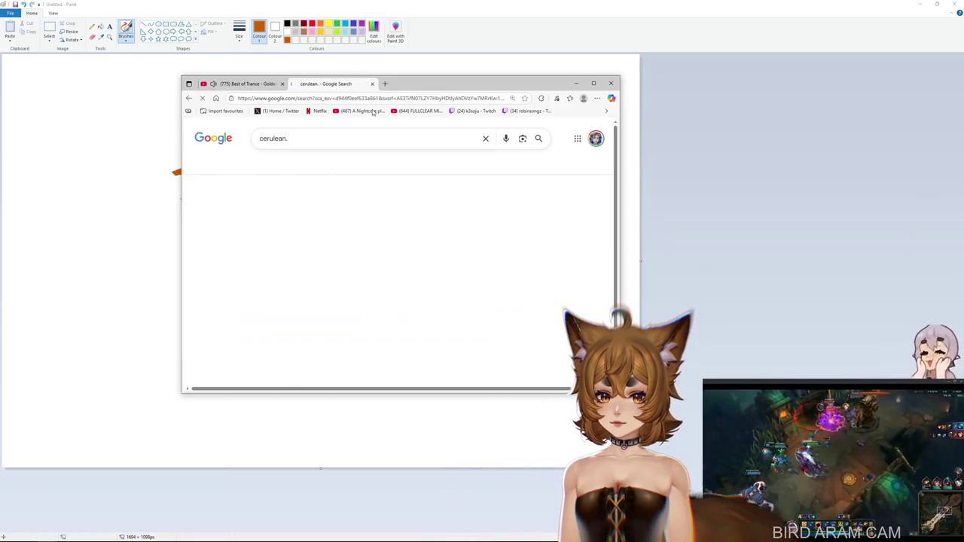
left_click(315, 139)
key("BackSpace")
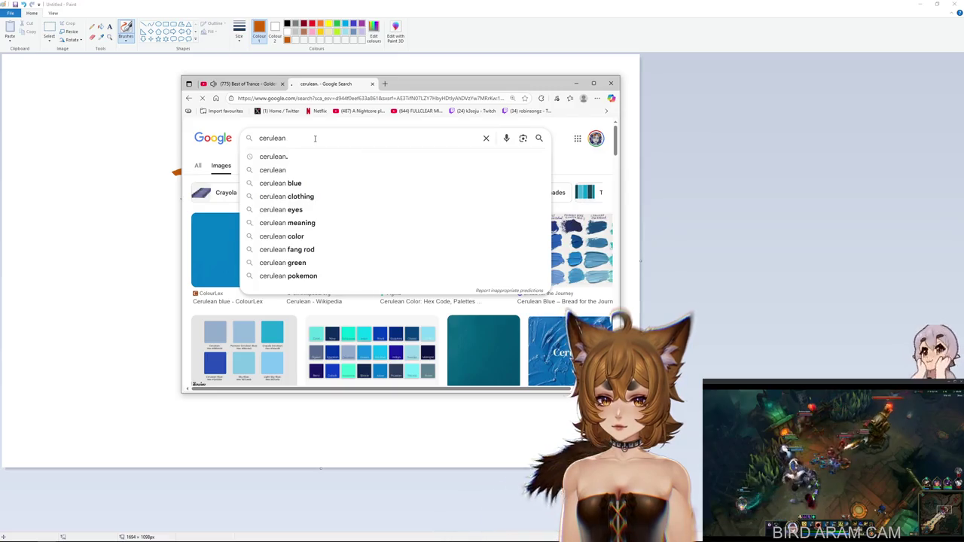
key("Return")
double_click(425, 88)
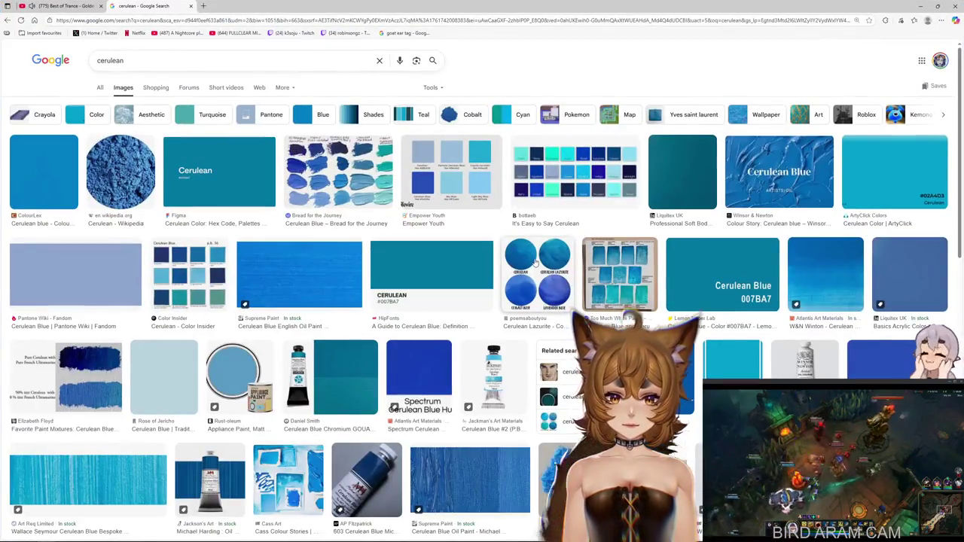
- Scroll through the cerulean image results and preview the cerulean yarn image
scroll(535, 263, "down", 2)
scroll(533, 252, "down", 3)
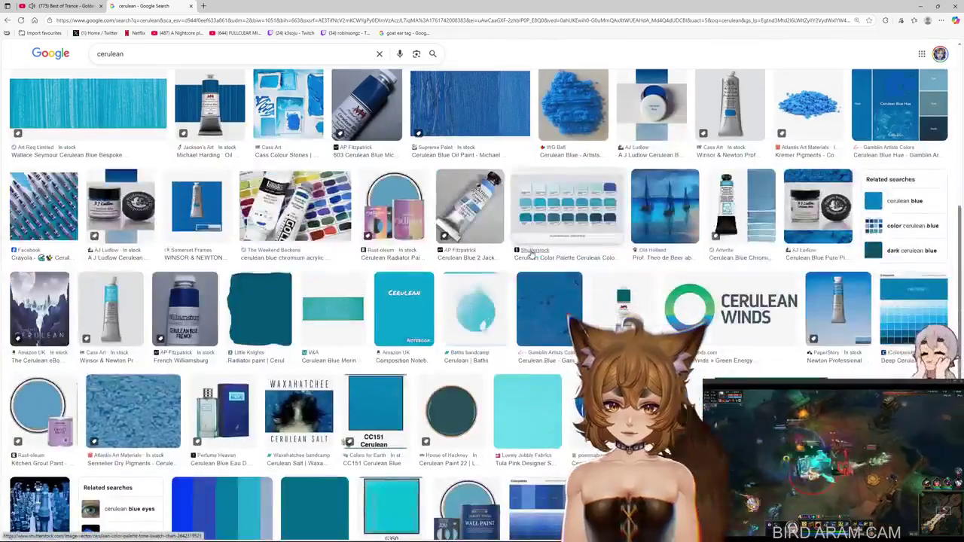
scroll(533, 255, "down", 3)
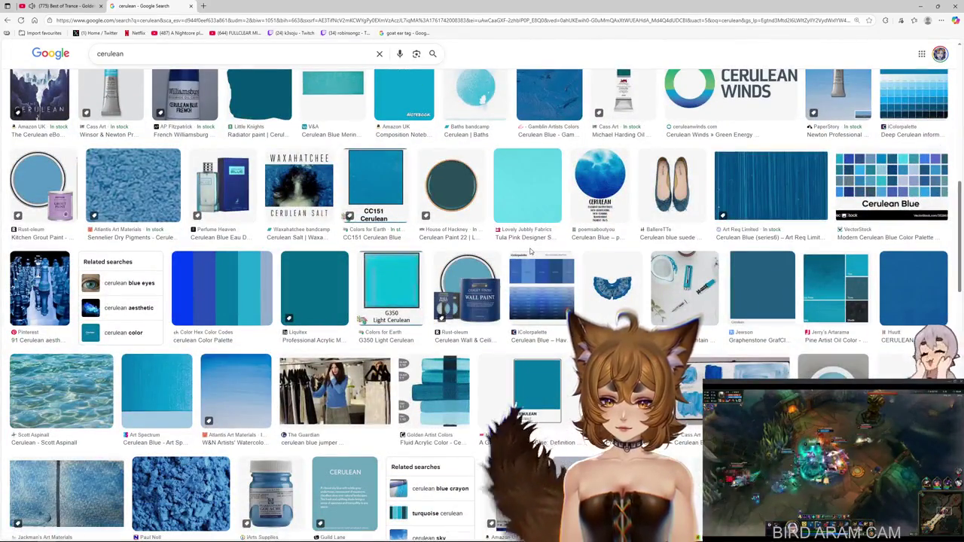
scroll(531, 252, "down", 1)
scroll(531, 252, "down", 4)
scroll(531, 252, "down", 1)
scroll(530, 251, "up", 2)
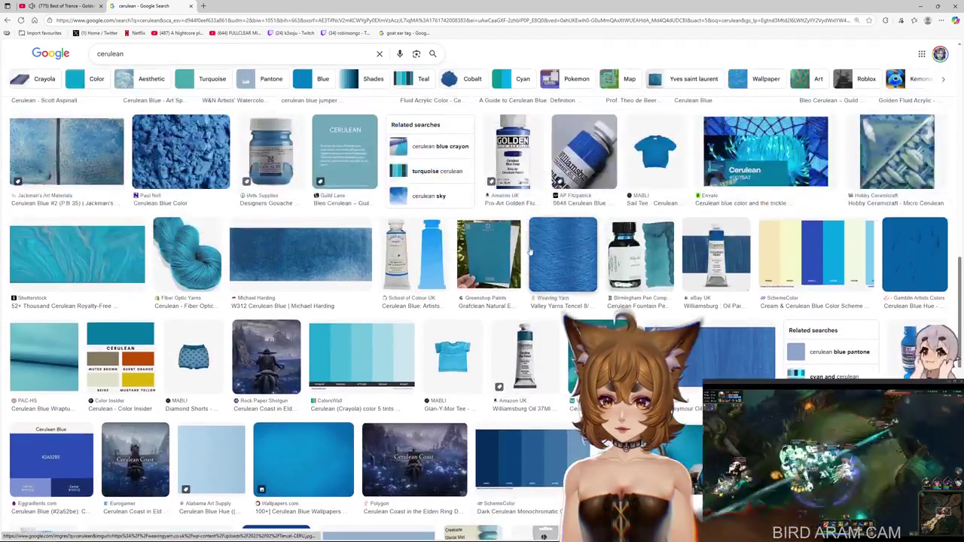
left_click(194, 253)
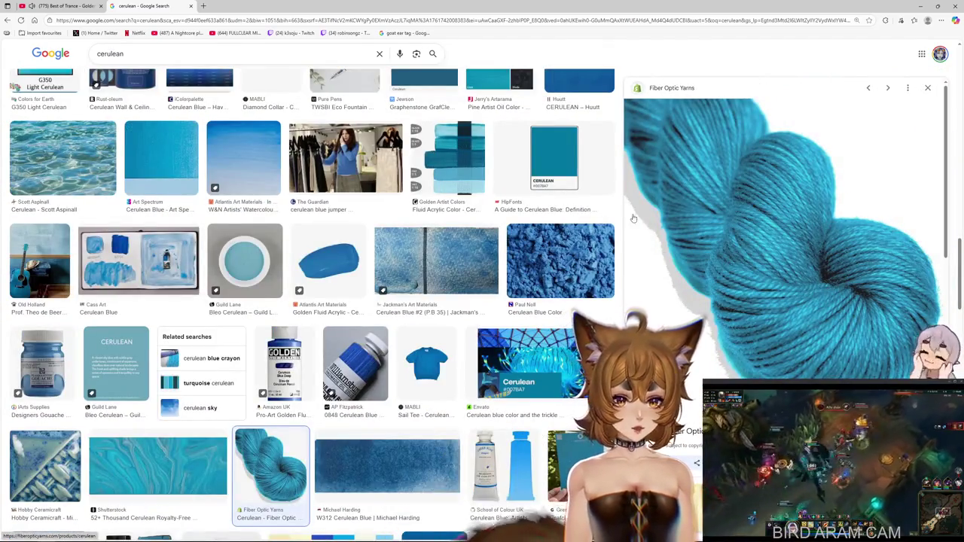
scroll(780, 236, "down", 3)
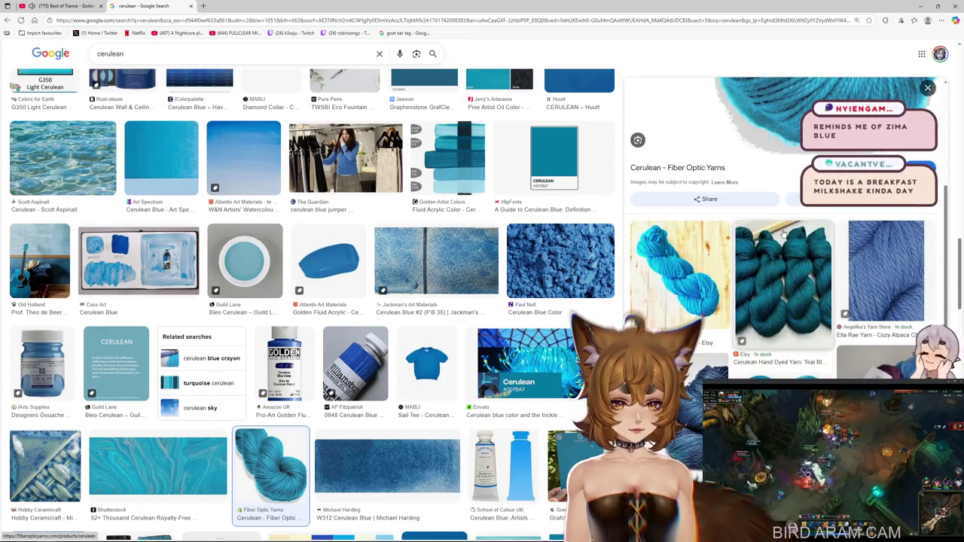
scroll(784, 232, "up", 3)
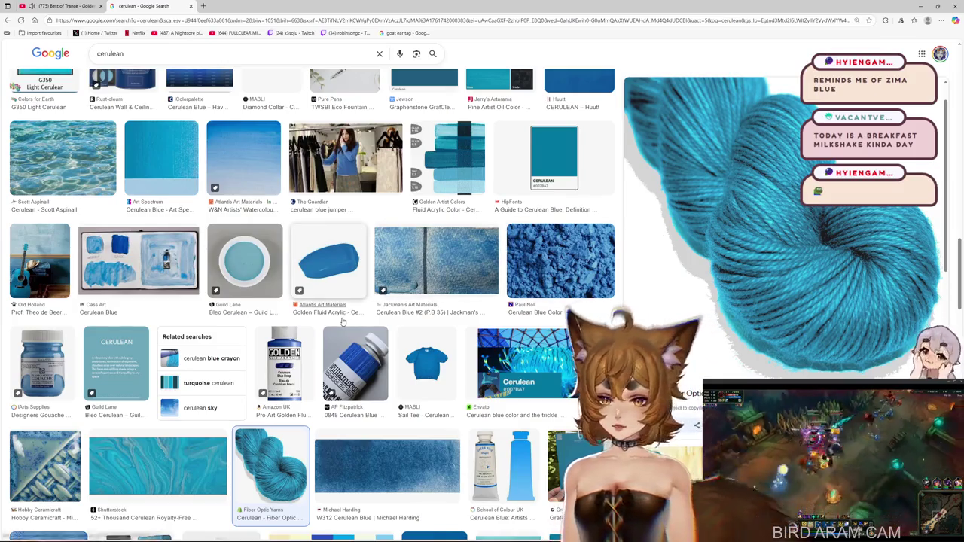
scroll(354, 309, "down", 5)
scroll(353, 310, "down", 5)
scroll(350, 311, "down", 5)
scroll(350, 311, "up", 10)
scroll(351, 311, "up", 5)
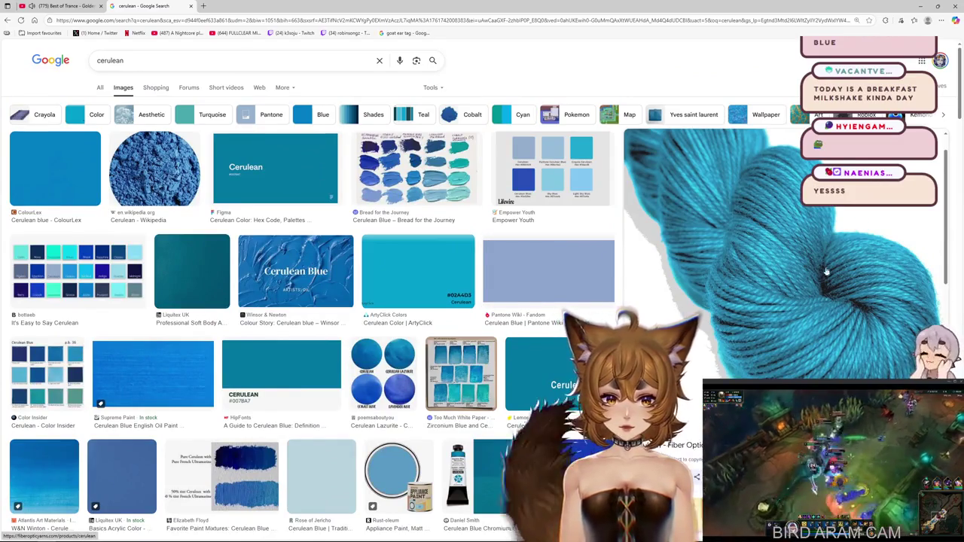
scroll(768, 251, "down", 3)
- Preview the Pantone, Rose of Jericho, Liquitex and Supreme Paint cerulean images
left_click(521, 274)
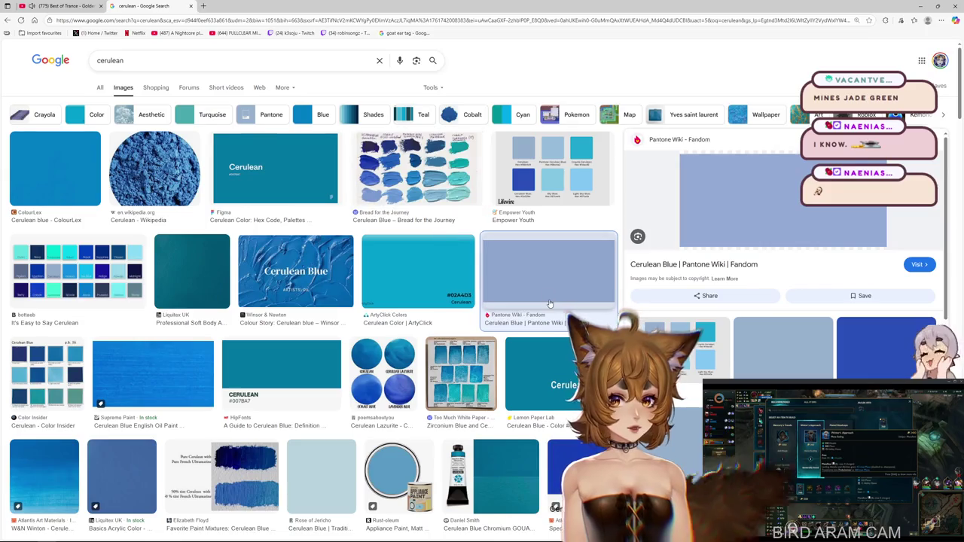
scroll(548, 301, "down", 3)
scroll(548, 301, "down", 2)
scroll(172, 76, "up", 5)
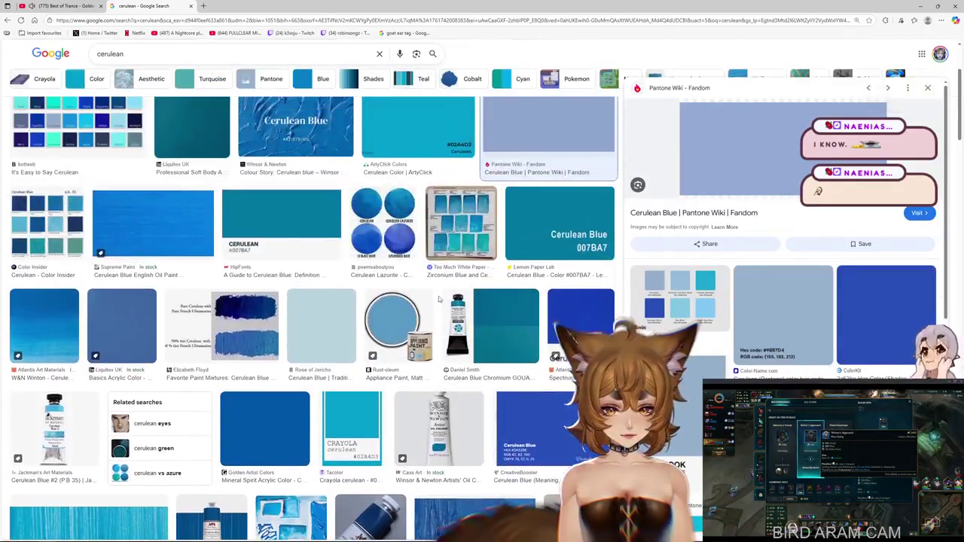
left_click(149, 64)
left_click(314, 446)
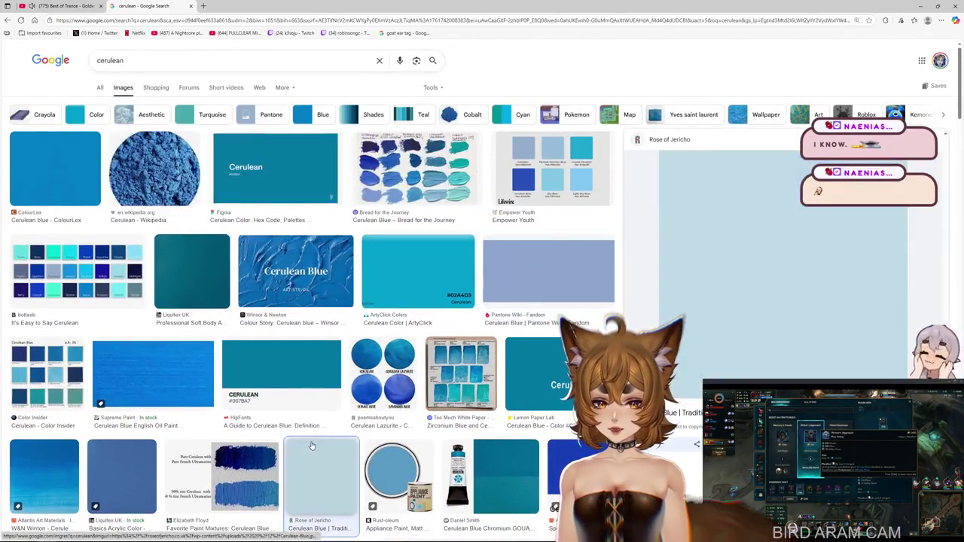
mouse_move(783, 264)
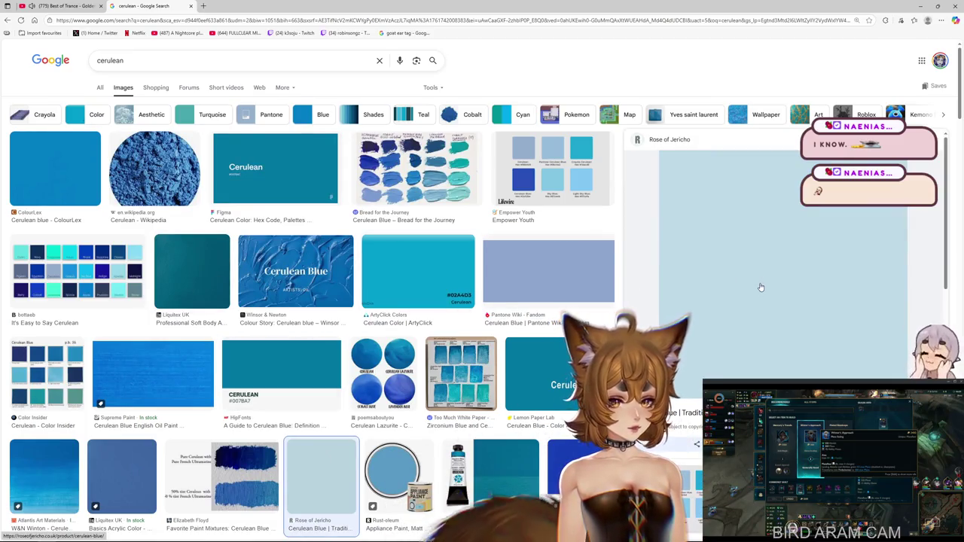
left_click(199, 268)
left_click(329, 468)
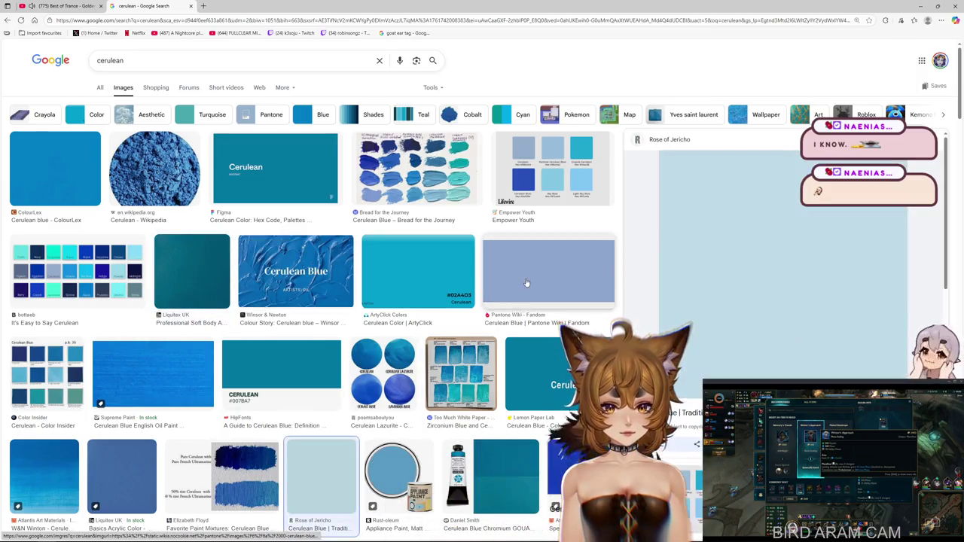
left_click(168, 378)
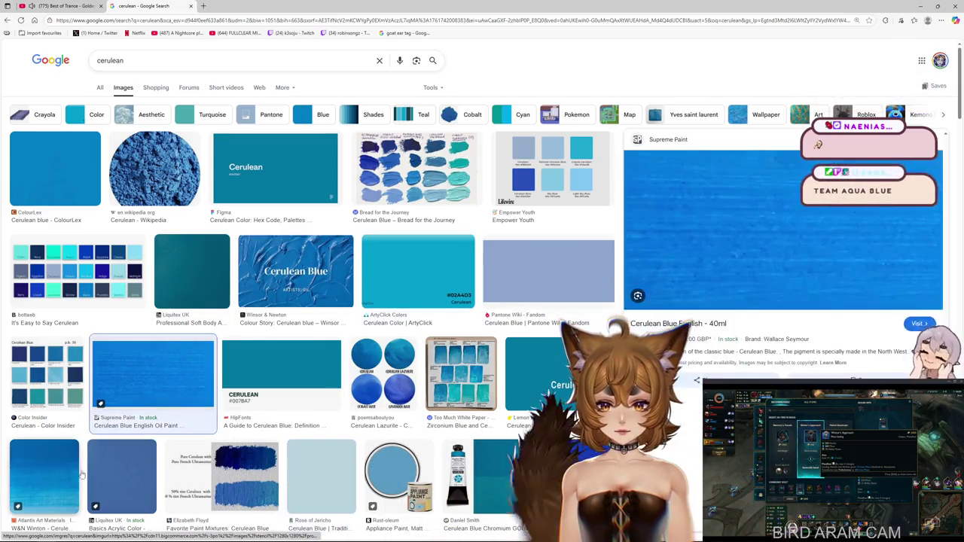
left_click(150, 466)
- Preview the Figma Cerulean result showing hex #007BA7
left_click(253, 169)
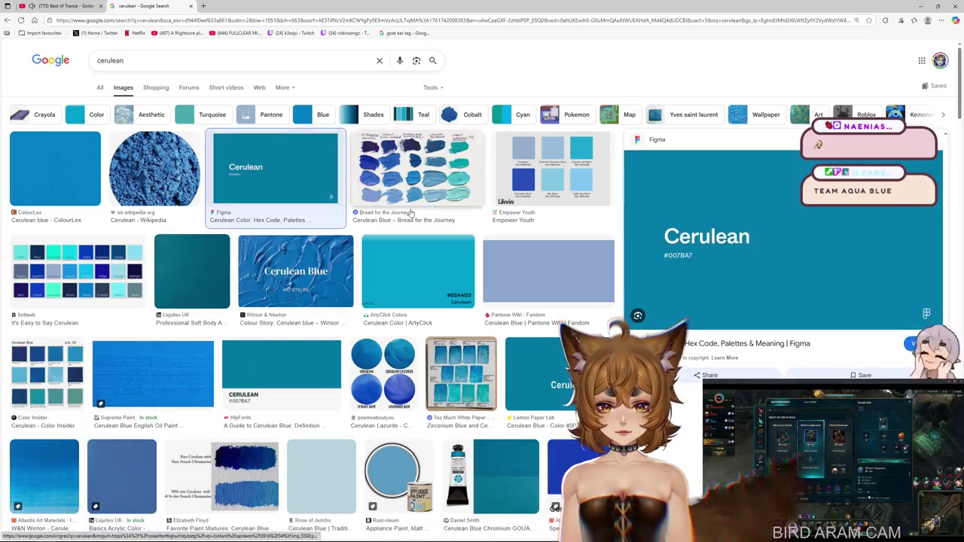
scroll(717, 282, "down", 3)
scroll(563, 301, "down", 3)
scroll(566, 301, "up", 3)
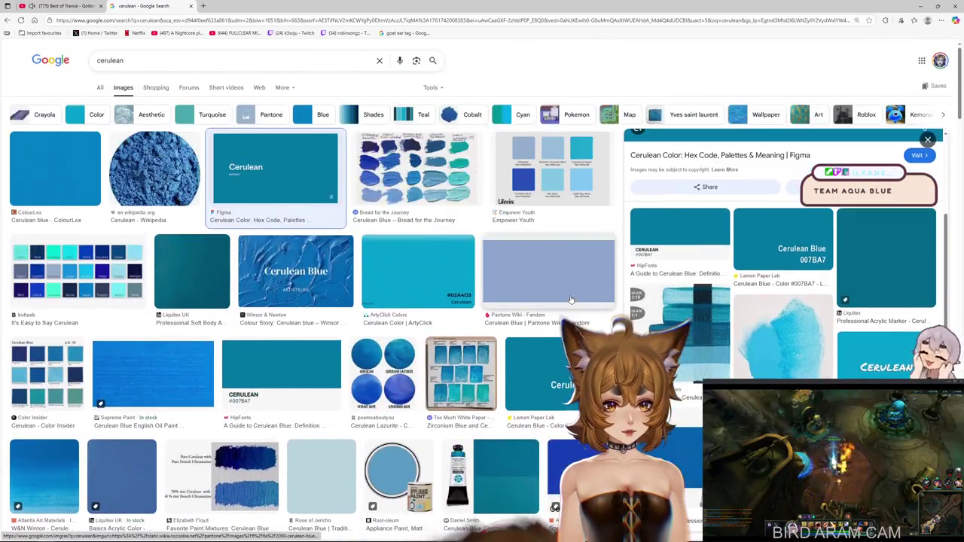
scroll(715, 294, "up", 2)
scroll(721, 289, "up", 3)
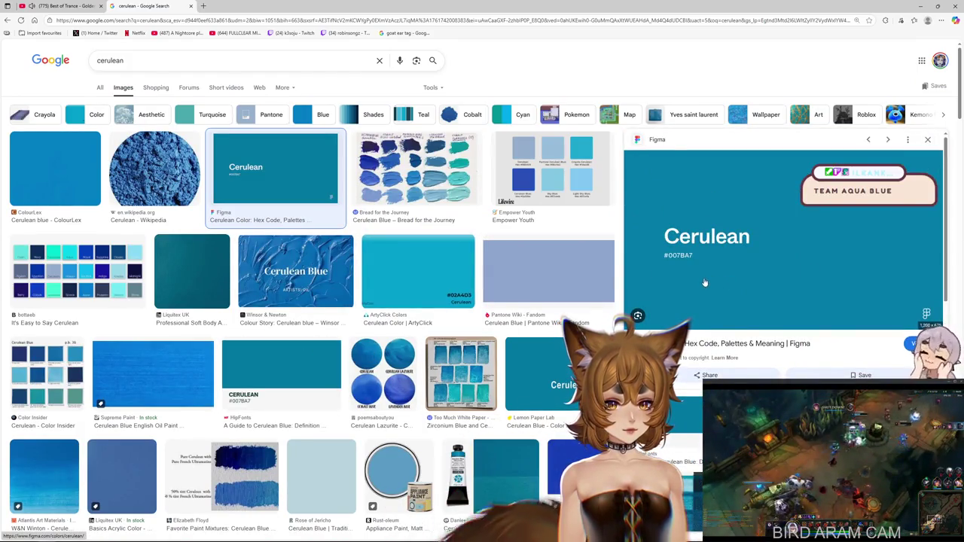
scroll(528, 317, "down", 5)
scroll(527, 317, "down", 5)
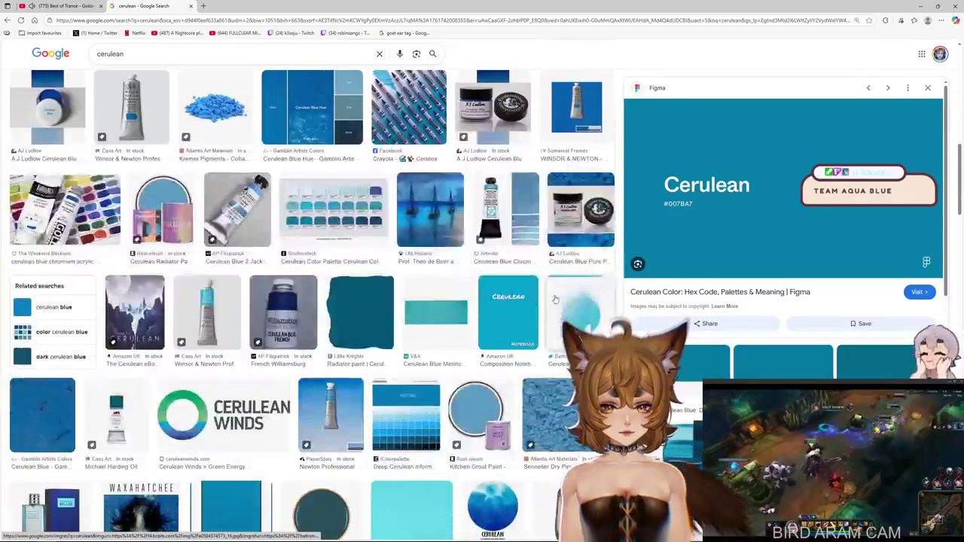
scroll(495, 314, "down", 5)
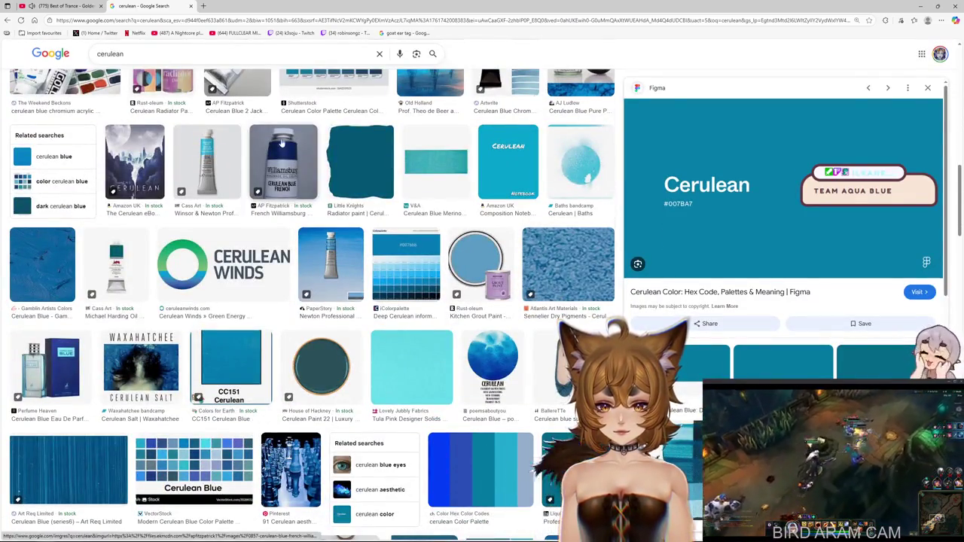
scroll(288, 306, "up", 3)
scroll(245, 322, "up", 5)
scroll(245, 322, "up", 5)
- Run a Google Images search for JADE GREEN and skim the results
type("JADE GREEN")
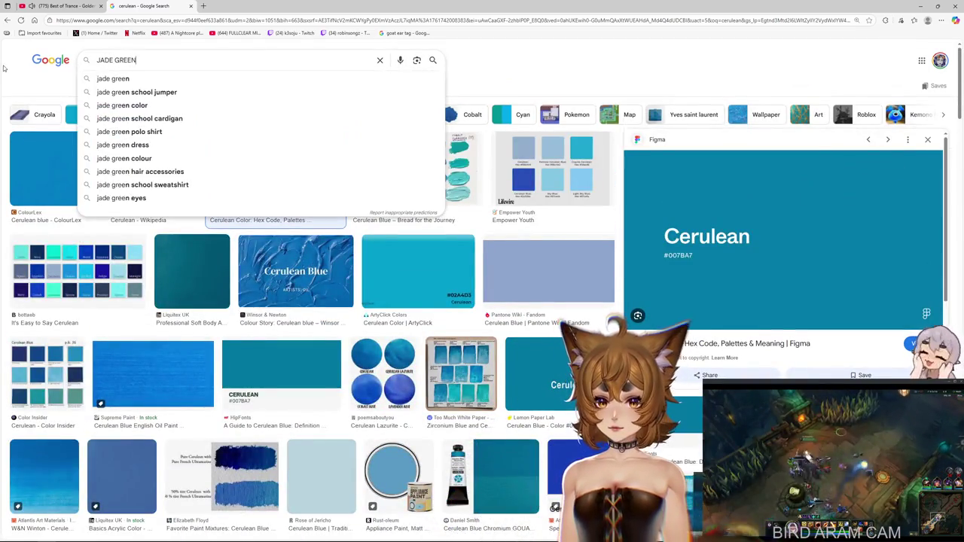
key("Return")
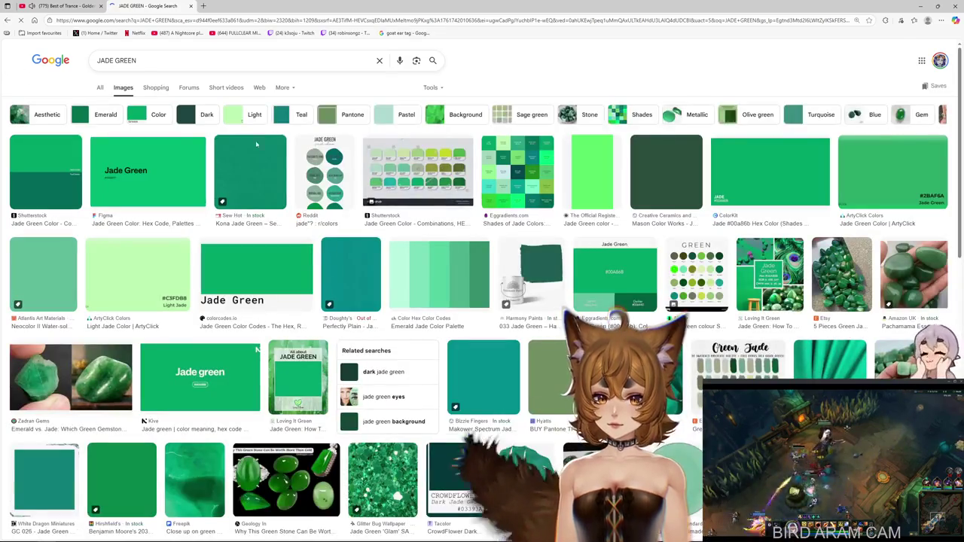
scroll(592, 234, "down", 3)
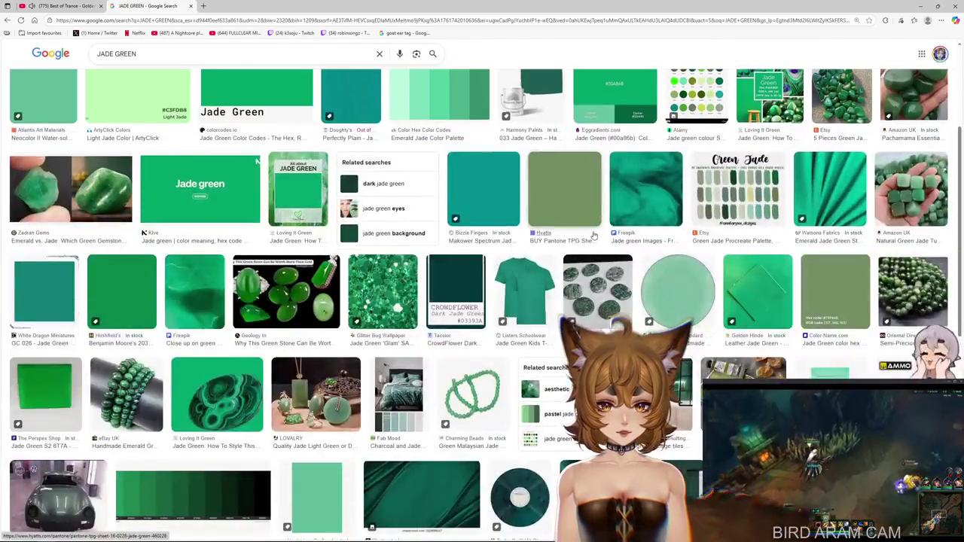
scroll(391, 230, "up", 3)
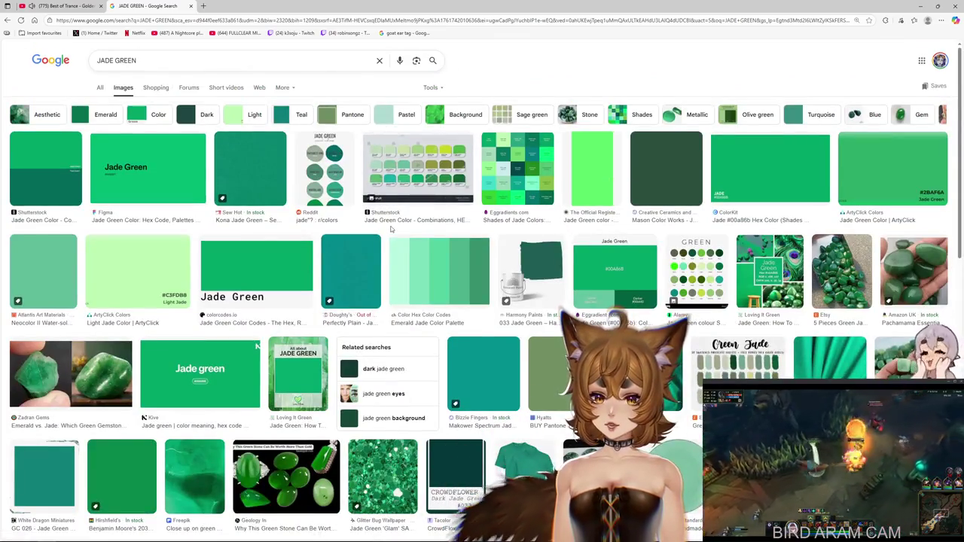
- Show sage green and jade green results and preview the Behr Greens Chinese Jade swatch chart
left_click(520, 114)
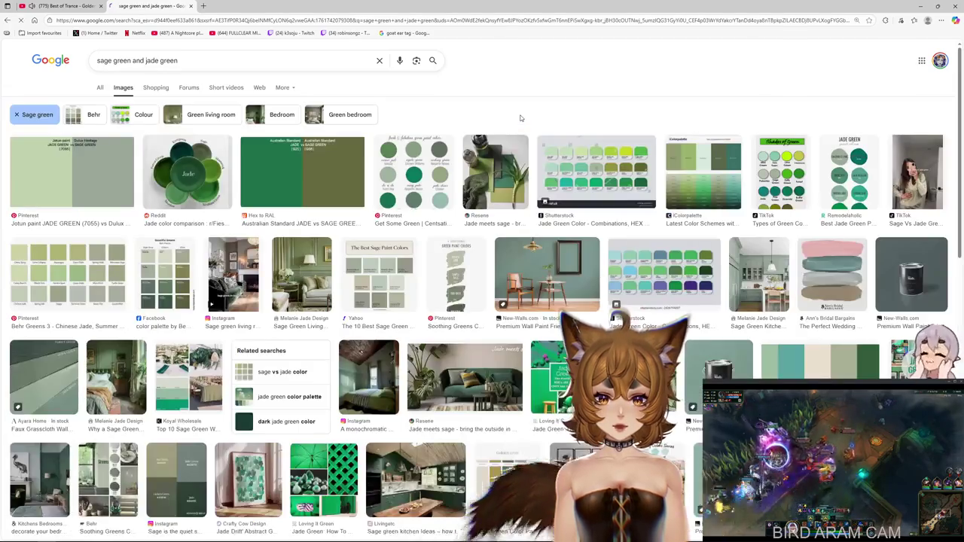
left_click(39, 275)
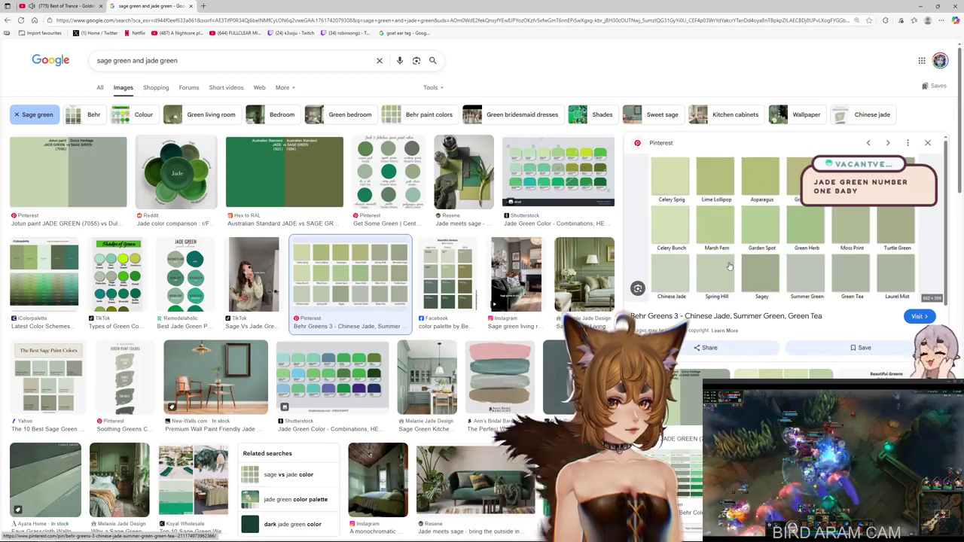
scroll(715, 268, "down", 5)
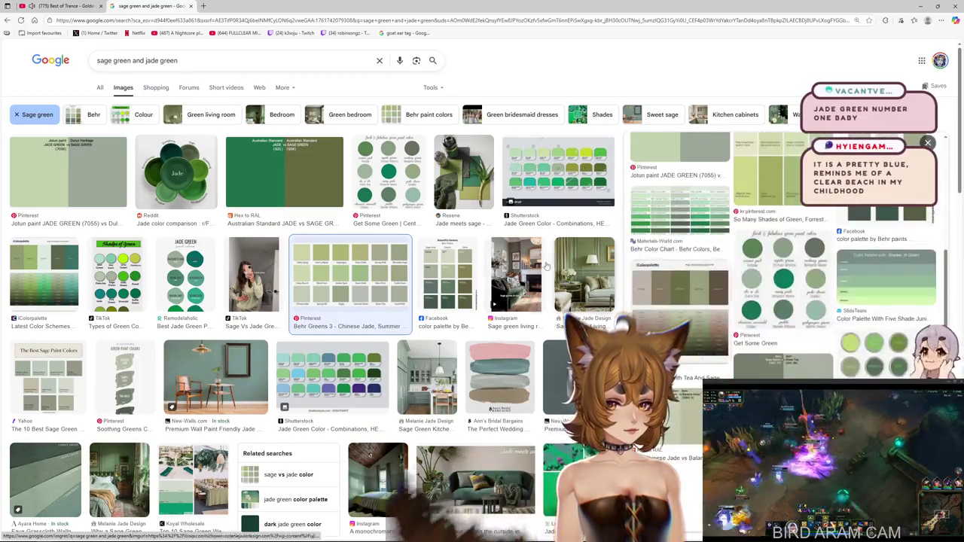
scroll(480, 263, "down", 4)
scroll(480, 263, "down", 3)
scroll(377, 226, "down", 3)
scroll(226, 188, "up", 4)
scroll(130, 121, "up", 3)
scroll(130, 120, "up", 2)
- Clear the search box and start typing a birthstone query, 'stone per'
key("BackSpace")
type("STONE P")
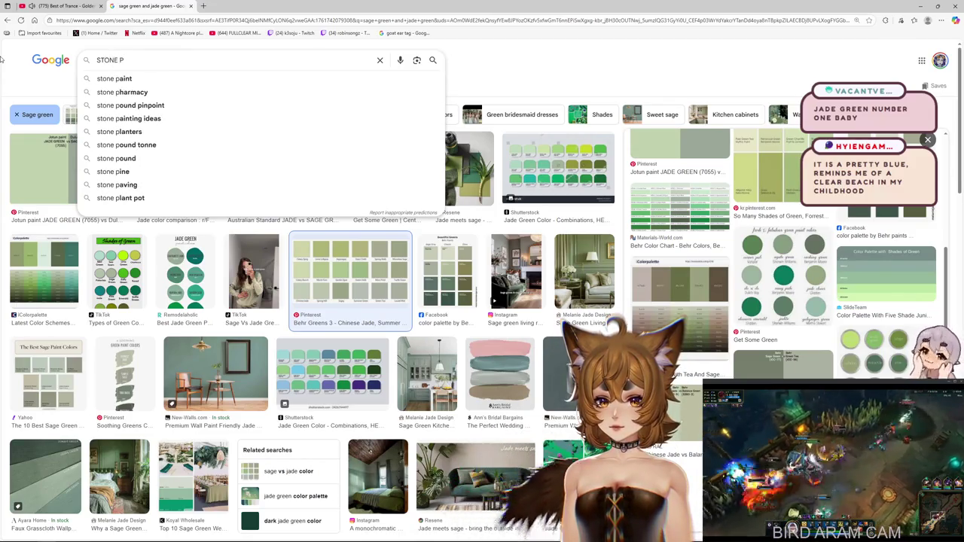
type("ERGE")
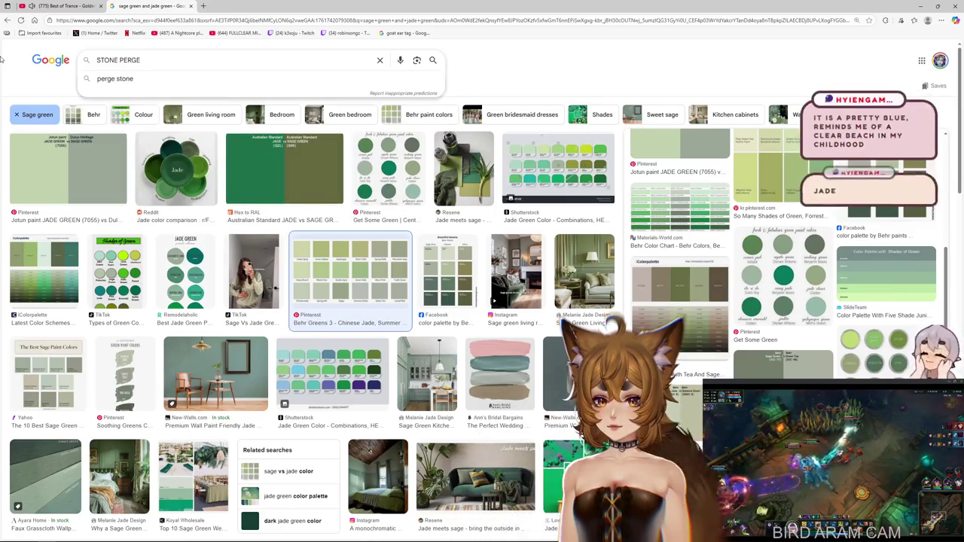
key("ctrl+a")
key("BackSpace")
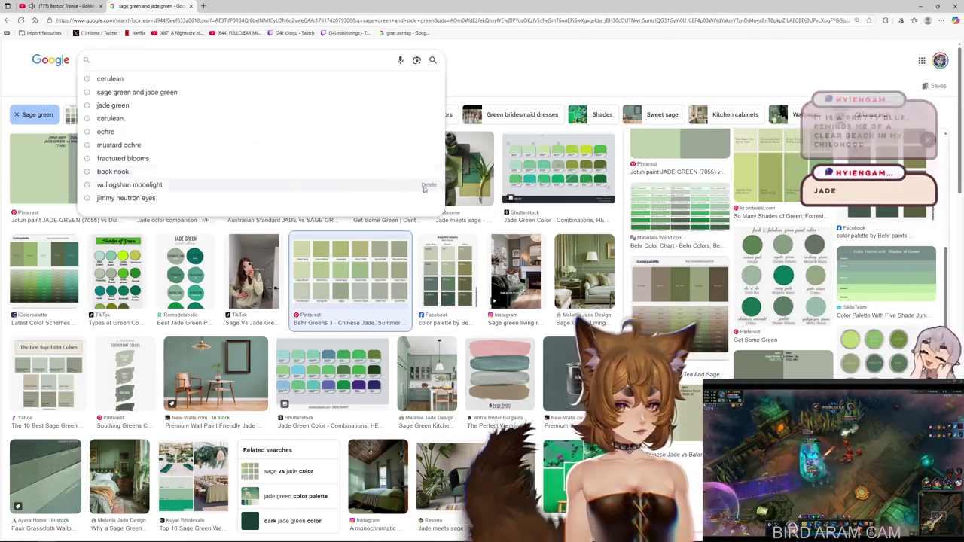
left_click(168, 65)
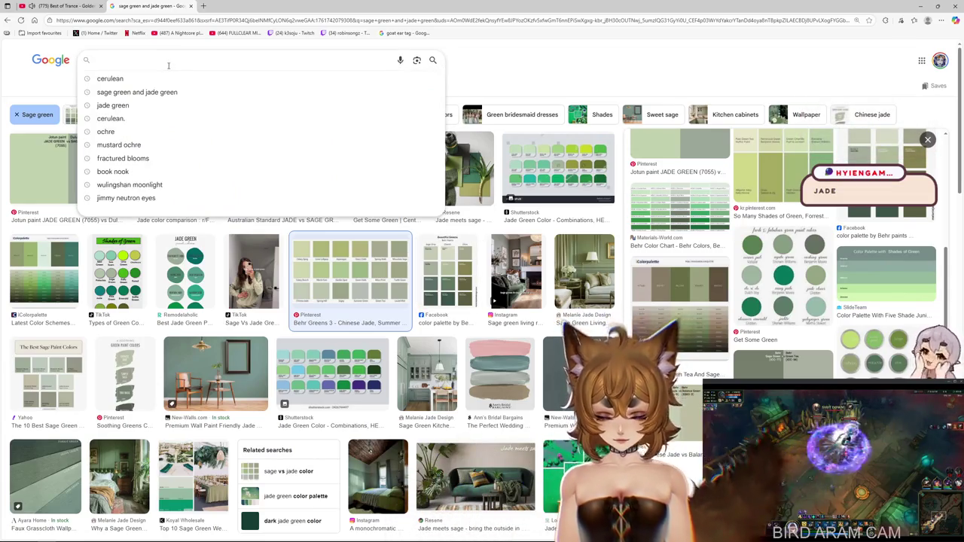
type("birthstone per")
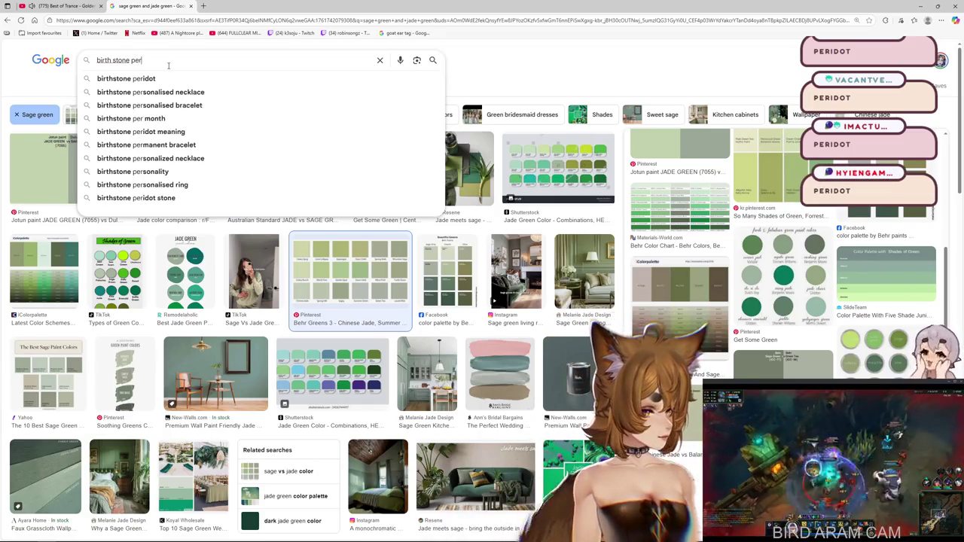
- Search images for 'birth stone peridot' and briefly preview the Shaftel Diamonds peridot colour chart
type("idot")
key("Return")
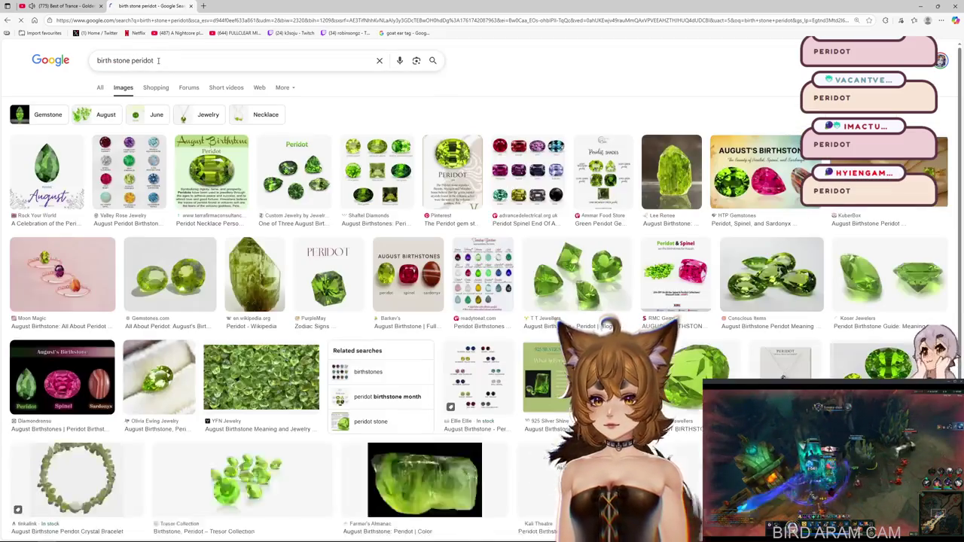
left_click(371, 161)
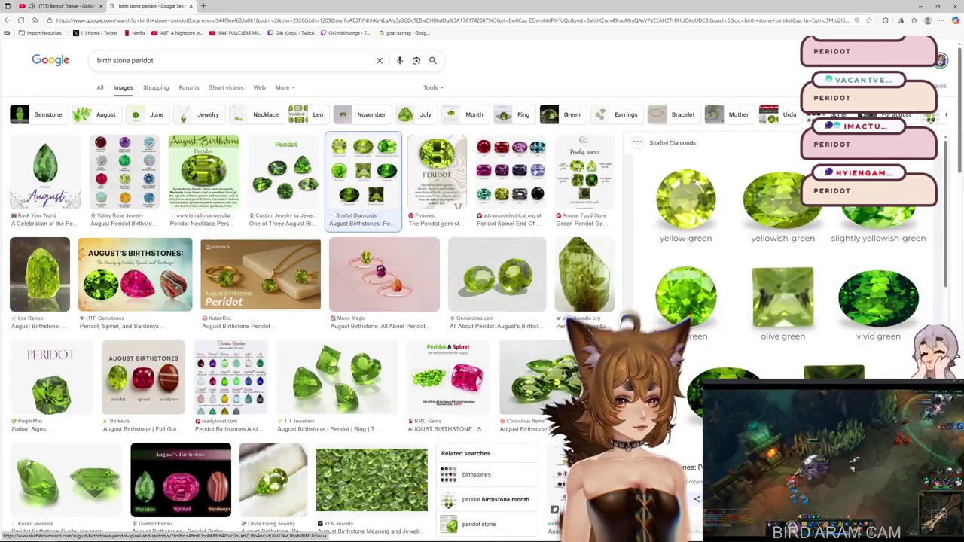
key("Escape")
- Browse the peridot image results and preview the 925 Silver Shine peridot image
scroll(561, 331, "down", 3)
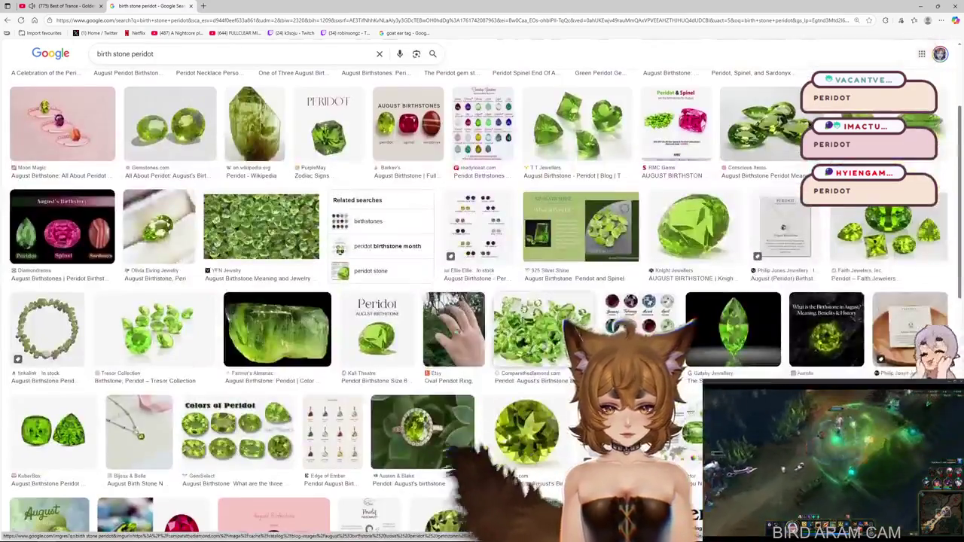
scroll(561, 332, "down", 2)
scroll(561, 332, "down", 2)
scroll(542, 301, "up", 1)
scroll(527, 278, "up", 3)
scroll(523, 271, "up", 1)
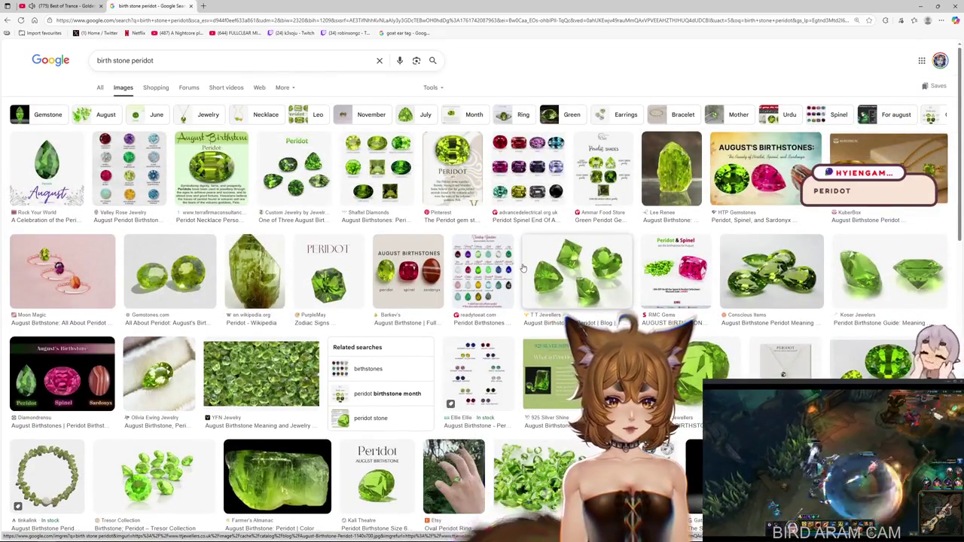
scroll(521, 268, "down", 3)
scroll(512, 273, "down", 3)
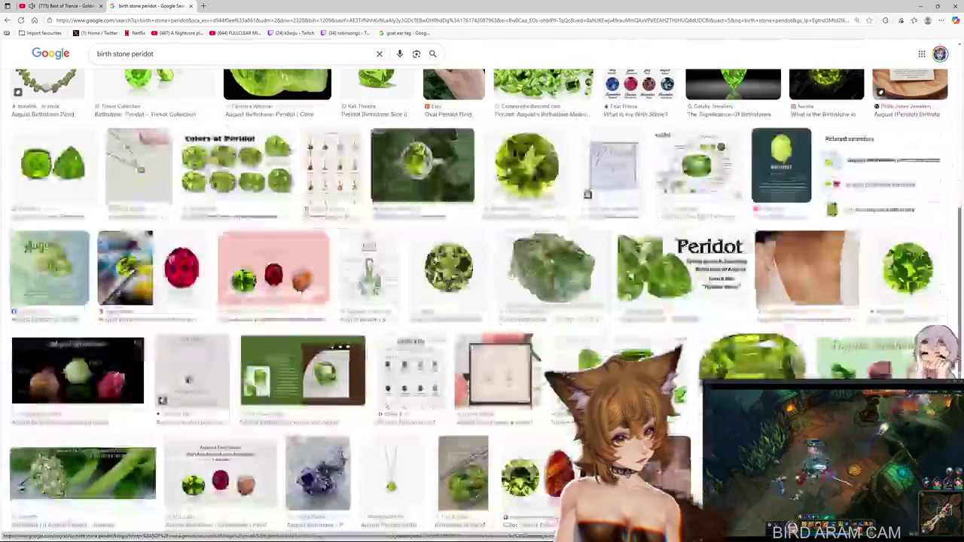
scroll(561, 300, "down", 1)
scroll(557, 305, "down", 3)
scroll(553, 313, "down", 1)
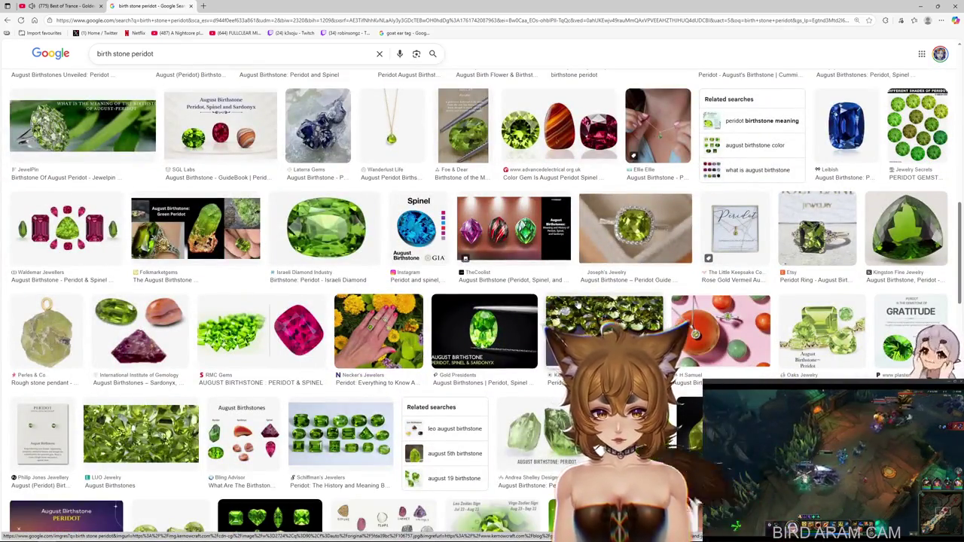
scroll(548, 332, "up", 3)
scroll(549, 331, "up", 4)
scroll(550, 332, "up", 4)
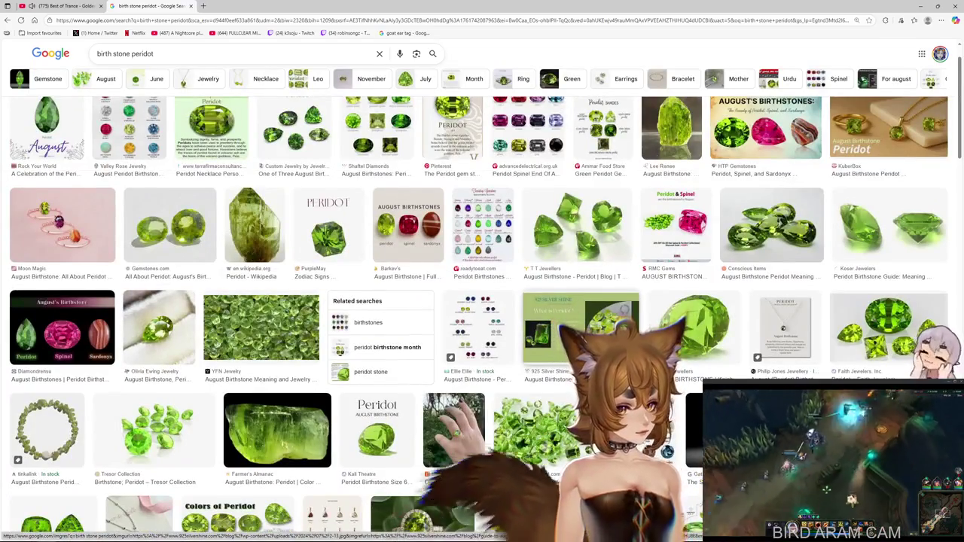
left_click(580, 324)
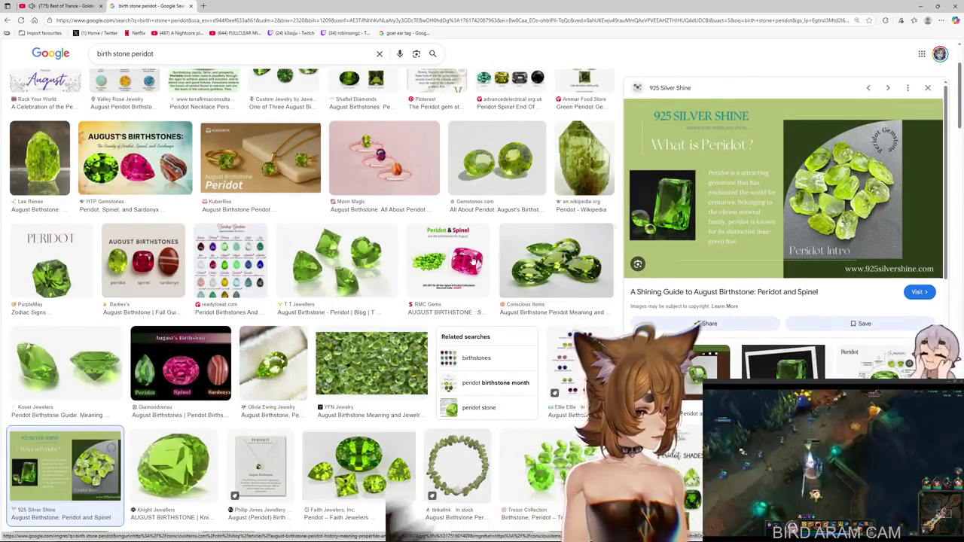
scroll(467, 271, "up", 2)
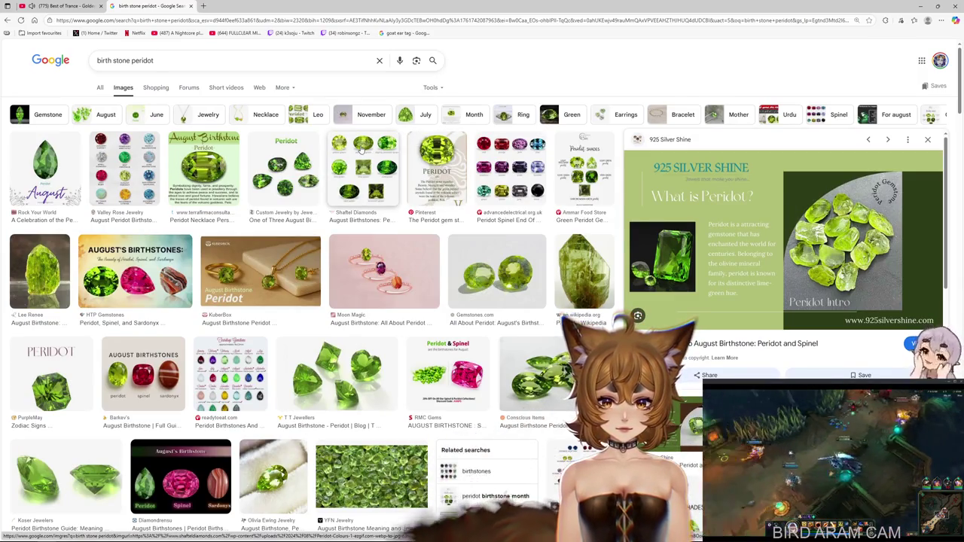
- Select the whole search query text to replace it
left_click(204, 62)
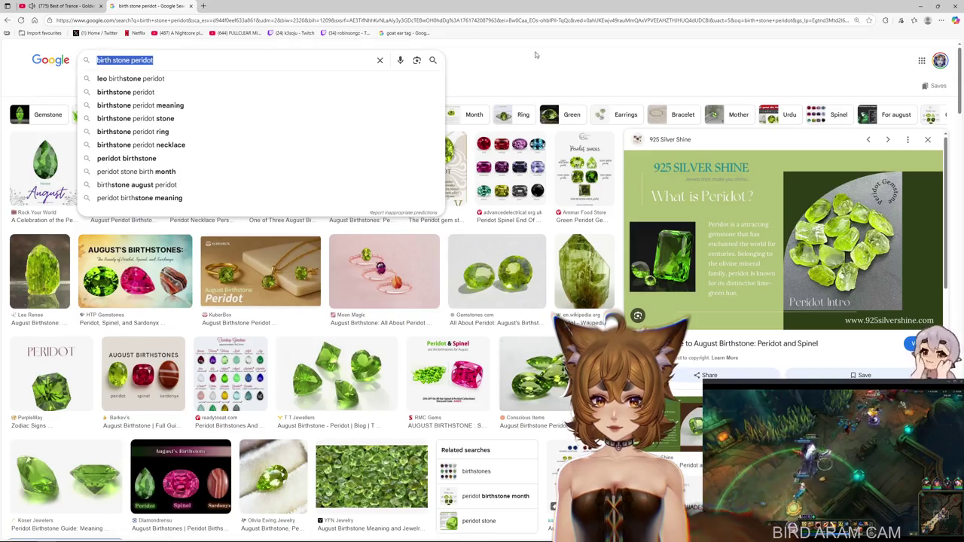
left_click(569, 61)
left_click_drag(176, 52, 1, 65)
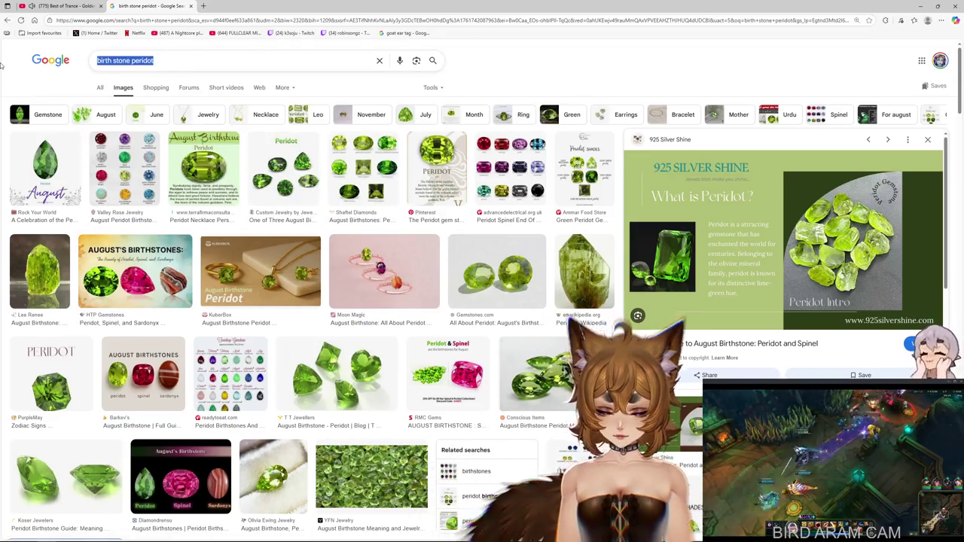
- Search Google Images for 'birth stone april' and preview the Gardens of the Sun and Valley Rose charts
type("bir")
type("pri")
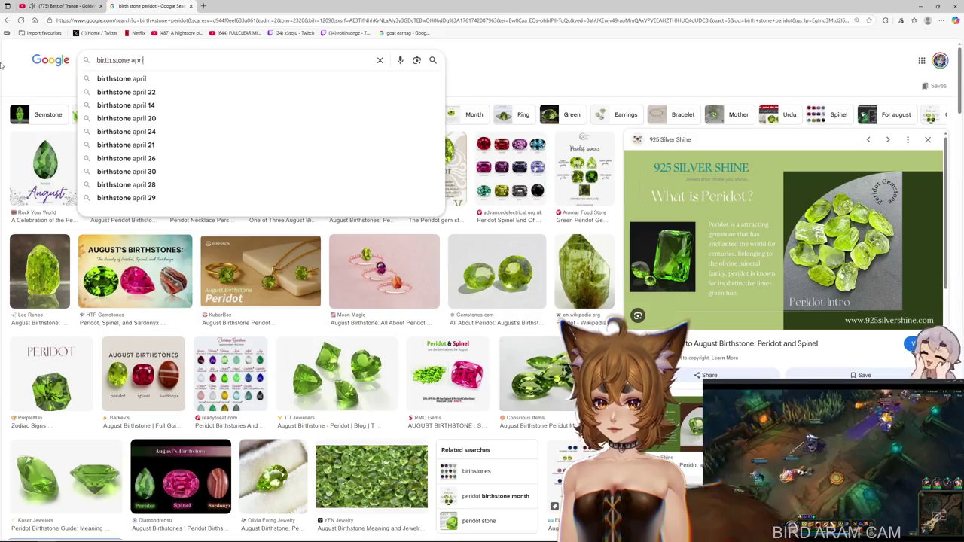
key("Return")
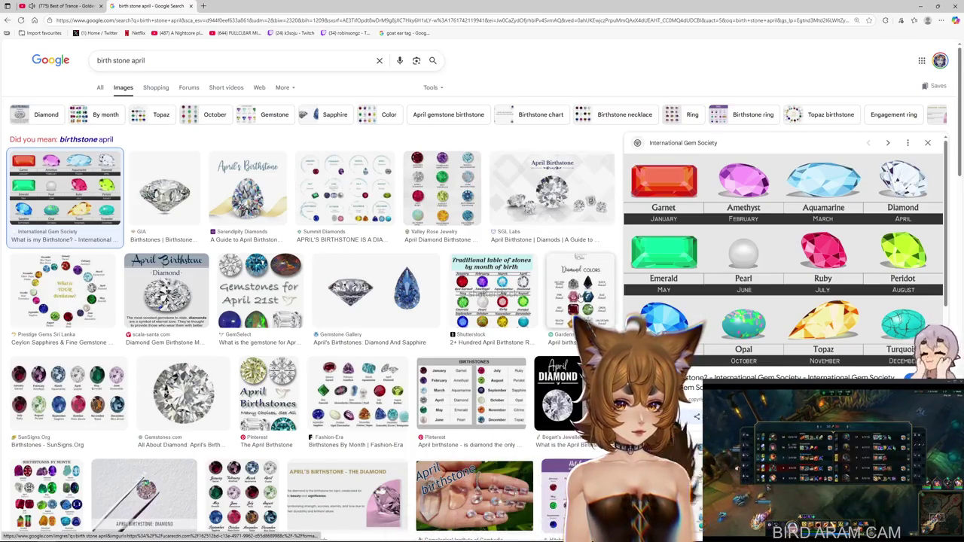
left_click(579, 298)
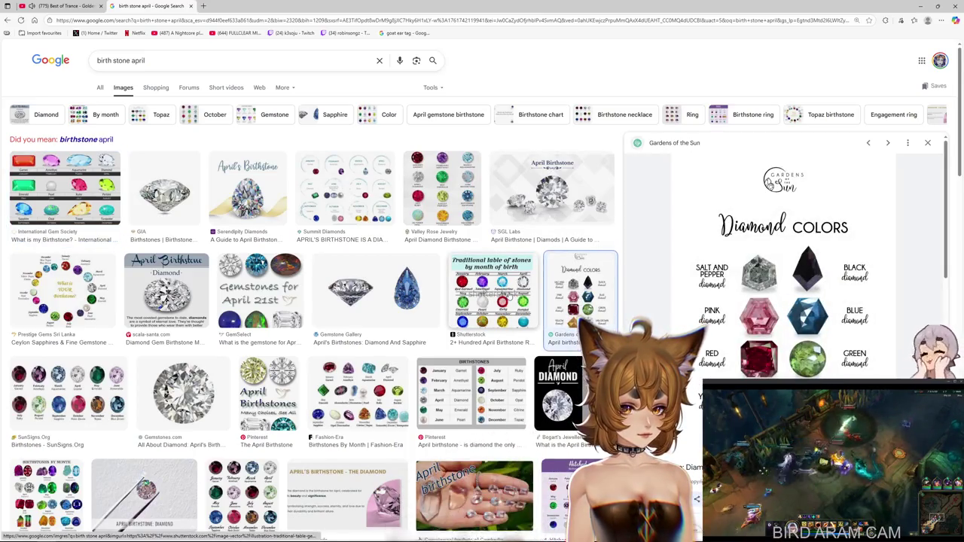
left_click(443, 216)
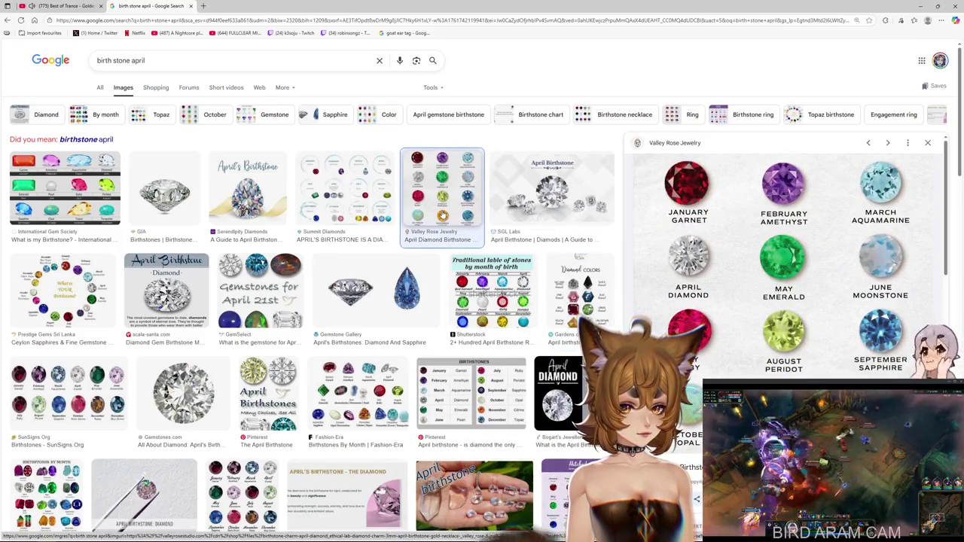
key("Escape")
- Preview the Shutterstock birth stones table, then open the SunSigns.Org birthstones chart preview
scroll(482, 301, "down", 1)
scroll(482, 302, "down", 5)
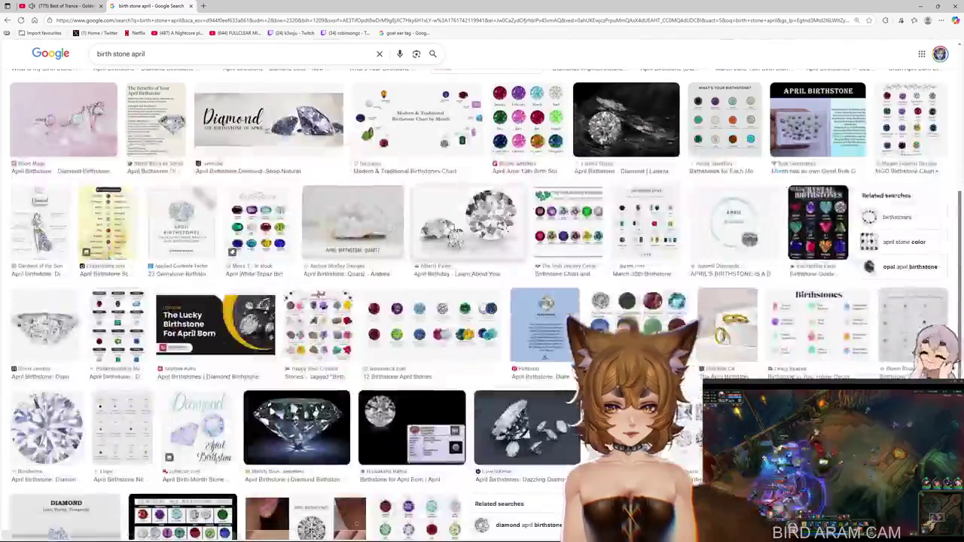
scroll(449, 223, "up", 5)
scroll(450, 223, "up", 1)
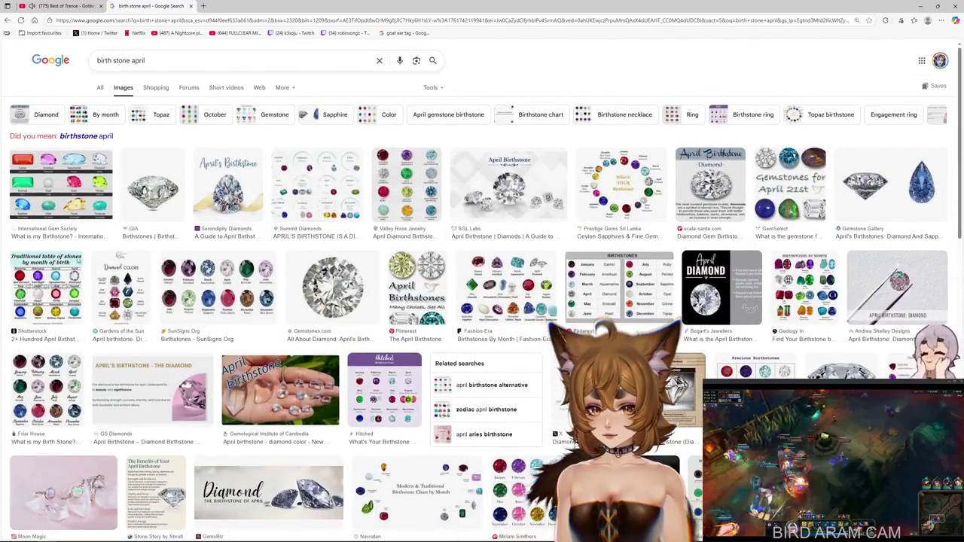
left_click(82, 265)
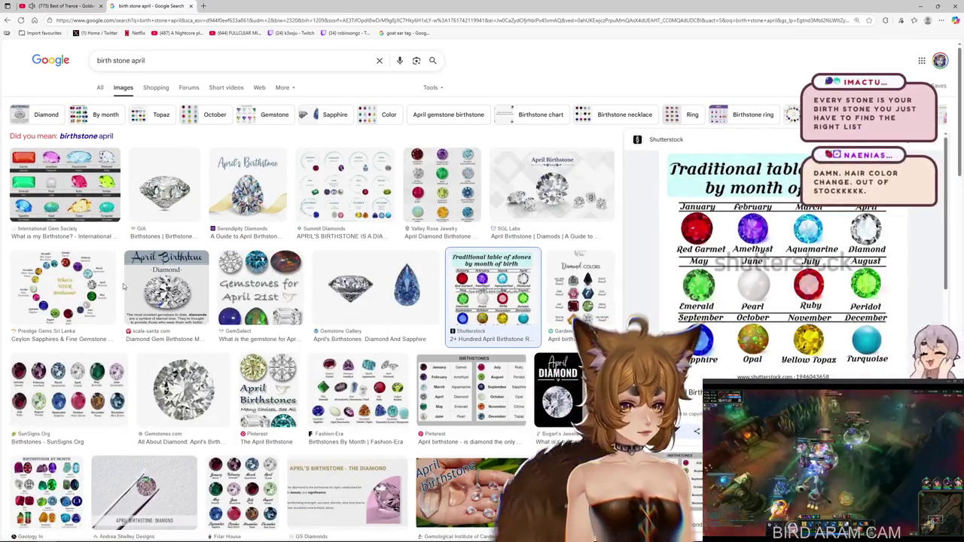
key("Escape")
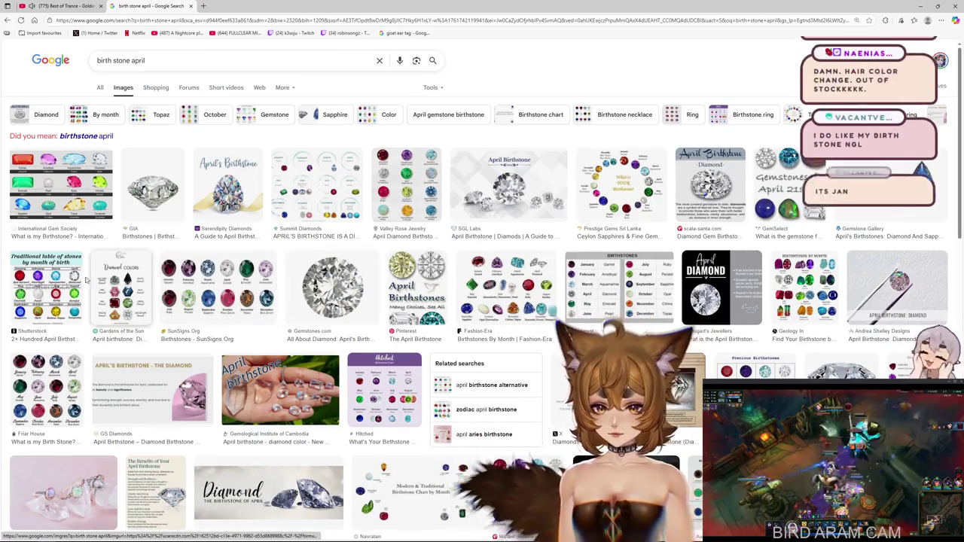
left_click(226, 290)
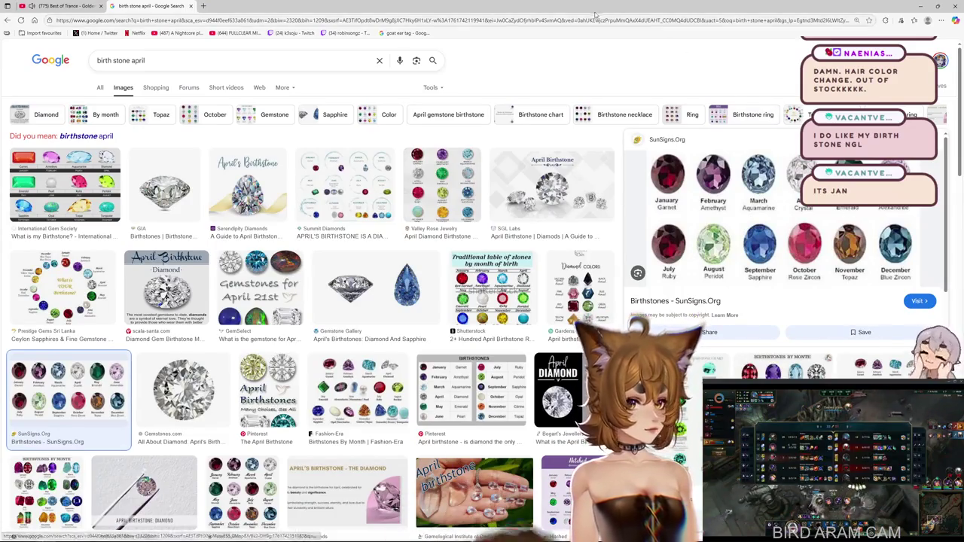
- Restore Edge to a smaller window, open the SunSigns.Org chart image in a new tab, then close it
left_click_drag(505, 6, 248, 22)
right_click(377, 185)
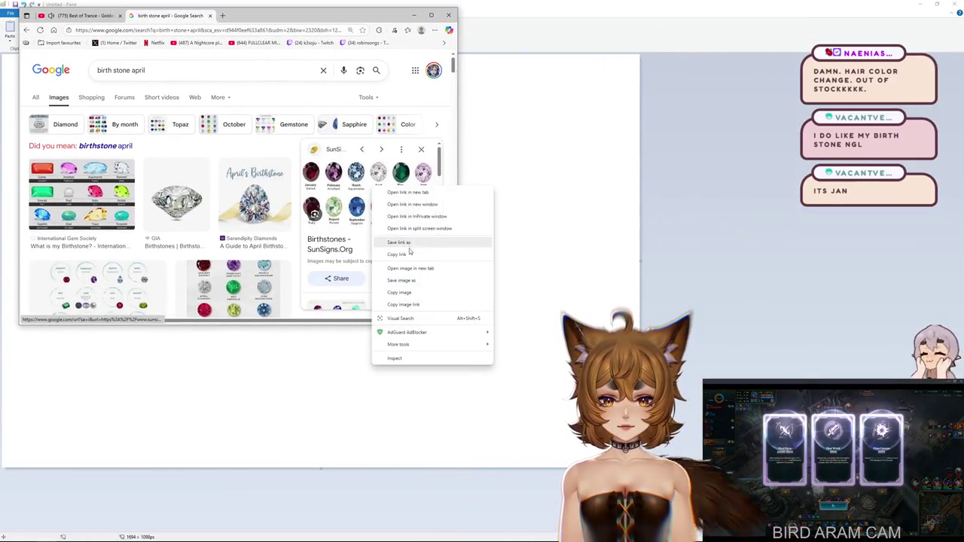
left_click(409, 245)
left_click(260, 16)
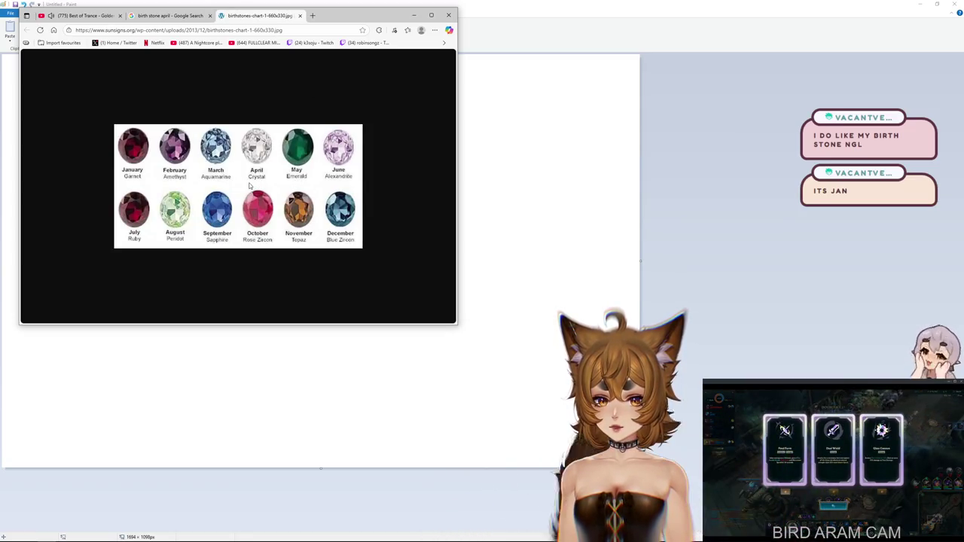
left_click_drag(460, 196, 524, 197)
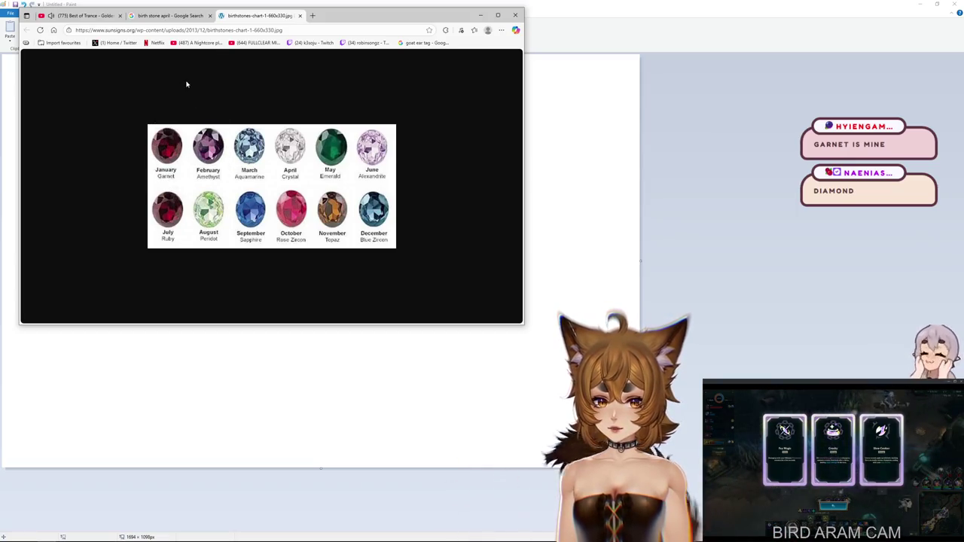
key("ctrl+w")
- View the International Gem Society chart in a new tab, then close it, the Google tab and Paint
left_click(87, 196)
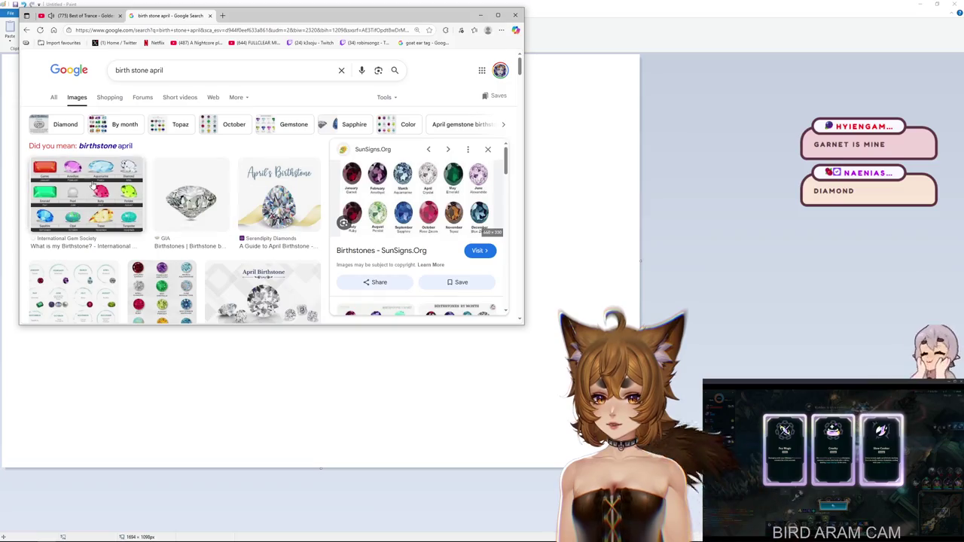
right_click(400, 195)
left_click(437, 277)
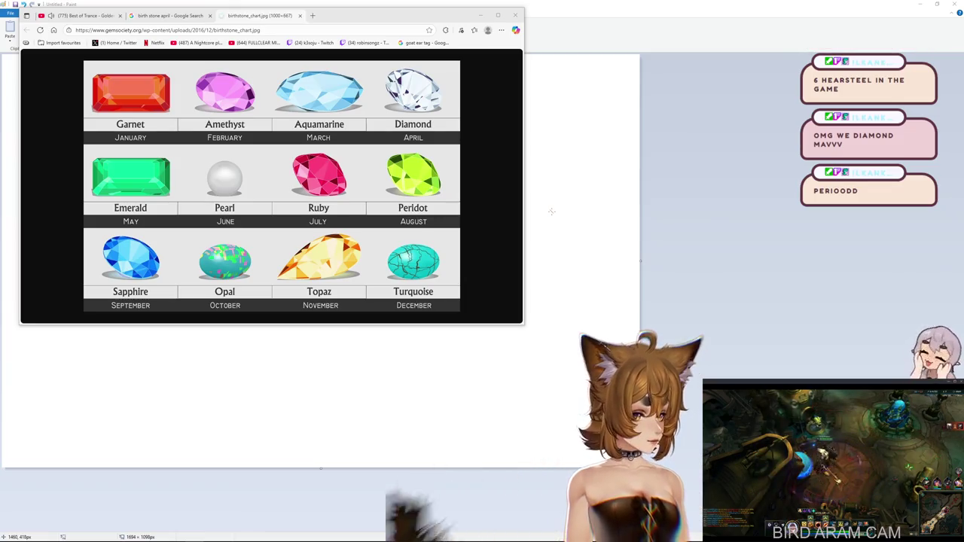
left_click(497, 180)
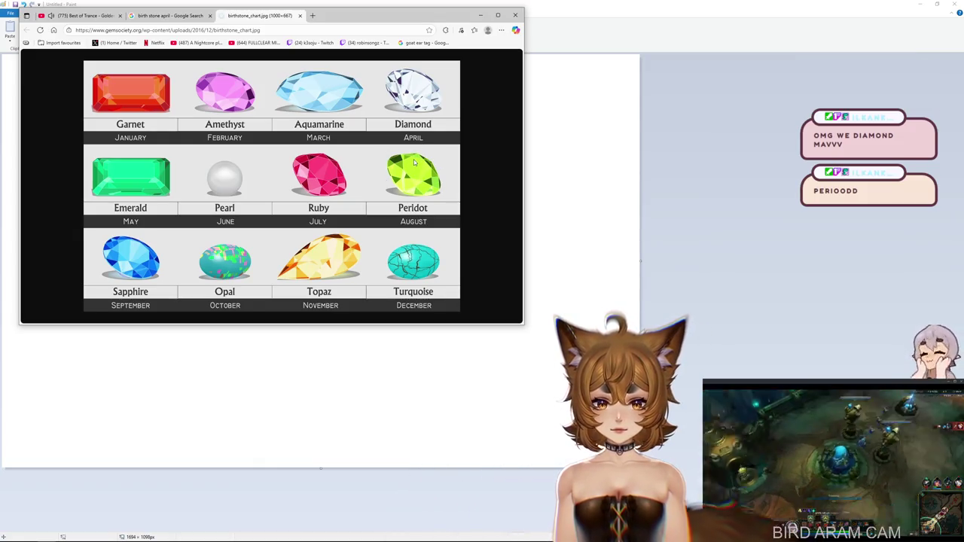
left_click(515, 15)
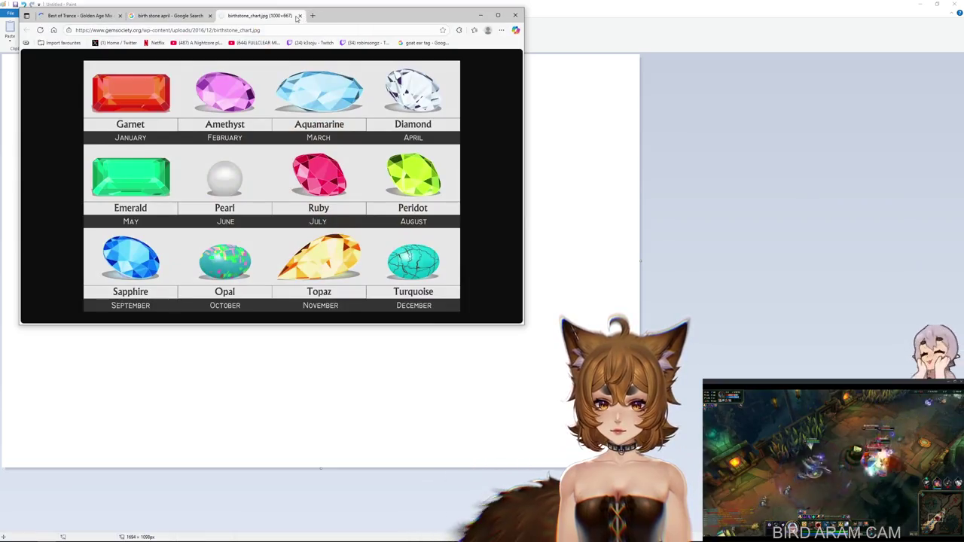
left_click(303, 16)
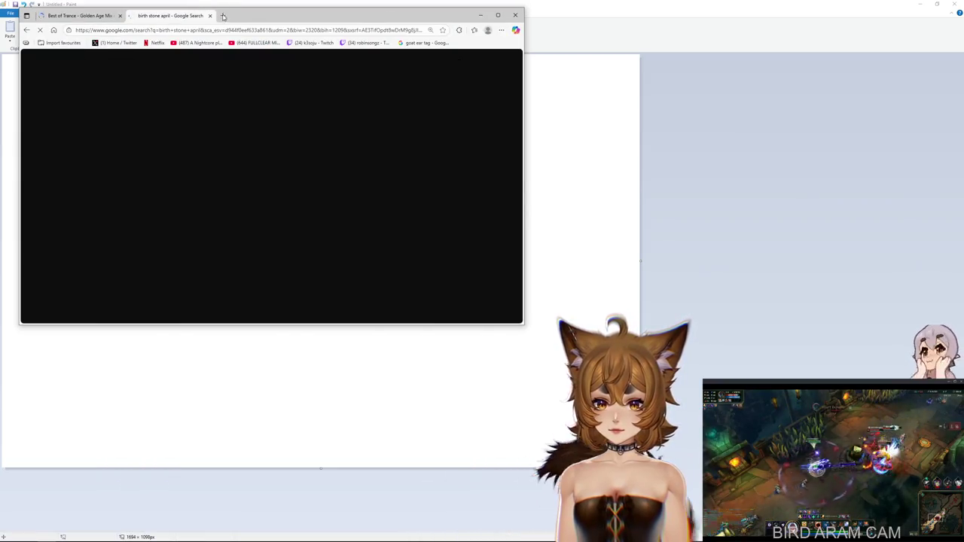
left_click(210, 16)
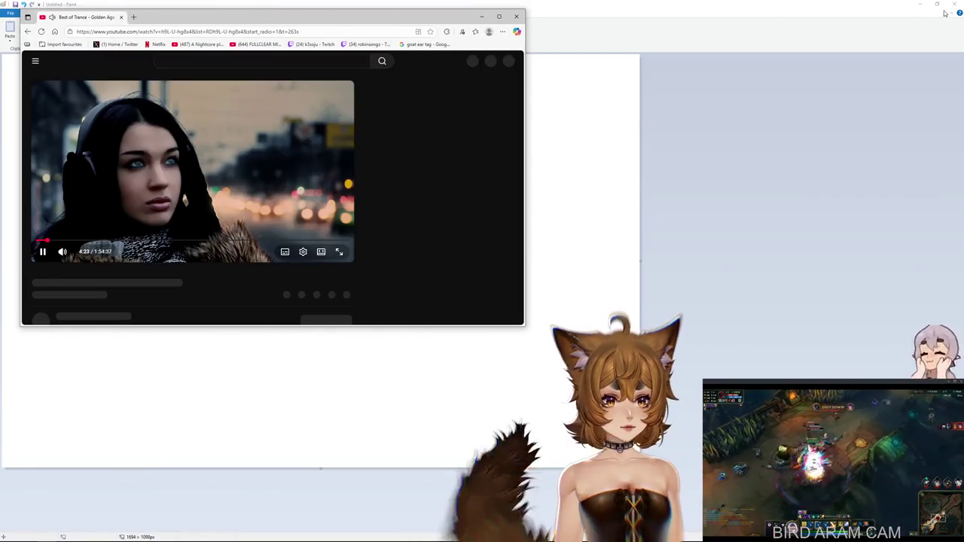
left_click(953, 4)
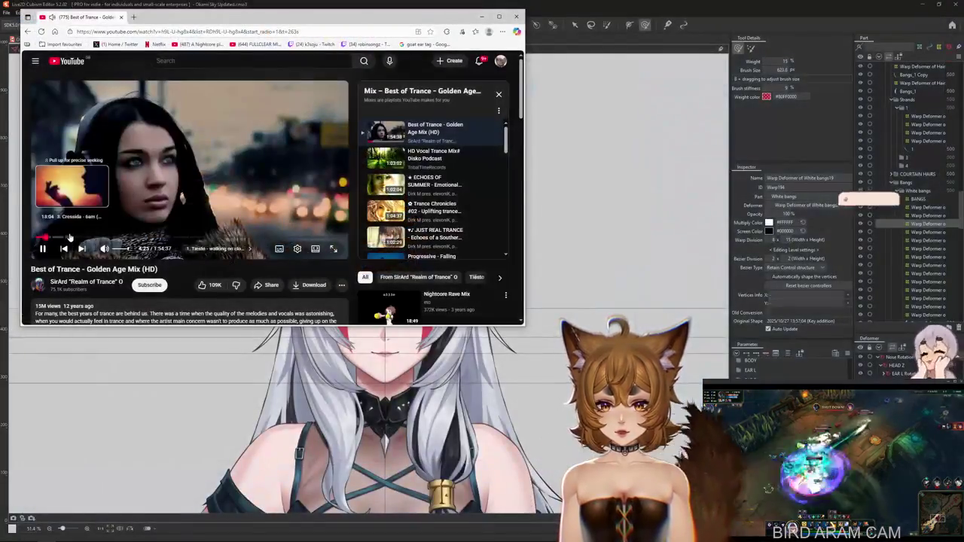
- Skip the Best of Trance video to 29:20, minimize Edge, and move the peridot window top-left
left_click(115, 238)
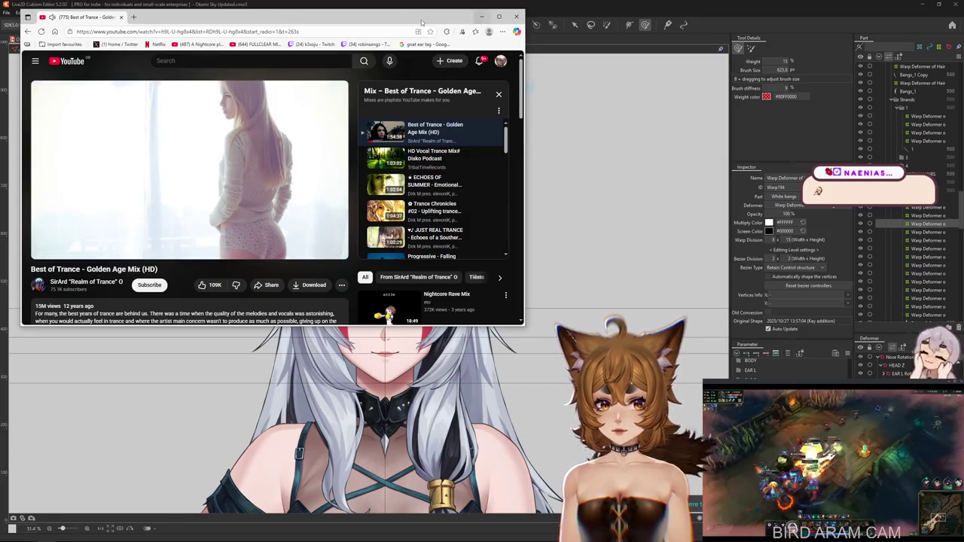
left_click(482, 16)
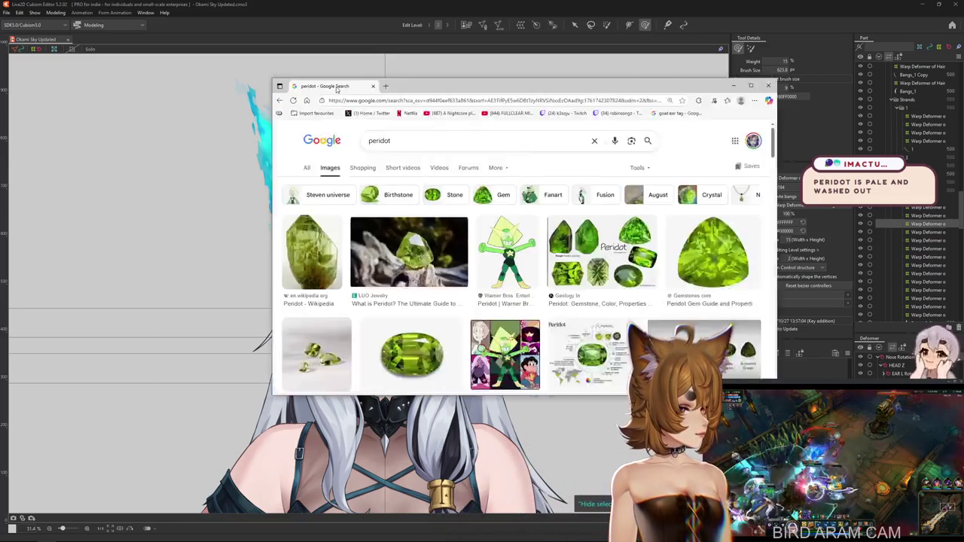
left_click_drag(440, 93, 297, 79)
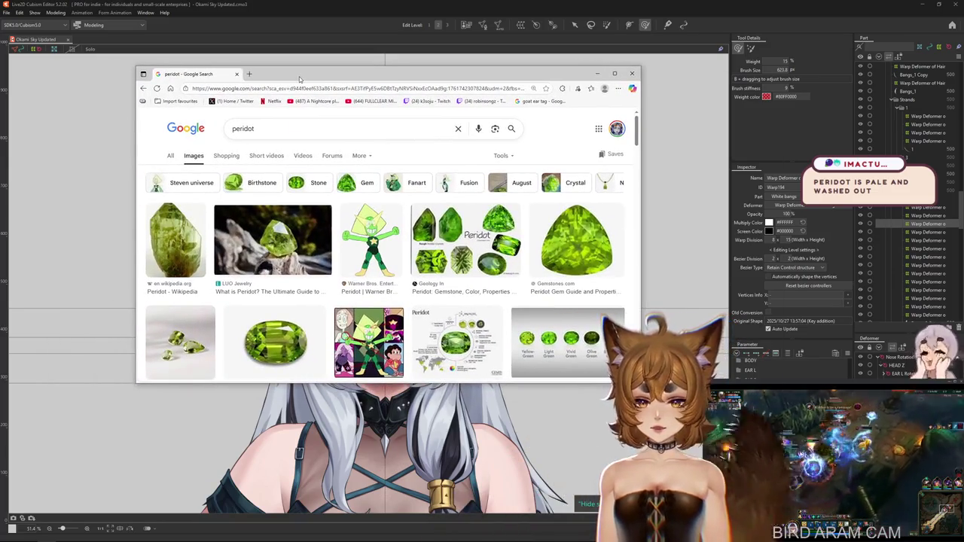
- Maximize the peridot search and preview the Wikipedia, LUO Jewelry and Plumb Club peridot images
double_click(299, 78)
left_click(39, 176)
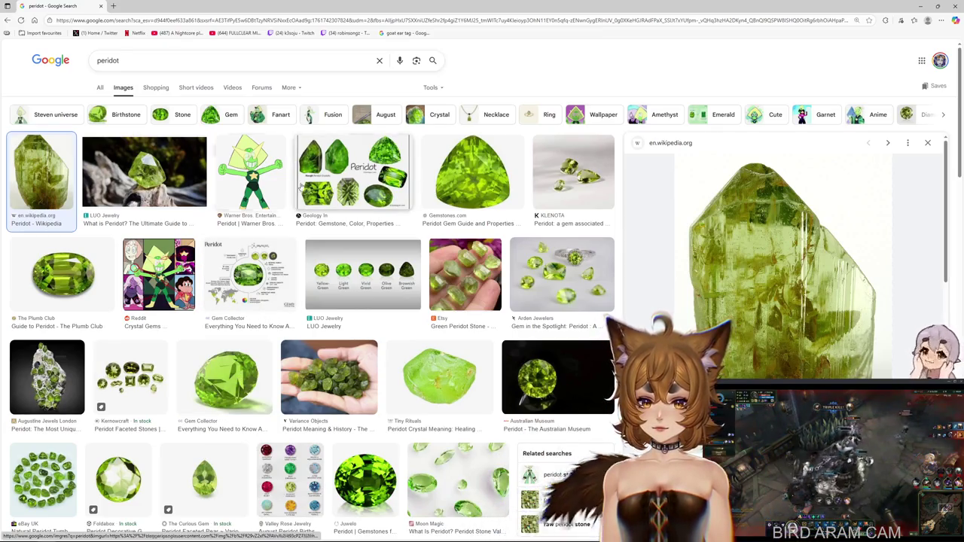
left_click(143, 177)
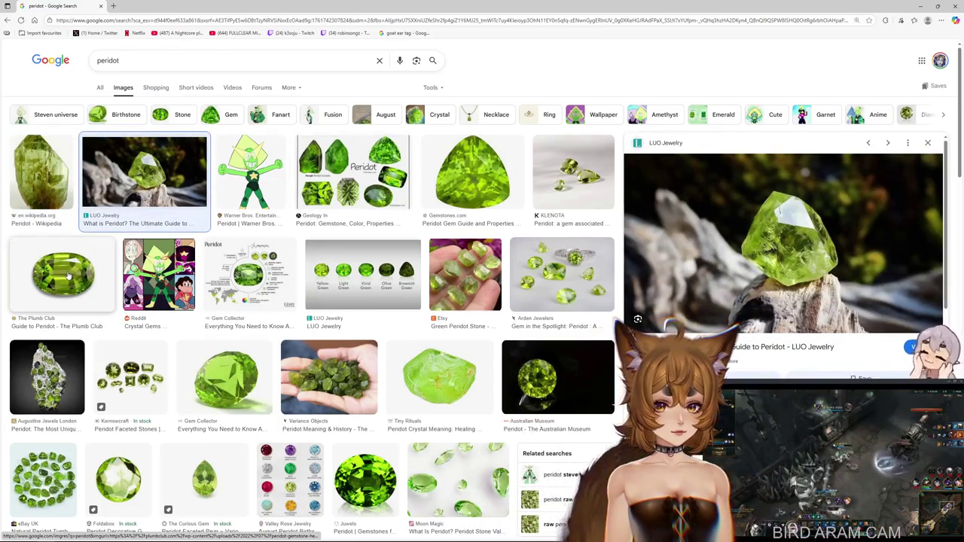
left_click(68, 277)
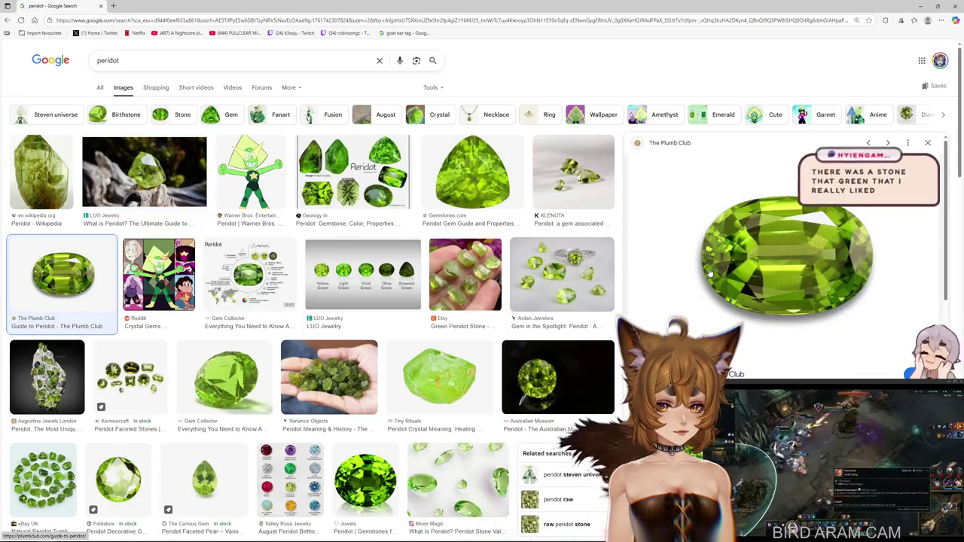
left_click(41, 172)
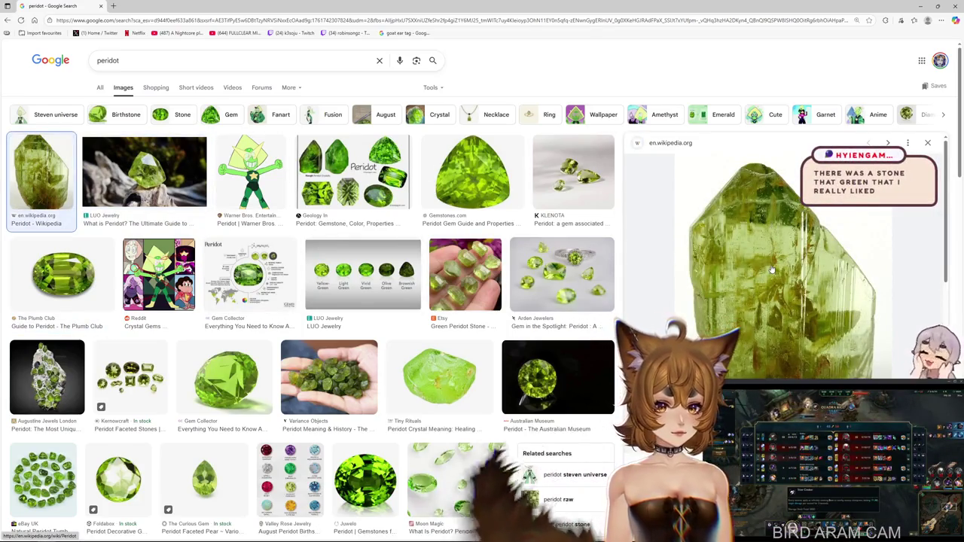
scroll(772, 243, "down", 2)
scroll(828, 264, "down", 2)
- Preview the Pinterest and Augustine Jewels London peridot images, then close the peridot search tab
left_click(848, 272)
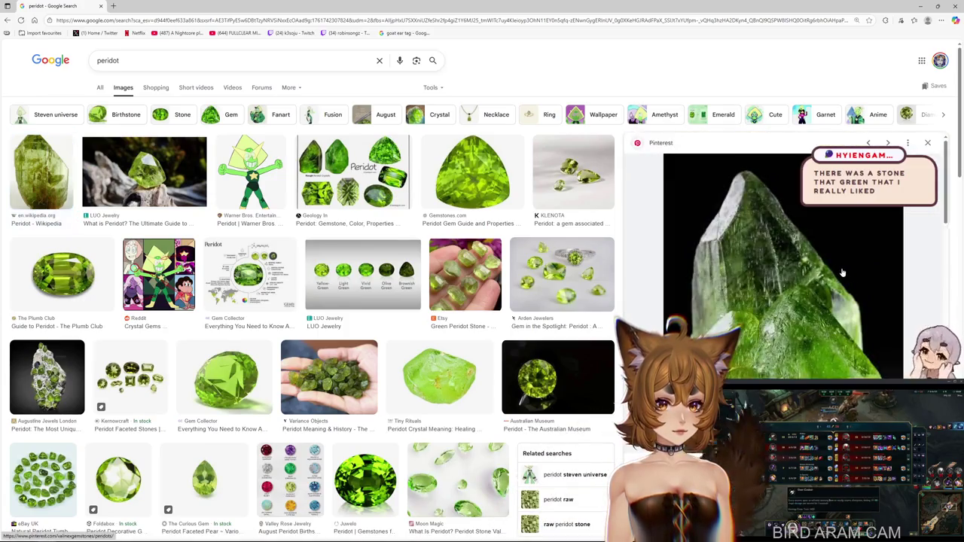
scroll(842, 271, "down", 3)
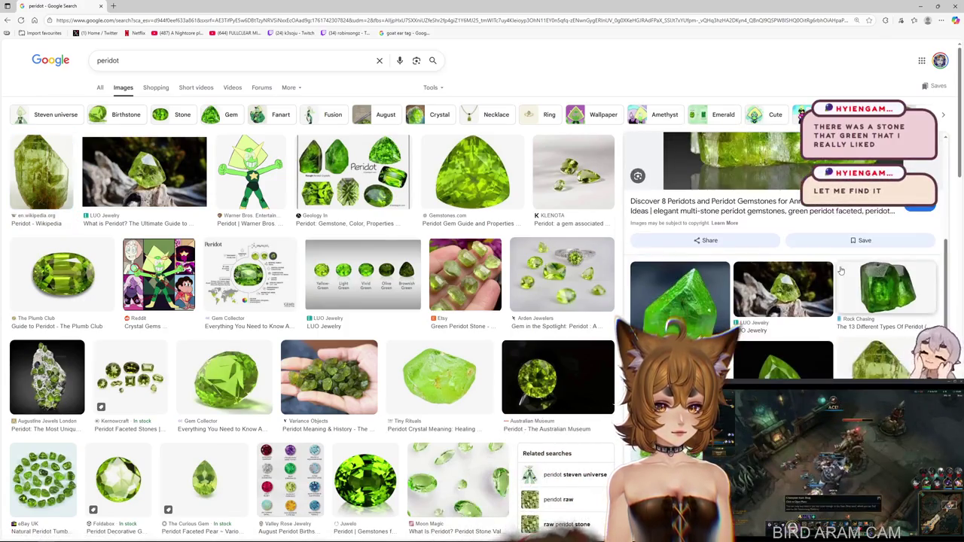
scroll(838, 265, "up", 3)
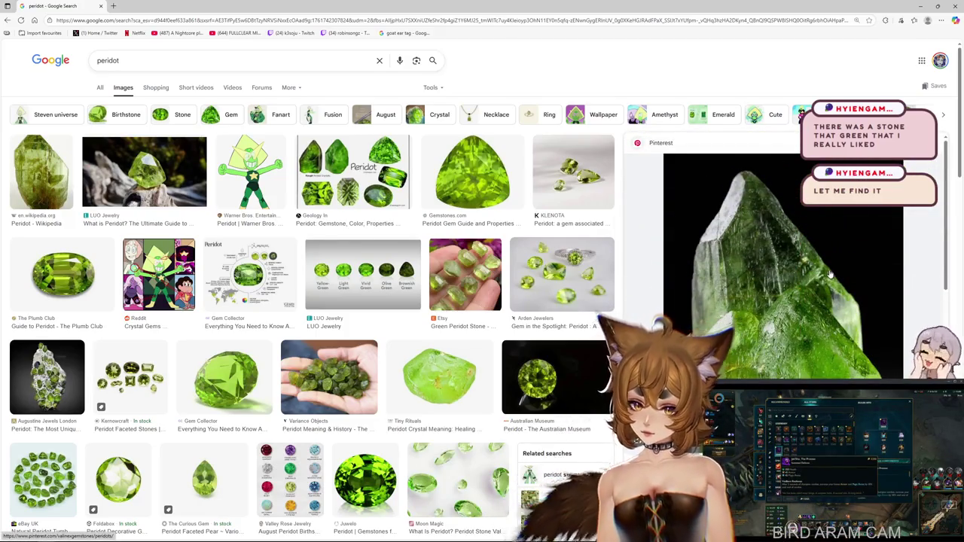
left_click(47, 377)
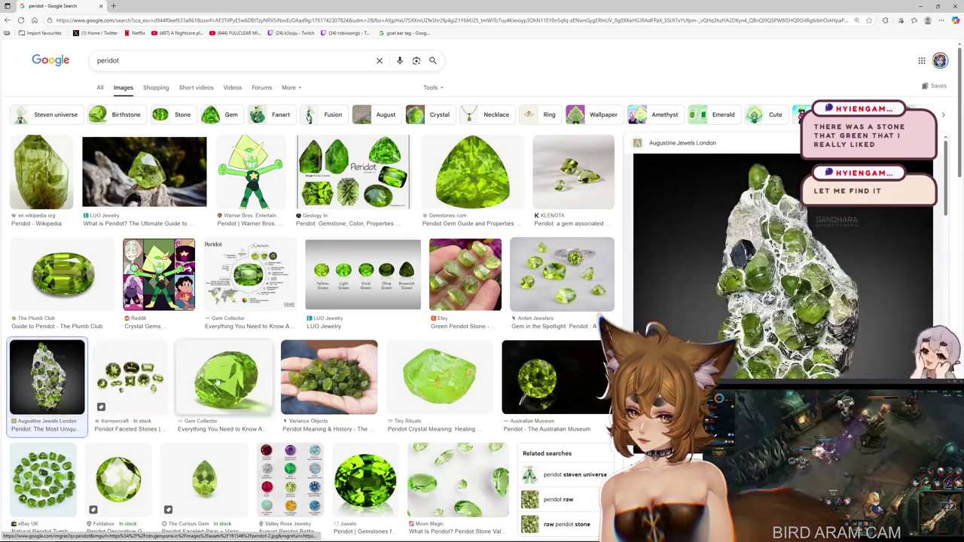
scroll(662, 346, "down", 5)
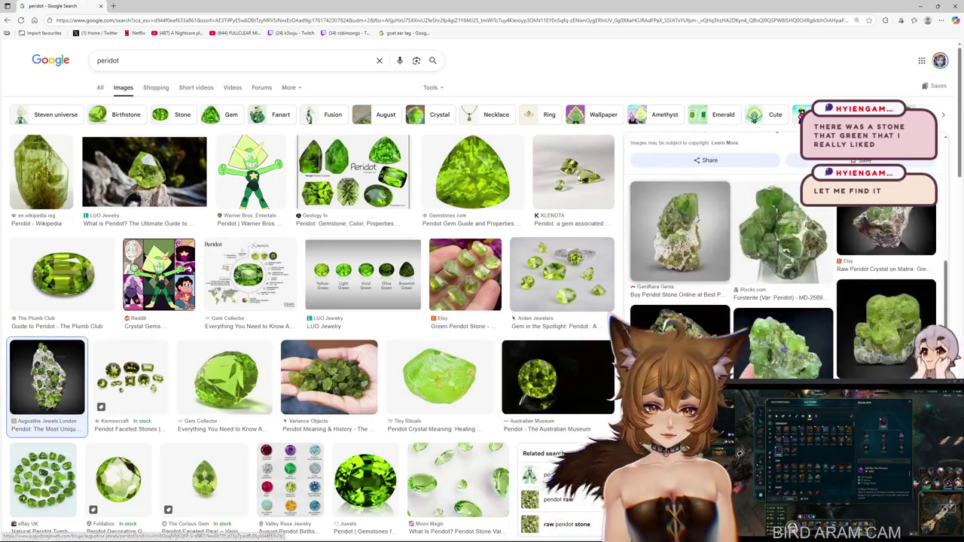
scroll(715, 264, "up", 5)
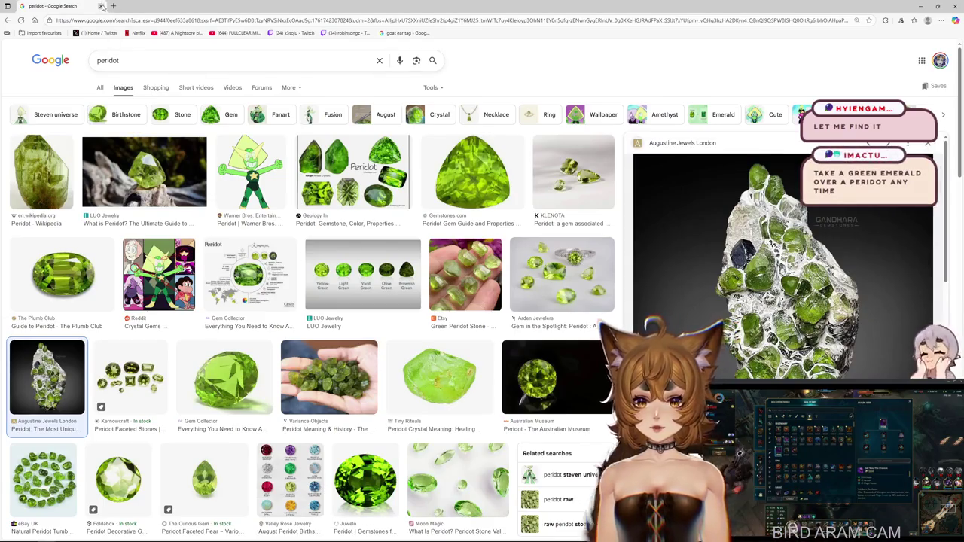
left_click(102, 6)
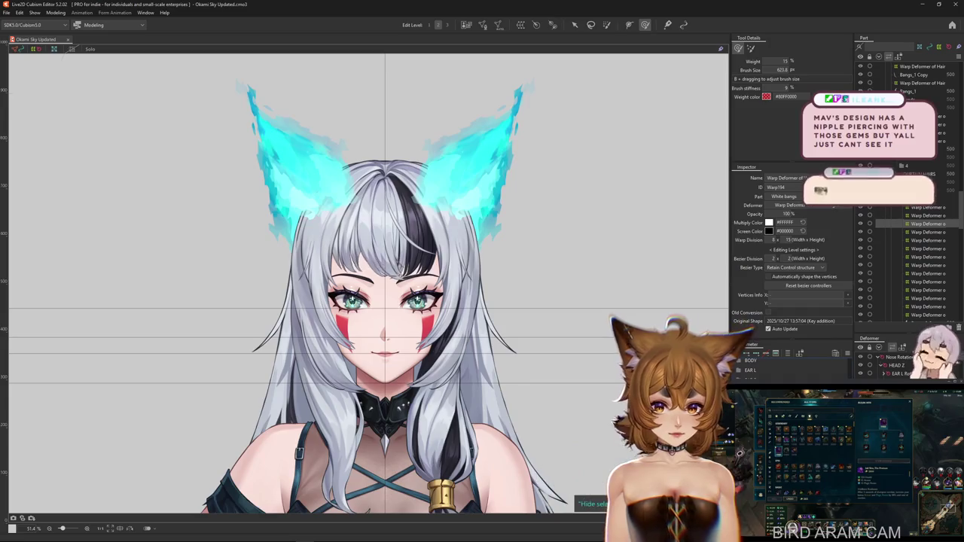
- Enter 'BANG Y 1' as the new parameter's name in the New Parameter dialog
scroll(791, 366, "down", 3)
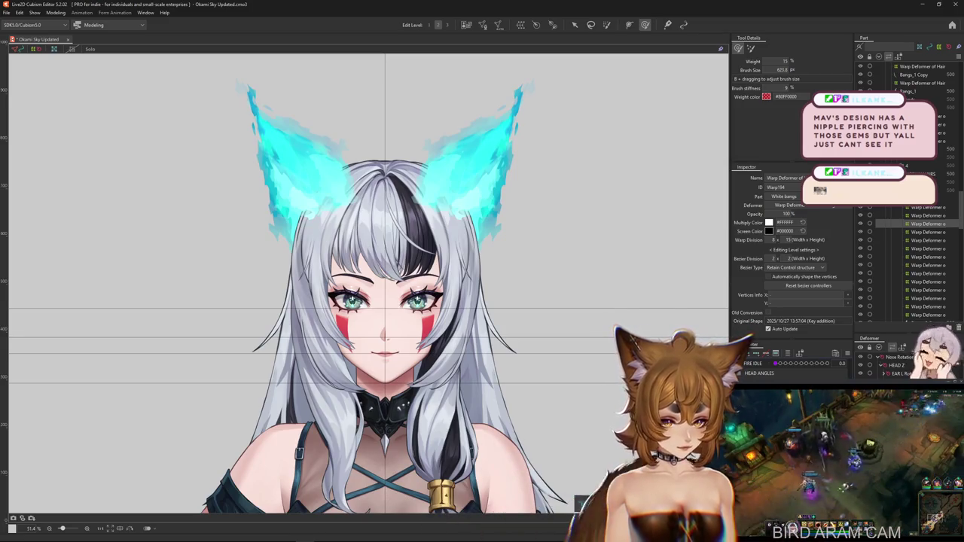
type("BANG Y 1")
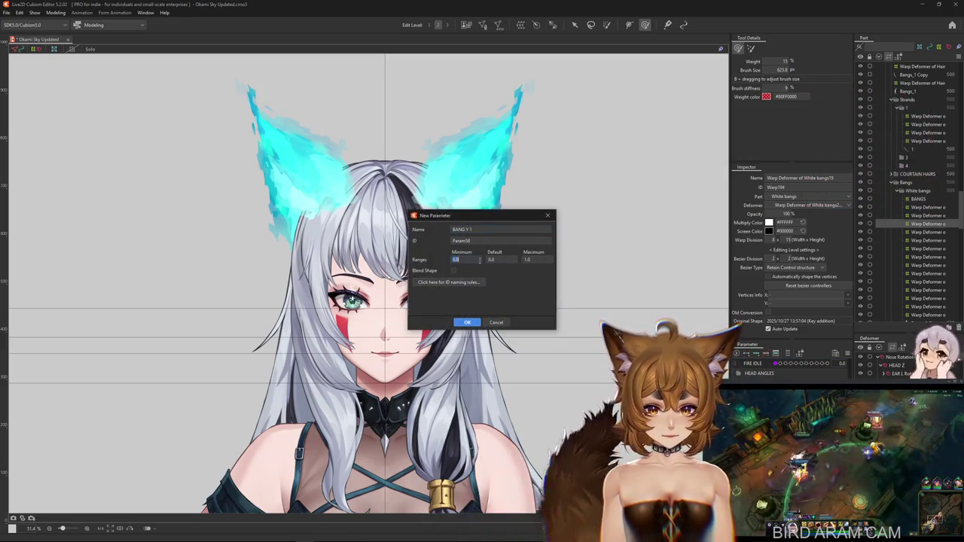
type("-1")
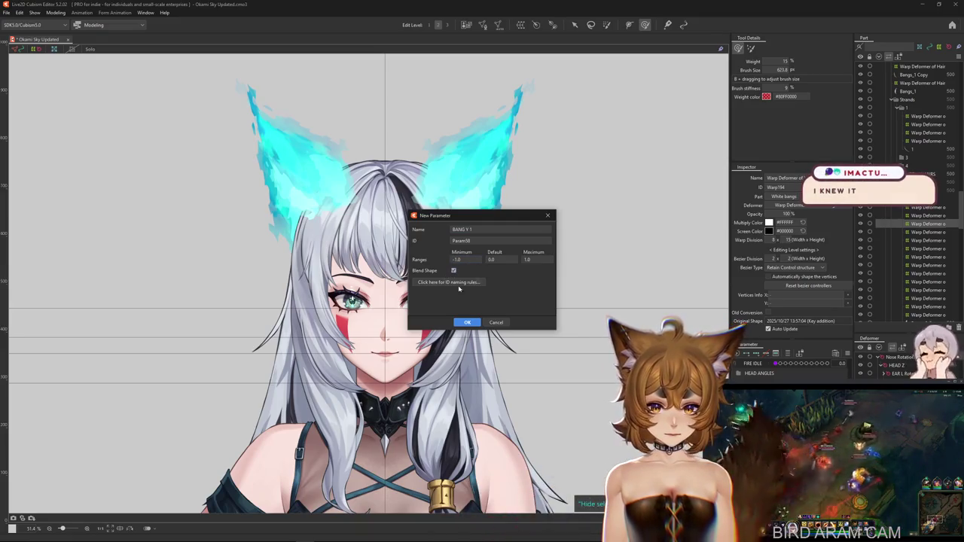
- Create BANG Y 1 with range -1.0 to 1.0 and Blend Shape on, then review its settings
left_click(468, 323)
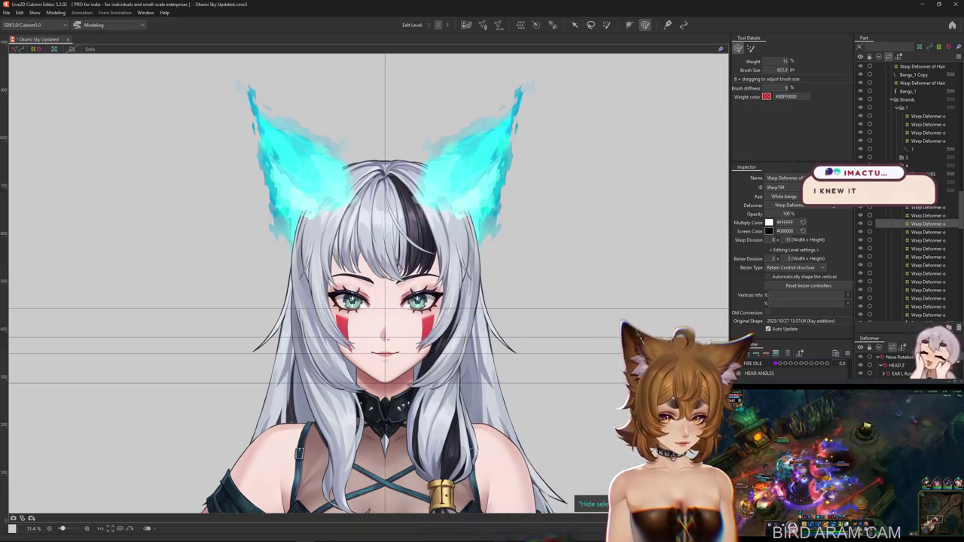
double_click(783, 380)
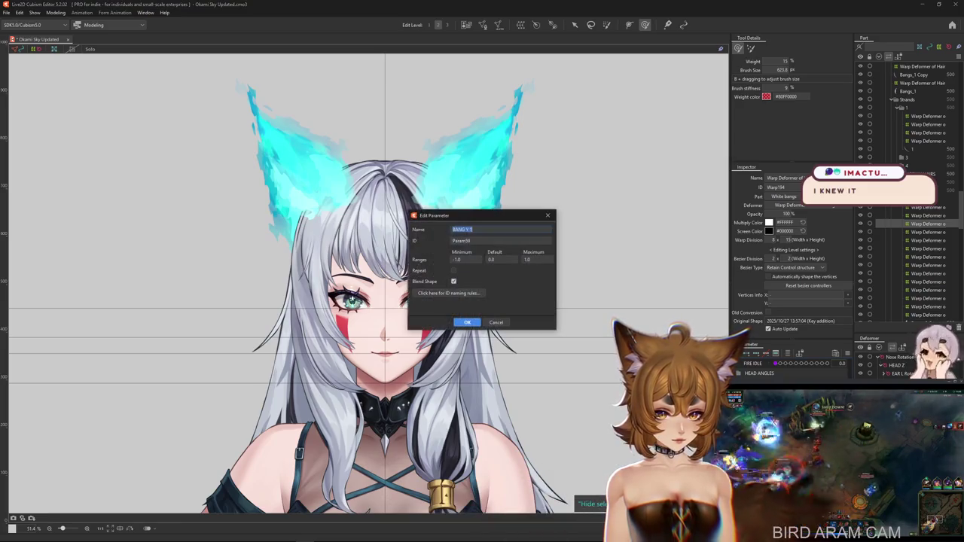
key("Return")
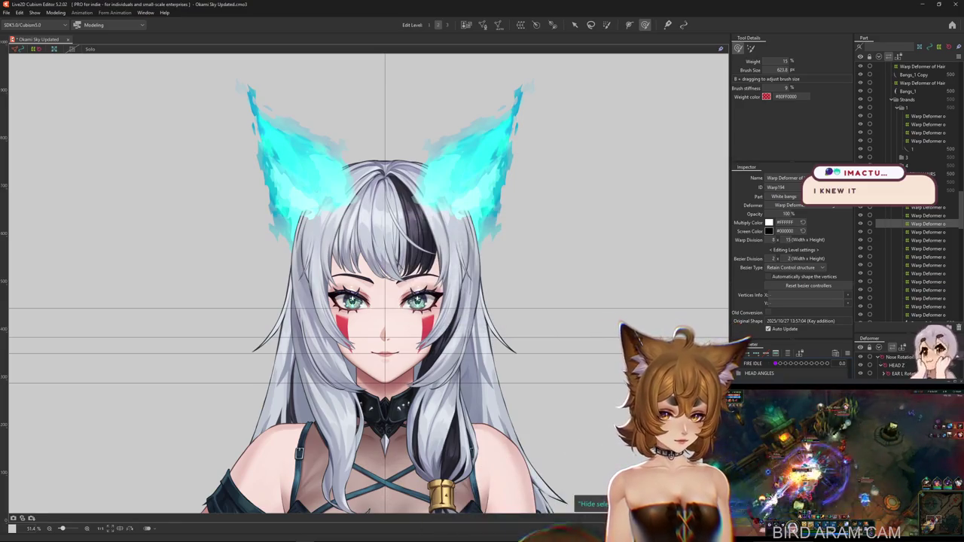
double_click(783, 381)
key("Return")
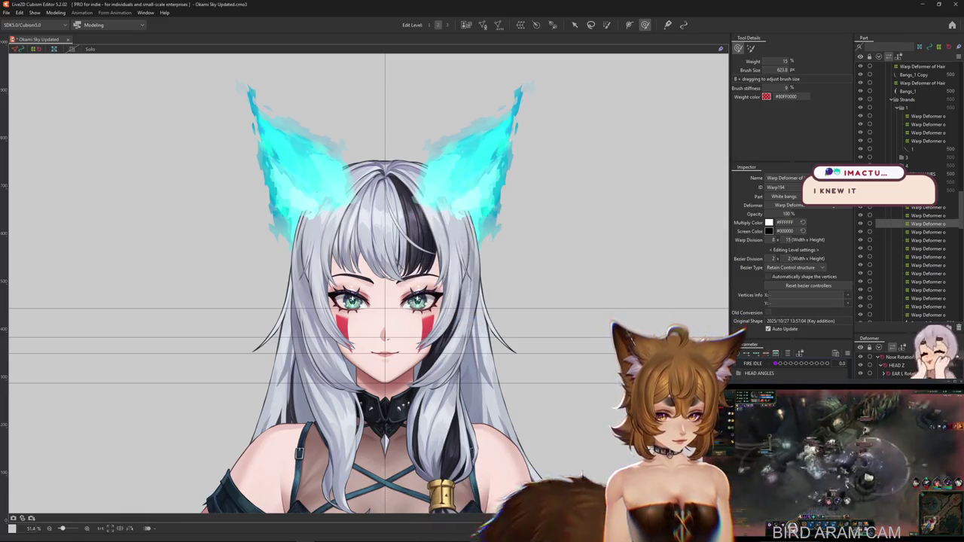
double_click(784, 363)
key("Return")
scroll(510, 318, "down", 3)
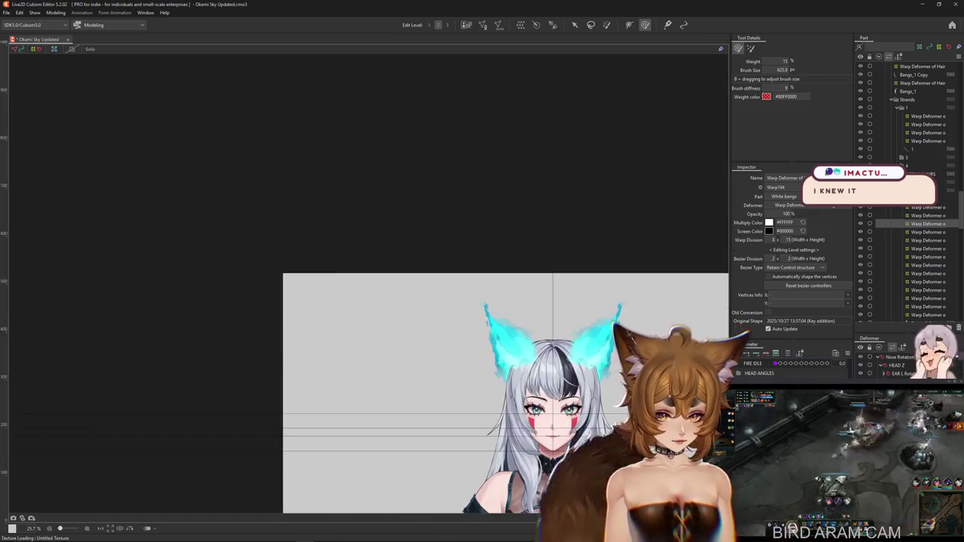
- Zoom into the bangs and inspect their warp deformer and meshes, picking the Bangs_2 Copy mesh
scroll(509, 317, "up", 6)
scroll(509, 318, "down", 2)
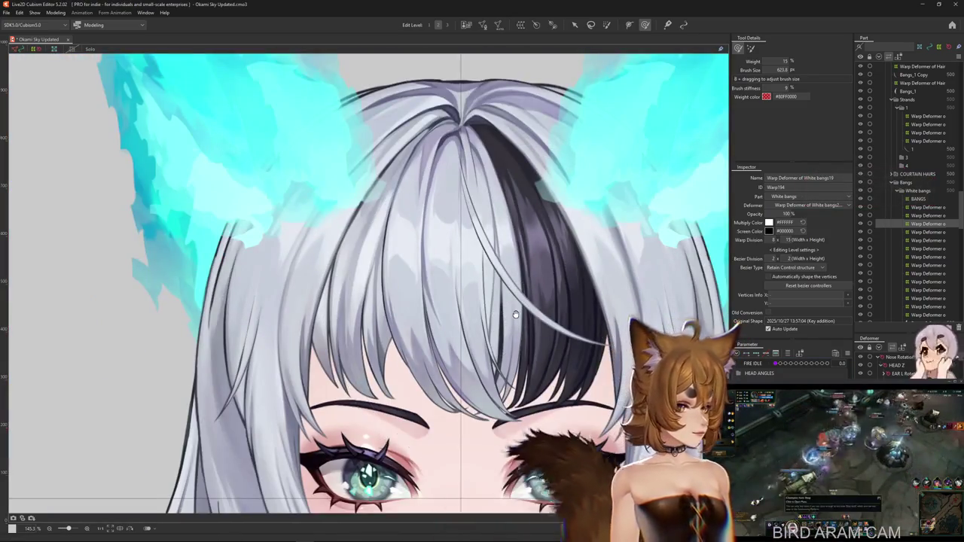
scroll(489, 310, "up", 2)
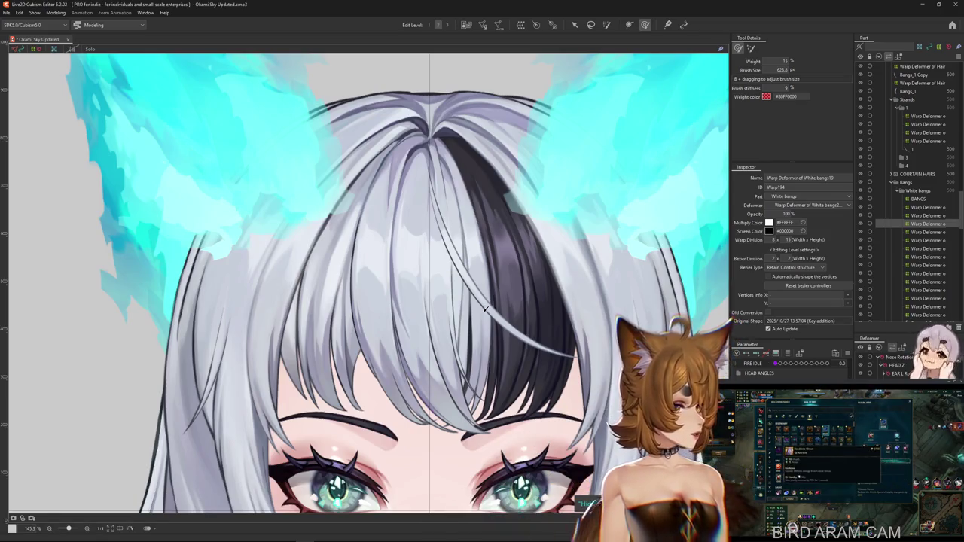
left_click(416, 296)
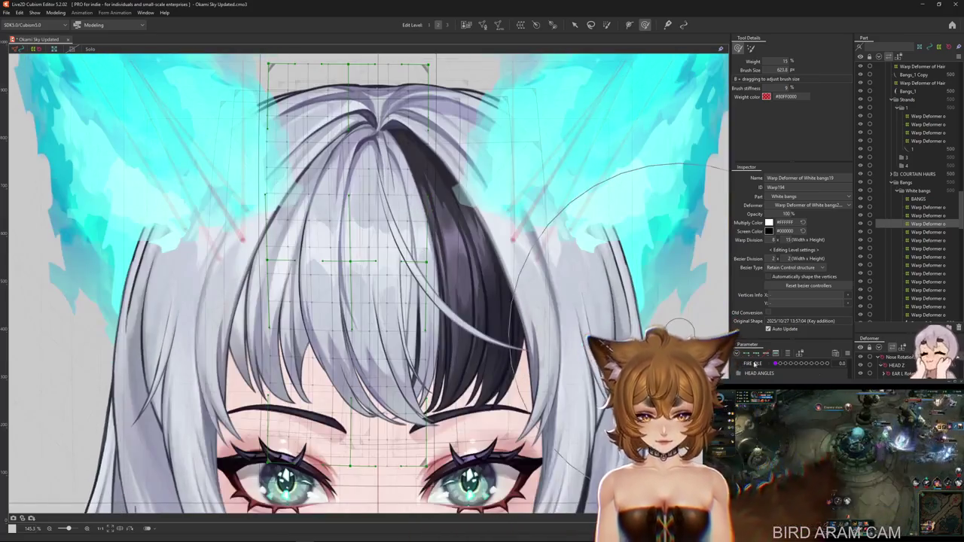
left_click(332, 264)
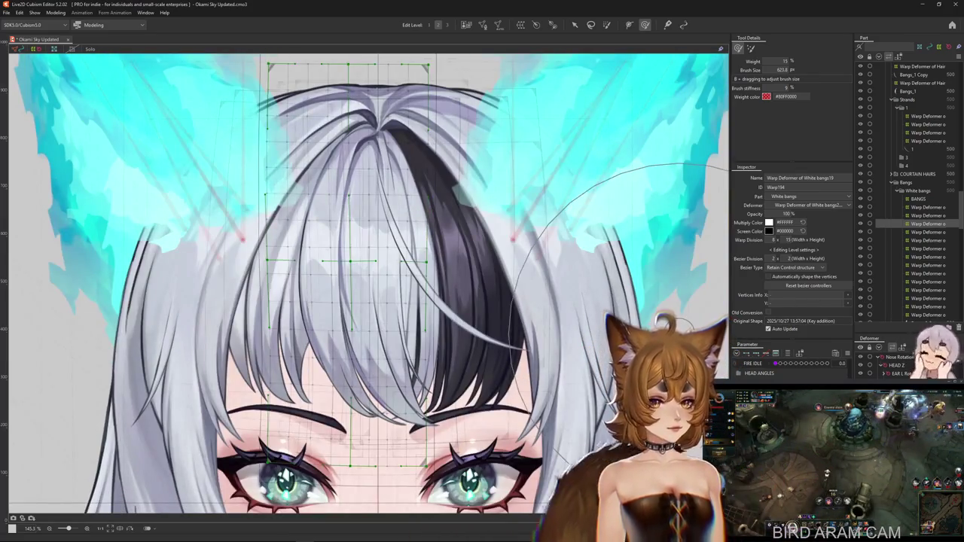
scroll(415, 318, "down", 2)
scroll(415, 319, "down", 2)
right_click(390, 320)
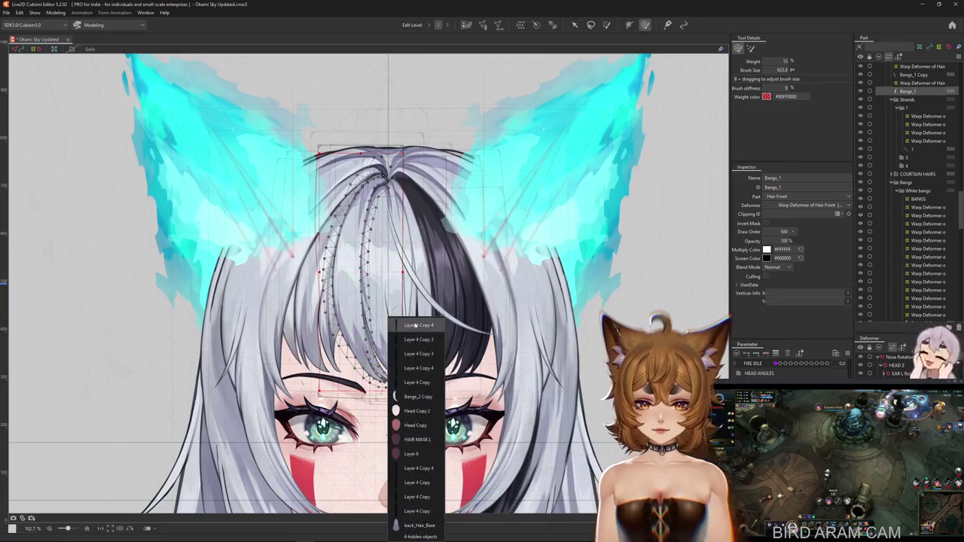
left_click(418, 397)
scroll(411, 283, "up", 3)
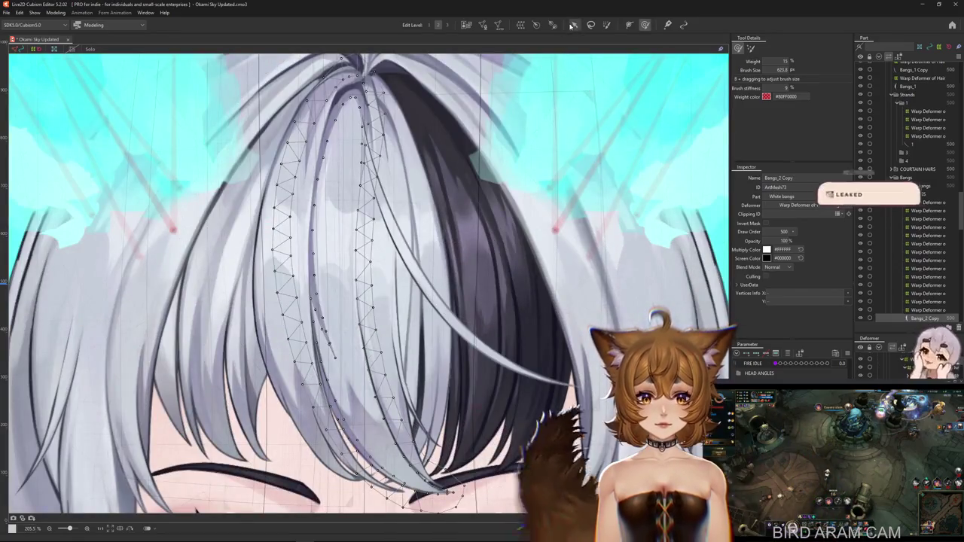
scroll(496, 291, "down", 2)
scroll(496, 291, "up", 1)
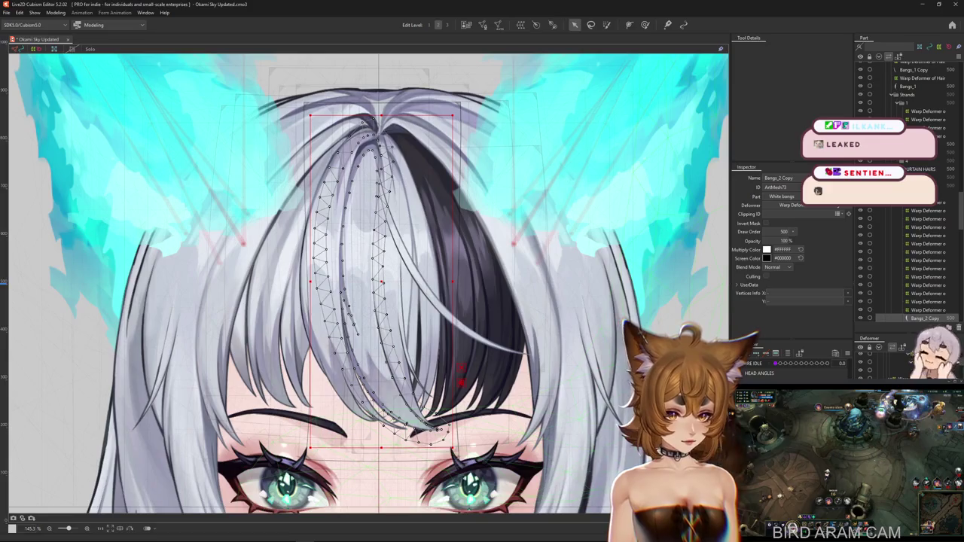
- Step up to the main BANGS warp deformer, shift it slightly, then check Warp79 and Warp70
left_click(461, 369)
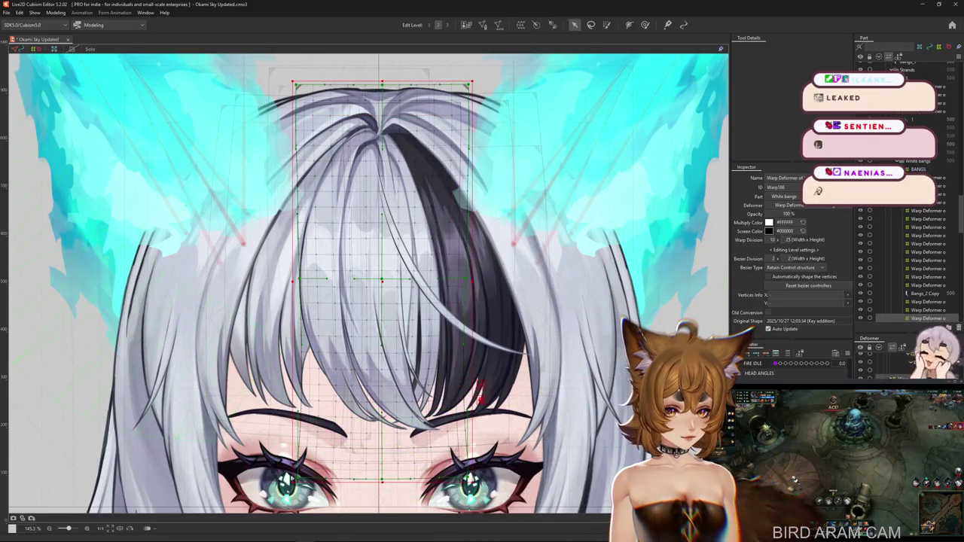
left_click(479, 390)
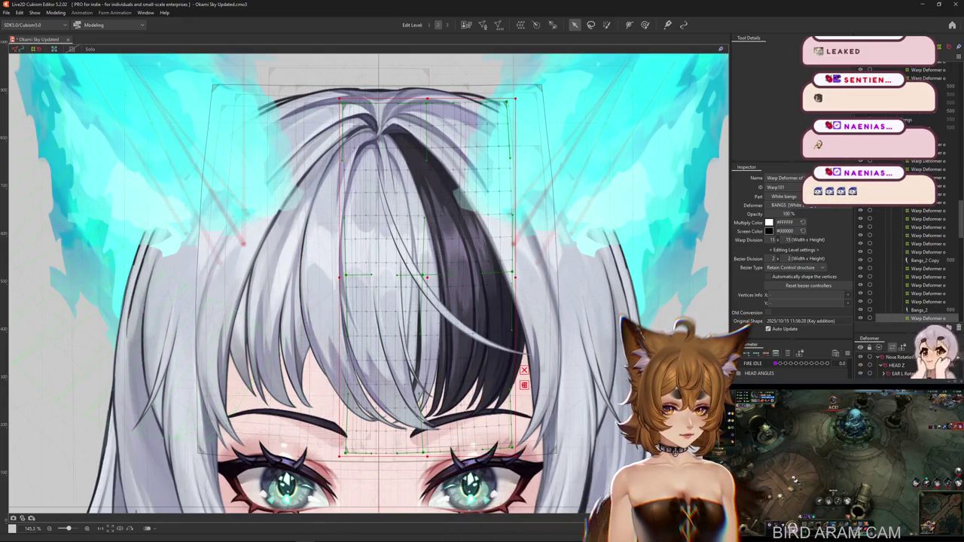
left_click(482, 377)
left_click_drag(393, 294, 380, 275)
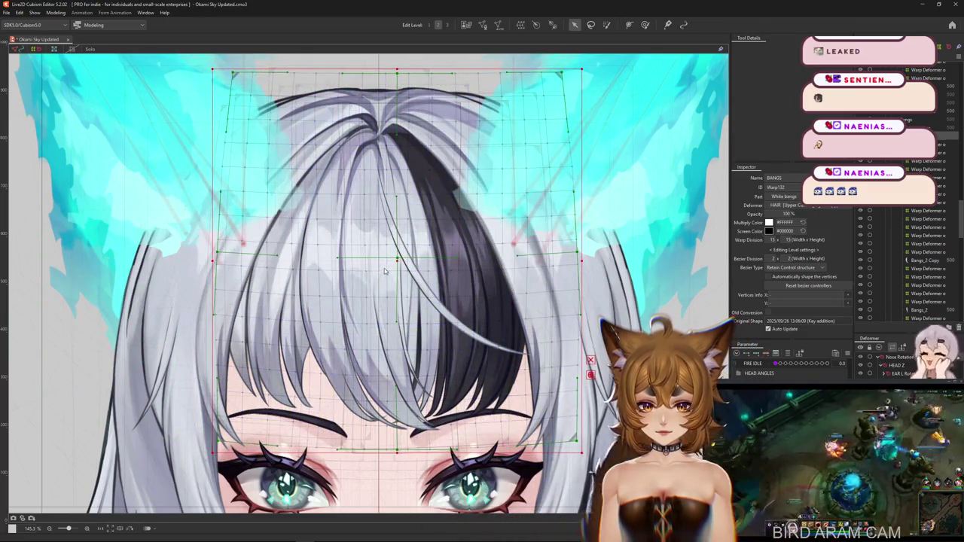
left_click_drag(381, 275, 373, 284)
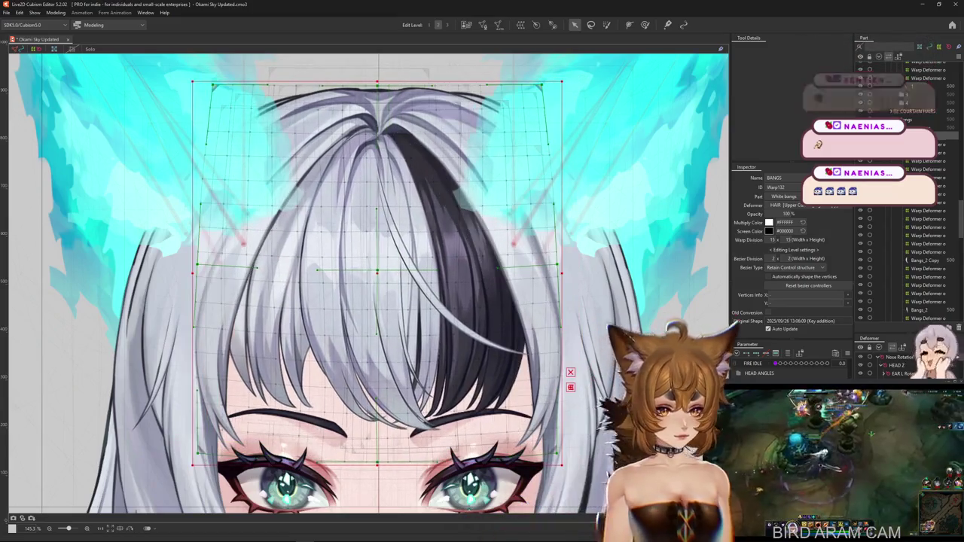
left_click(413, 374)
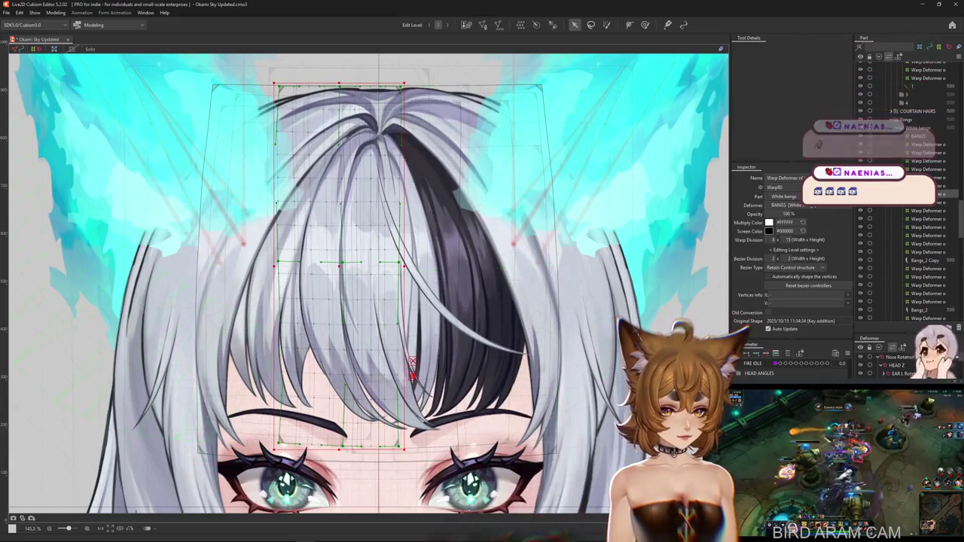
left_click(472, 389)
left_click(413, 374)
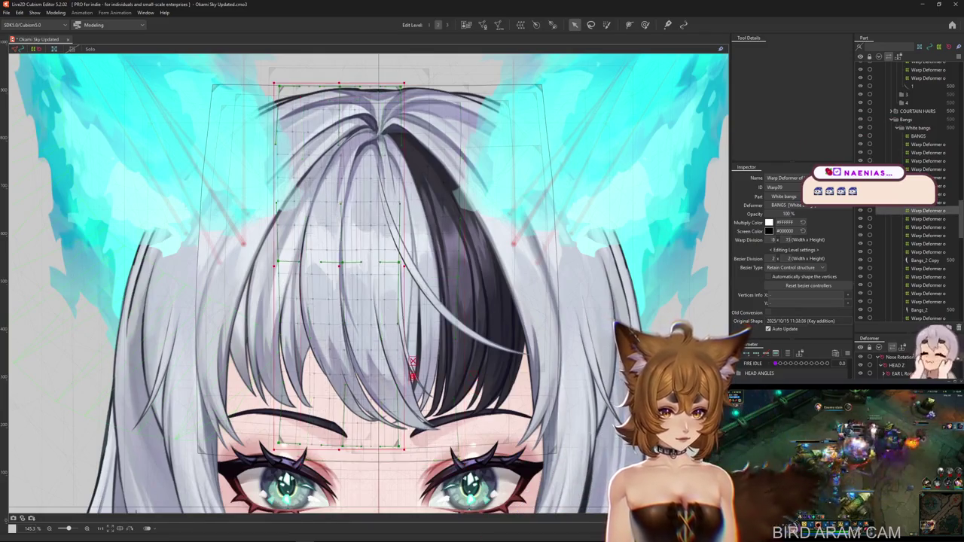
scroll(560, 316, "down", 5)
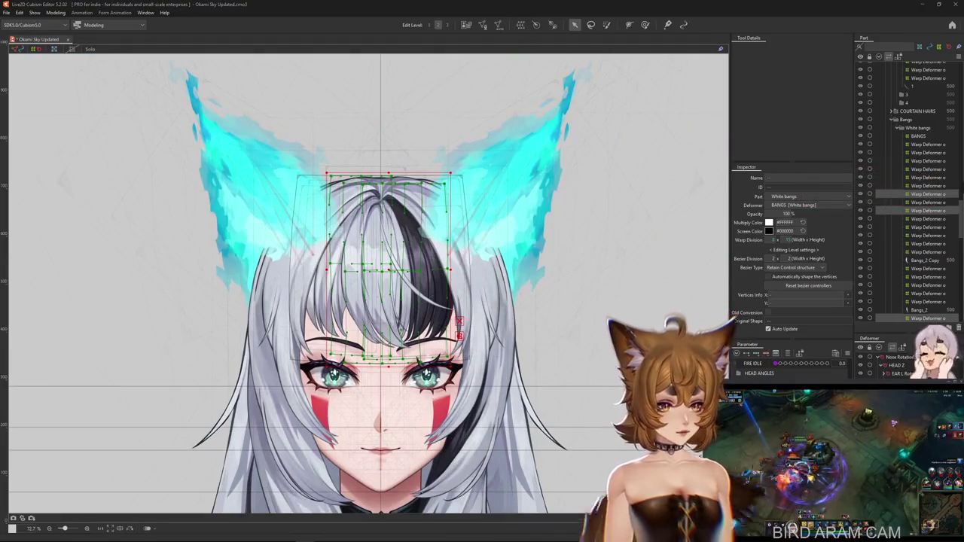
- Select the Warp223 bangs warp deformer and add a keyform to it in the Parameter palette
left_click(388, 268)
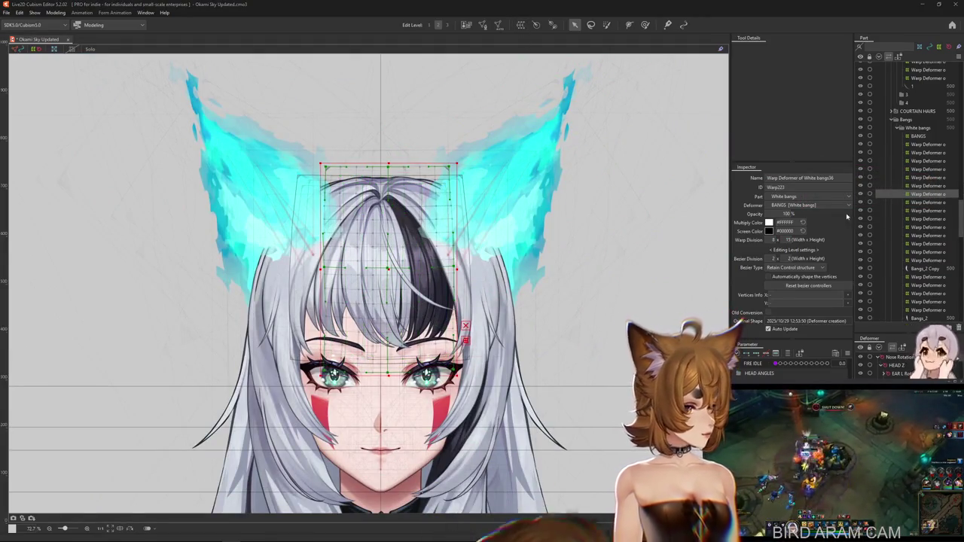
scroll(383, 249, "up", 3)
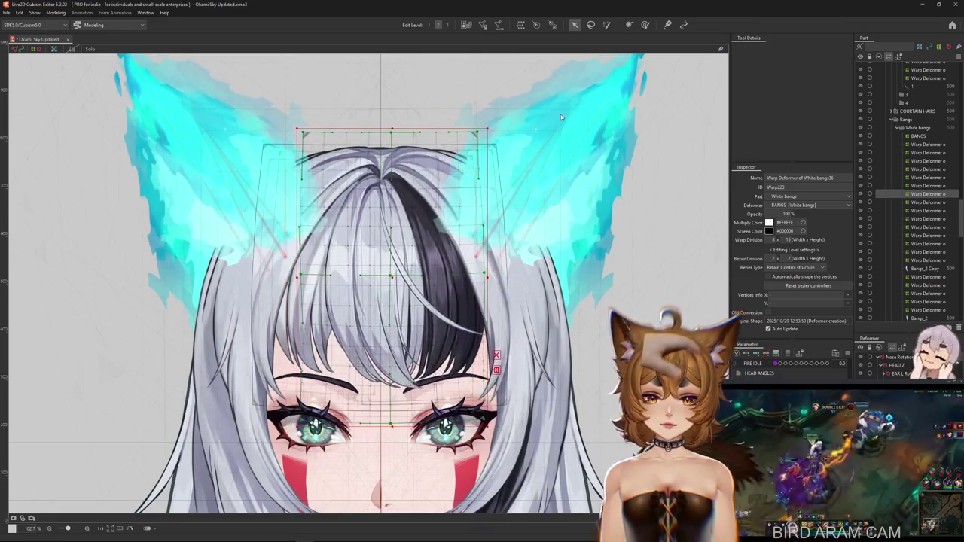
left_click(607, 26)
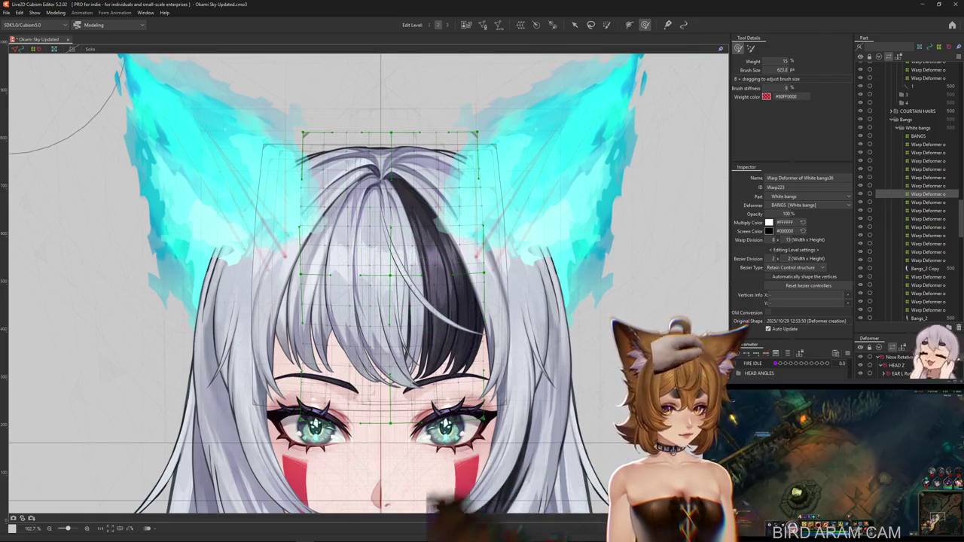
key("ctrl+z")
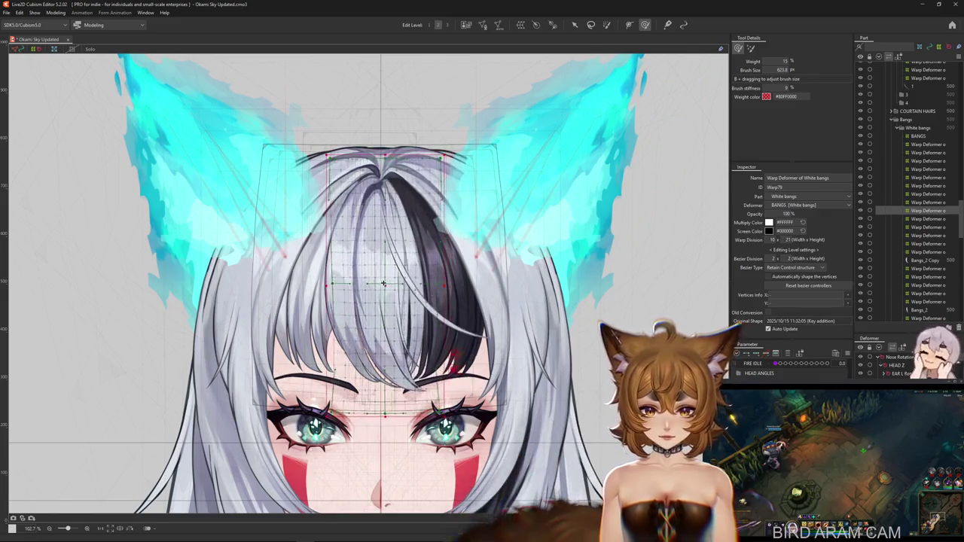
key("ctrl+z")
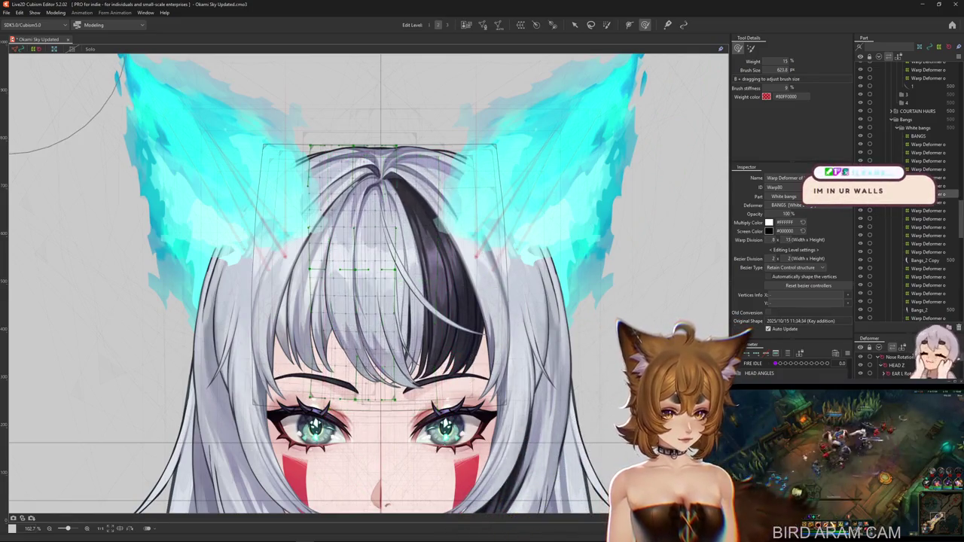
left_click(365, 290, "shift")
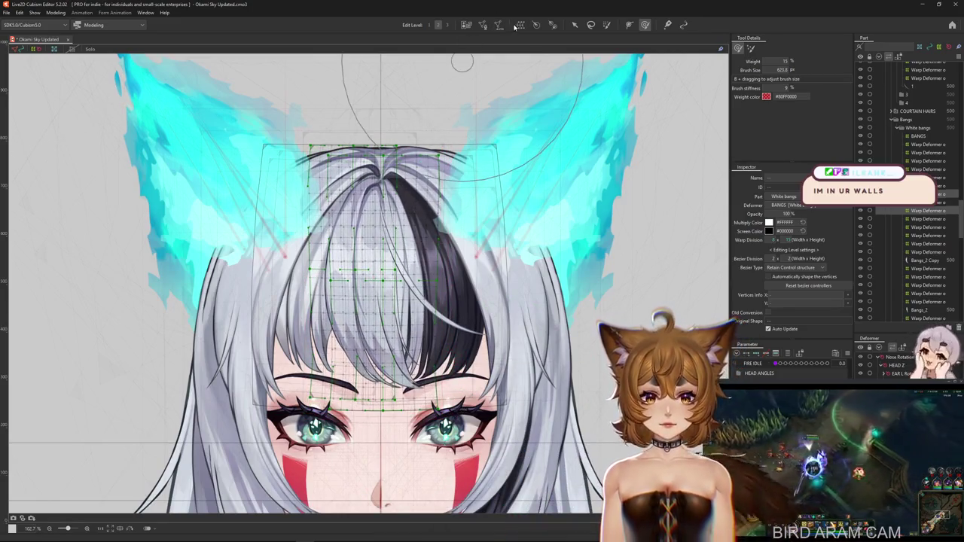
left_click(324, 271)
scroll(315, 250, "up", 2)
scroll(537, 269, "down", 2)
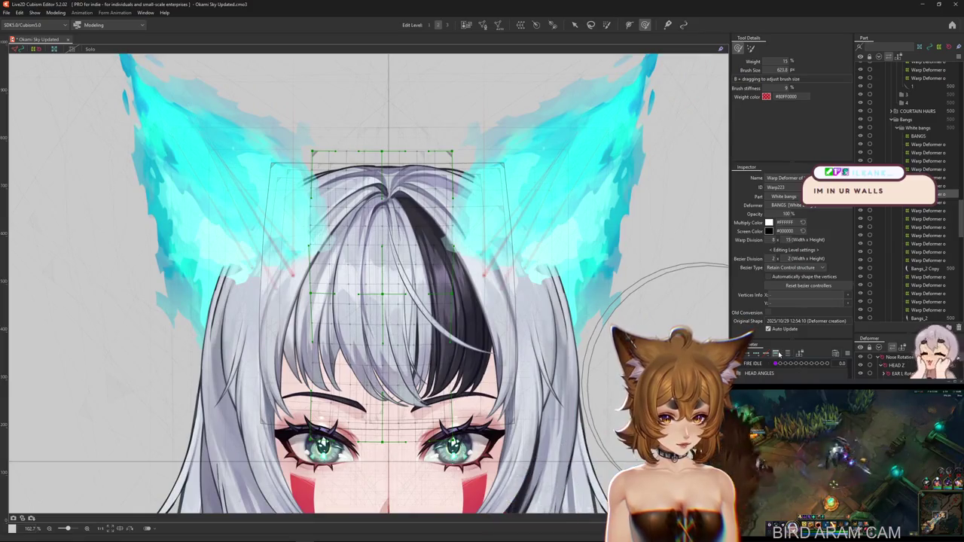
left_click(756, 355)
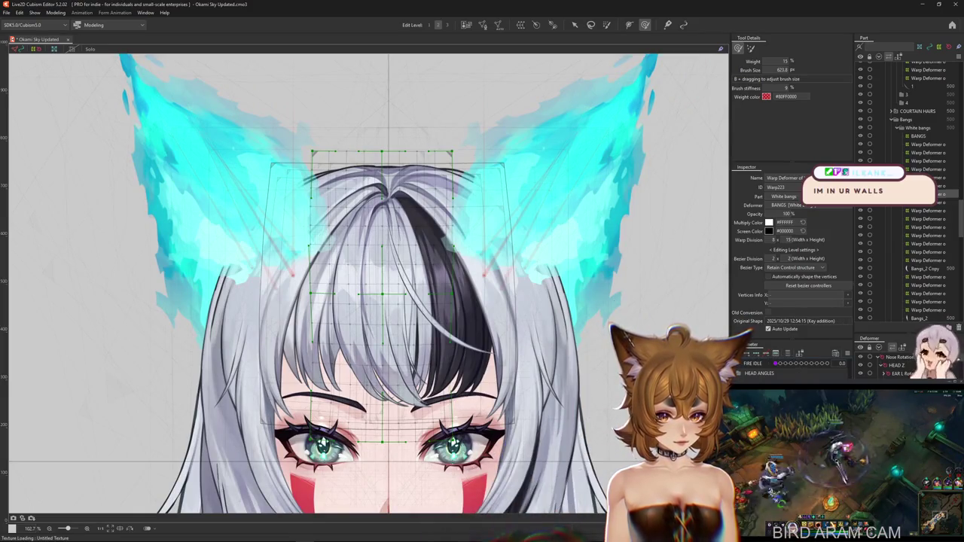
- Reshape the White bangs36 bangs with a small Deform Brush, bending the strands over the eyes
left_click_drag(376, 358, 354, 294)
left_click(378, 287)
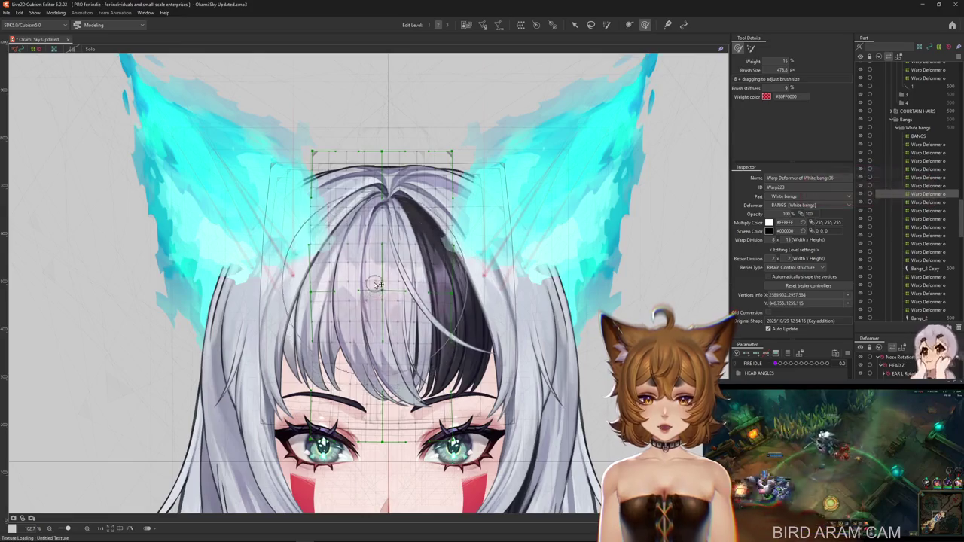
left_click_drag(373, 254, 330, 271)
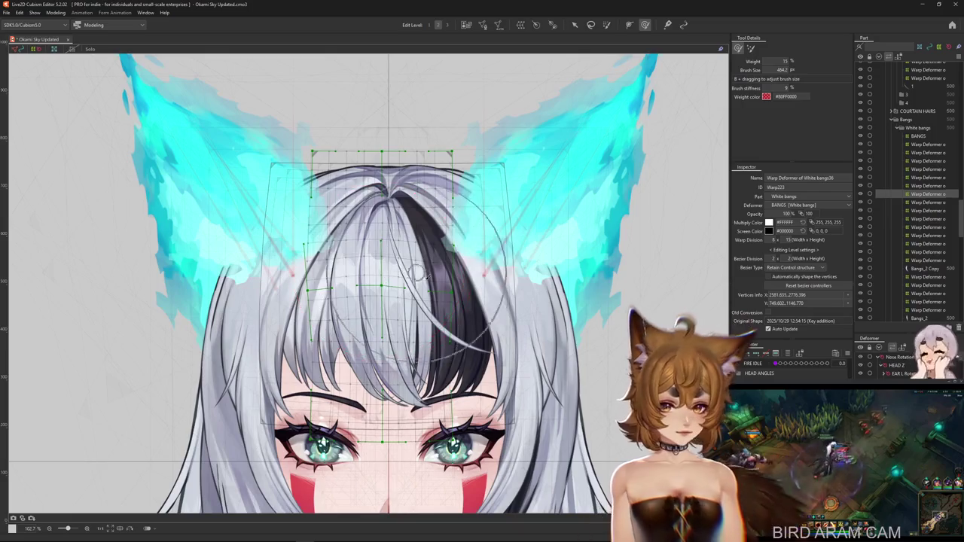
left_click_drag(433, 280, 430, 294)
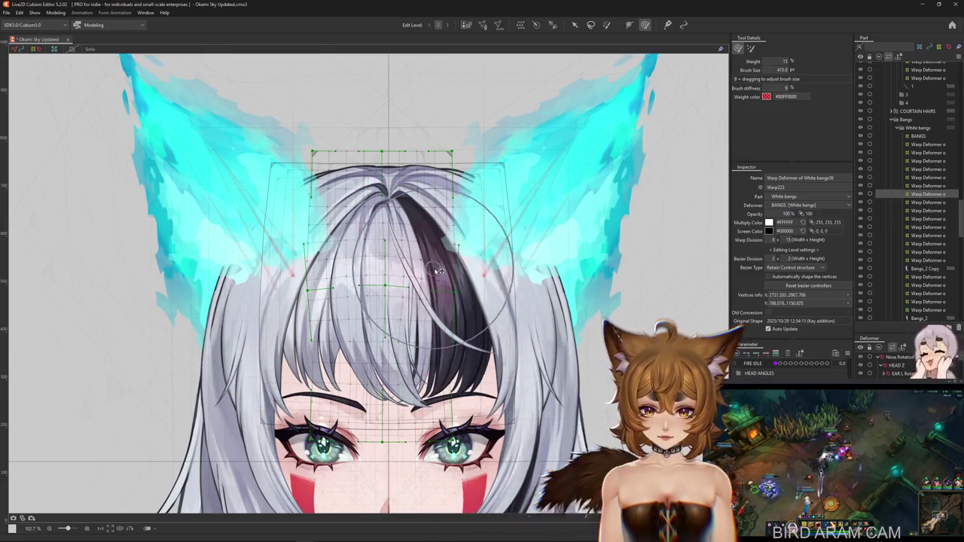
left_click_drag(340, 307, 376, 295)
left_click_drag(397, 254, 405, 250)
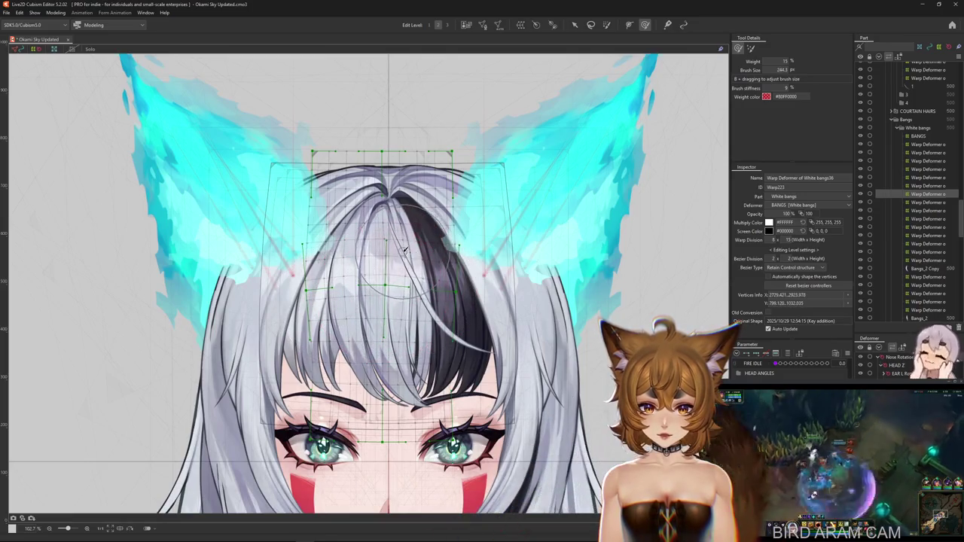
scroll(415, 318, "down", 3)
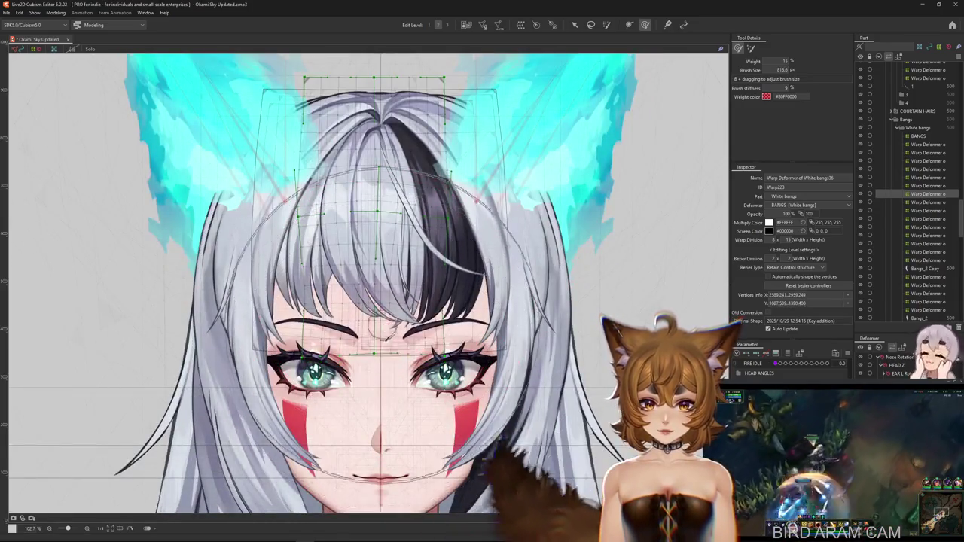
left_click_drag(336, 339, 301, 369)
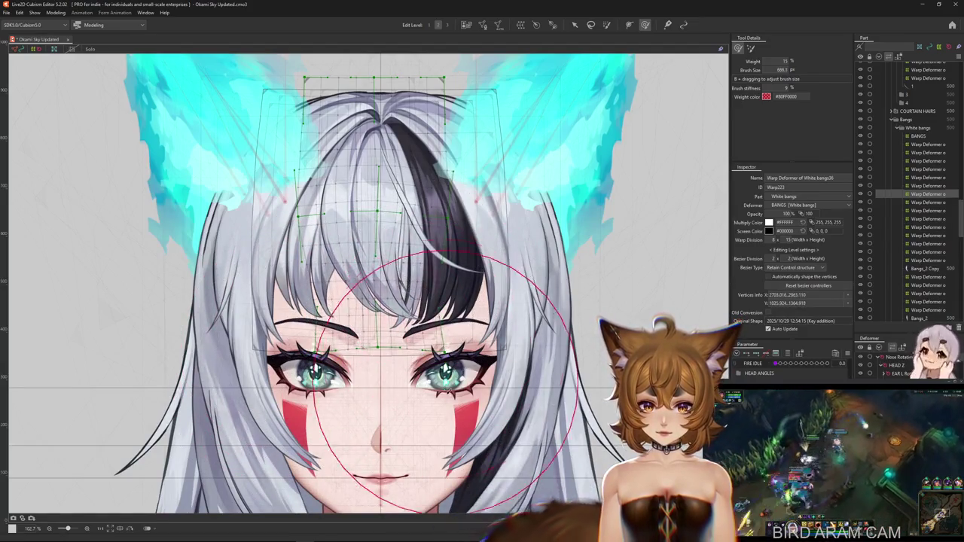
scroll(409, 397, "up", 2)
key("ctrl+z")
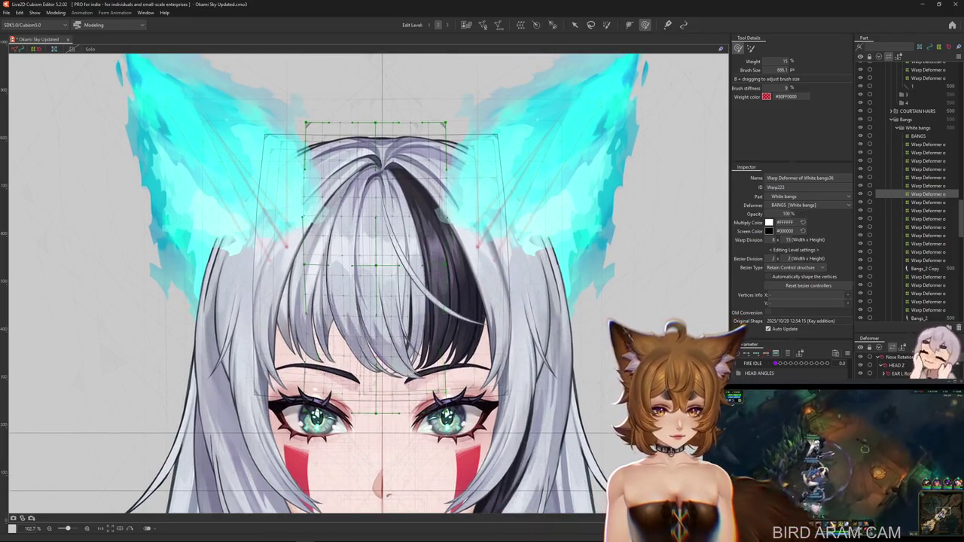
key("ctrl+z")
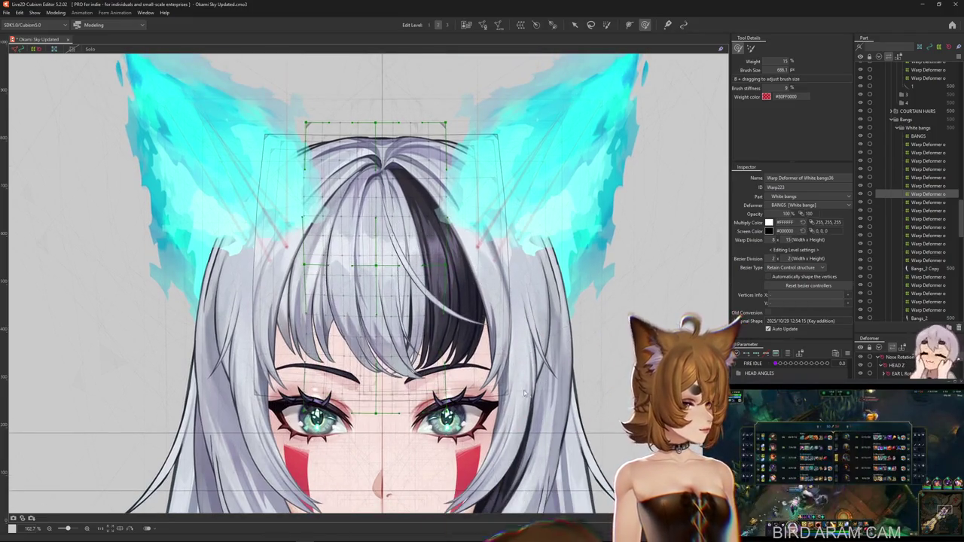
- Refine the bangs curve with a larger brush, toggling Hide Selection to preview the result
left_click_drag(529, 397, 402, 307)
mouse_move(363, 254)
left_mouse_down()
mouse_move(395, 433)
mouse_move(302, 278)
left_mouse_up()
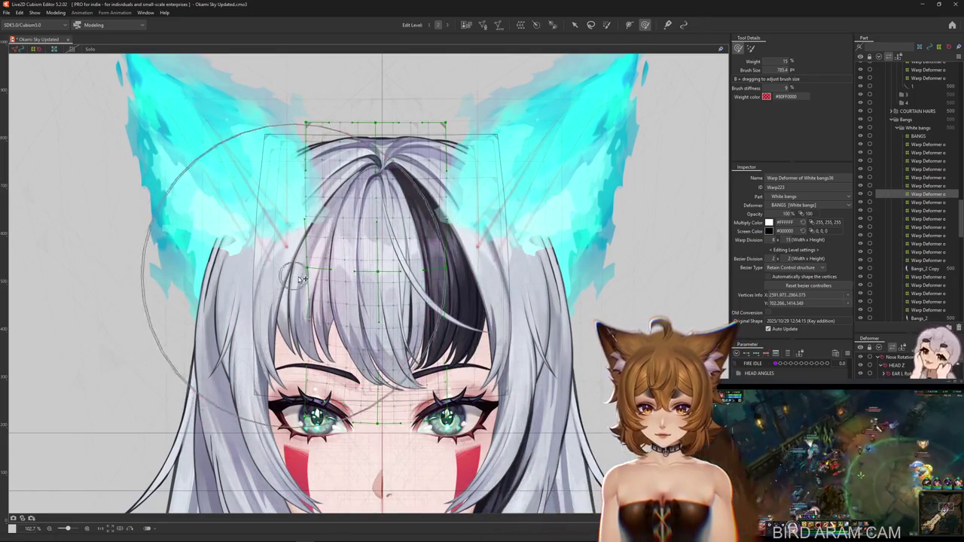
left_click_drag(449, 275, 492, 299)
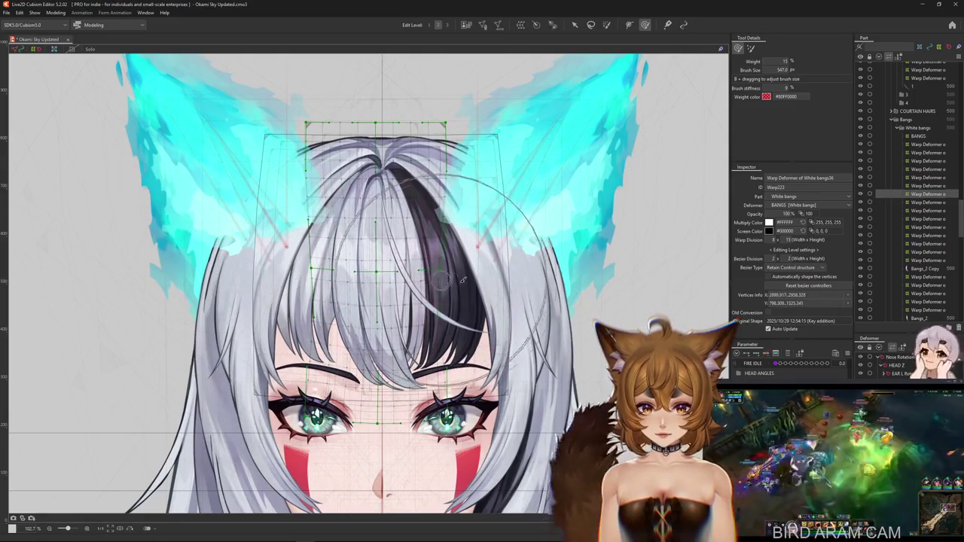
left_click(576, 463)
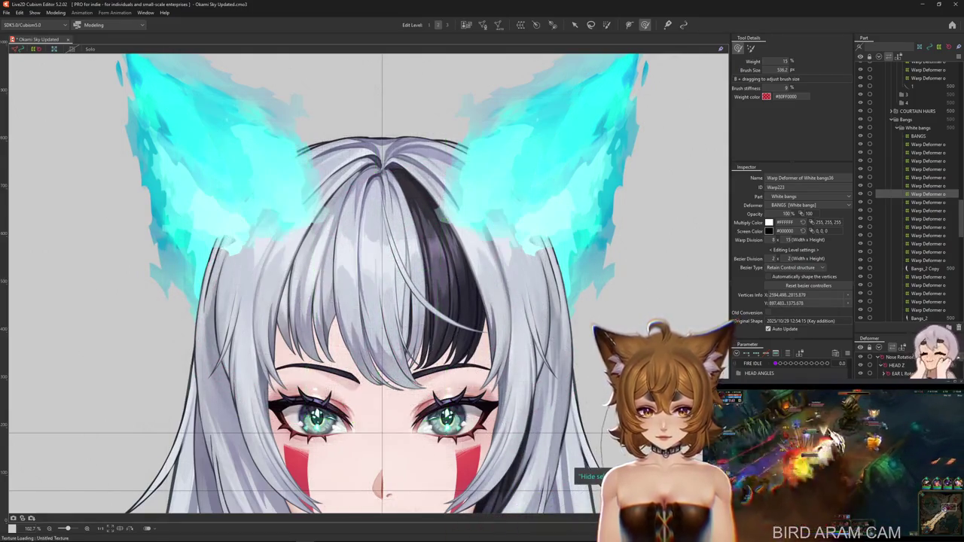
left_click(577, 463)
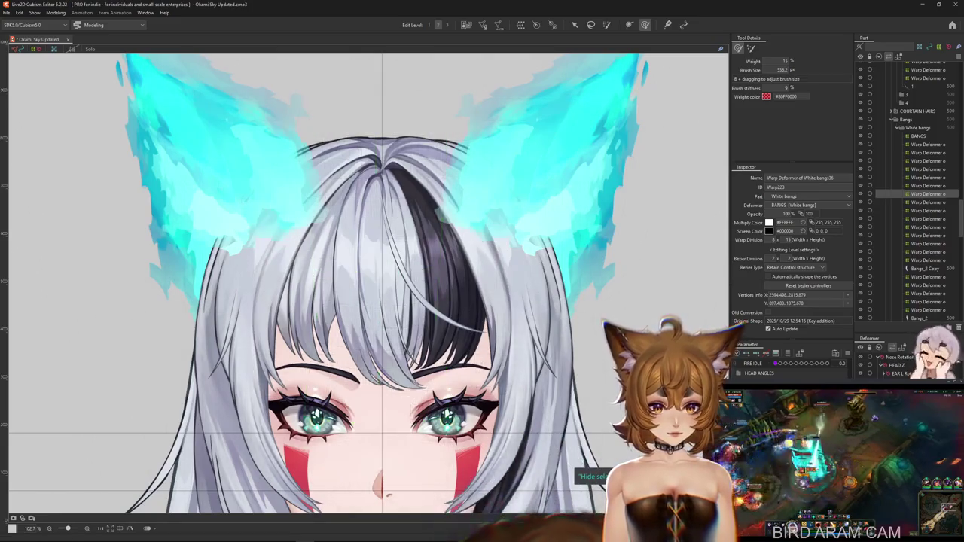
left_click(576, 464)
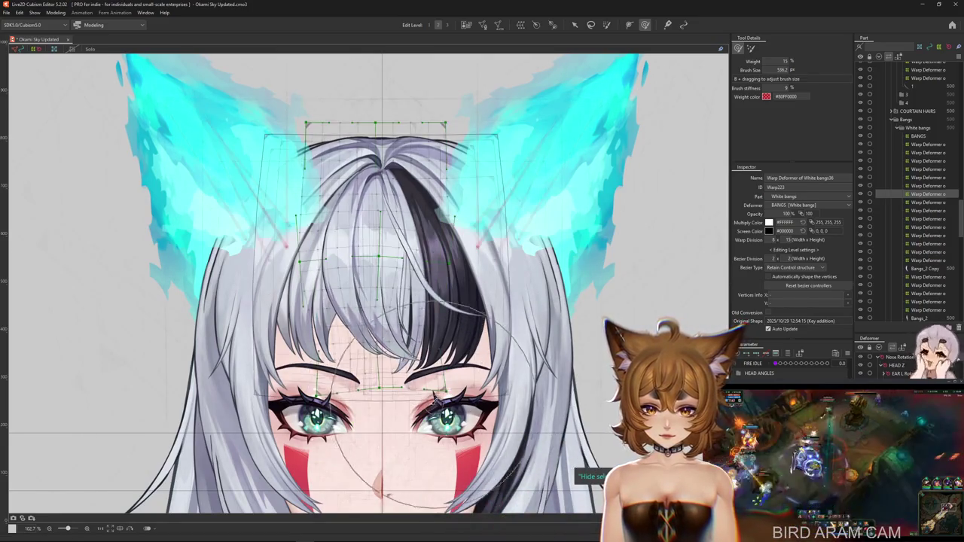
left_click_drag(362, 452, 410, 426)
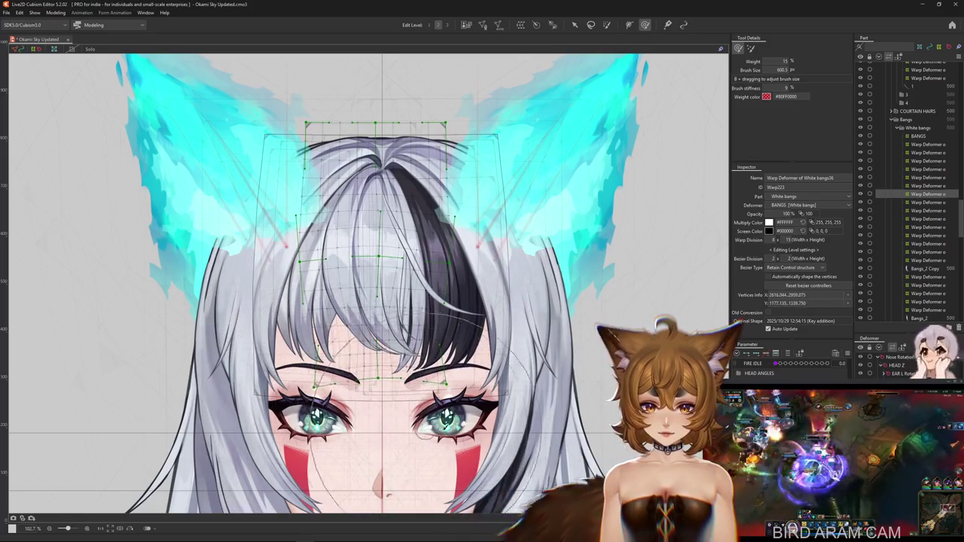
left_click_drag(462, 389, 348, 309)
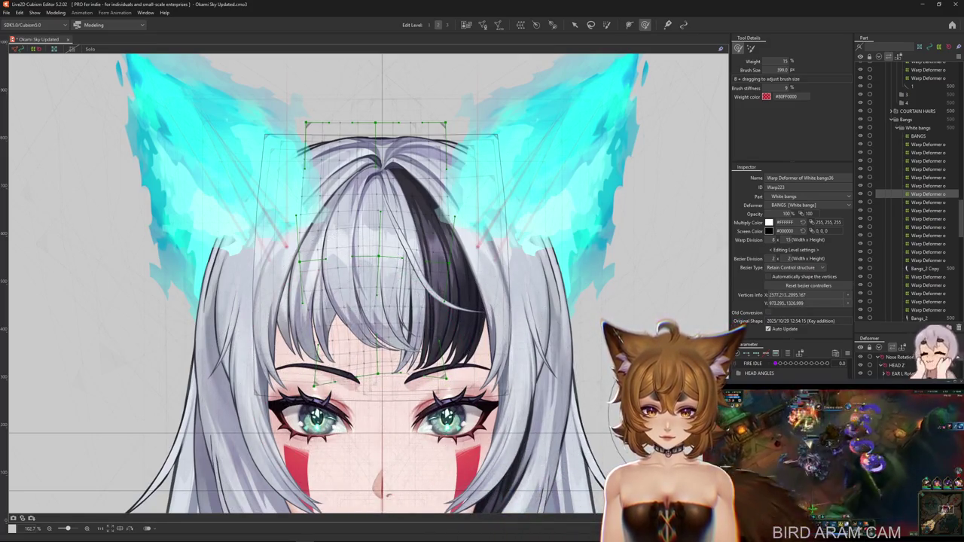
left_click(576, 465)
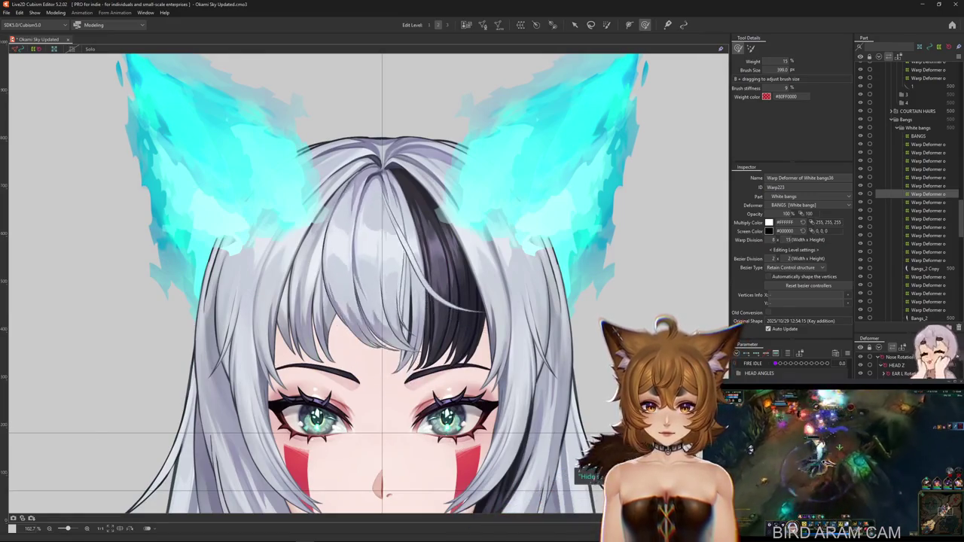
- Brush-reshape White bangs37, undo that change, and return to plain selection mode
left_click(928, 202)
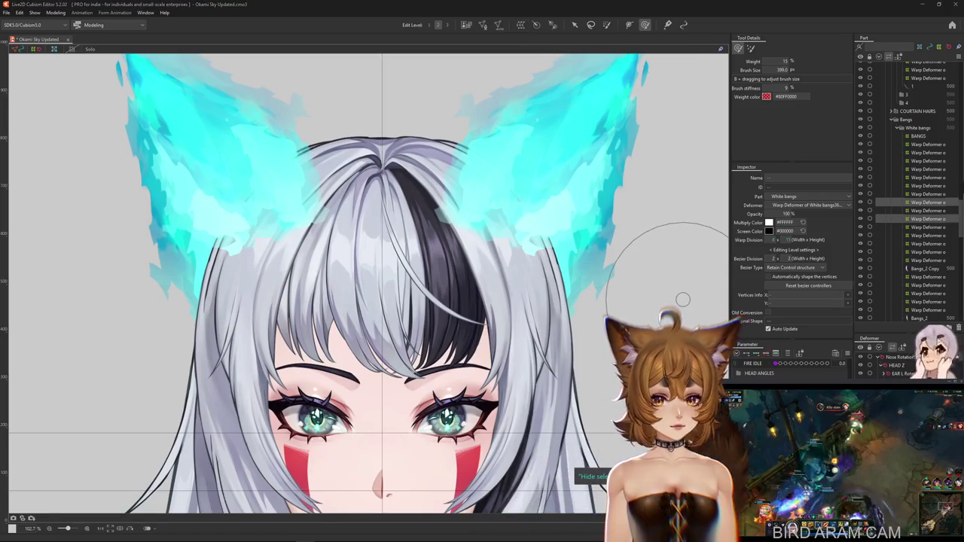
left_click(682, 300)
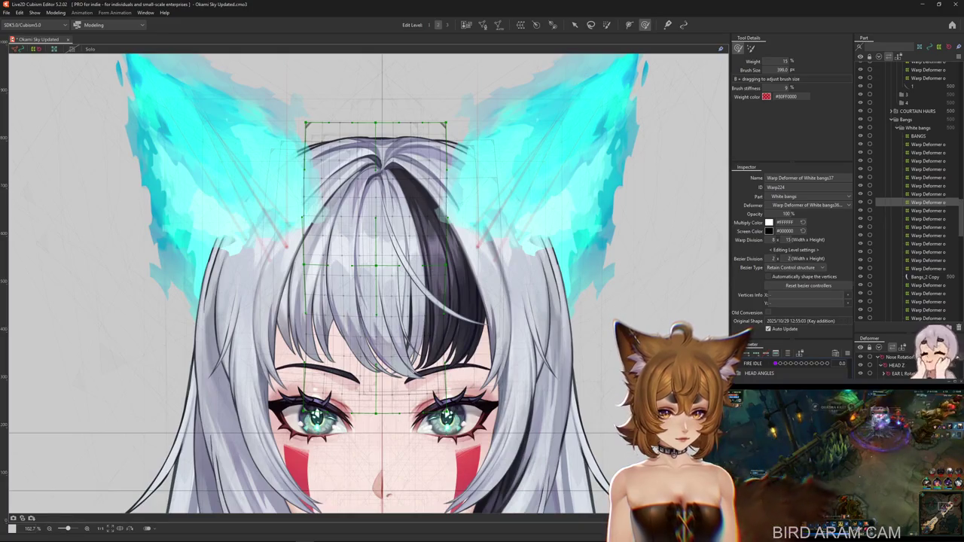
mouse_move(361, 383)
left_mouse_down()
mouse_move(384, 382)
mouse_move(341, 286)
mouse_move(342, 305)
left_mouse_up()
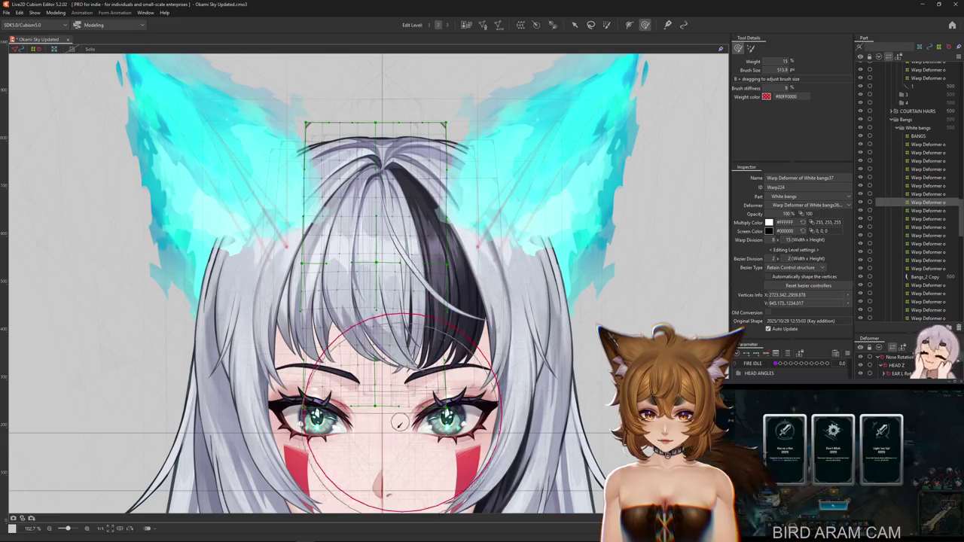
mouse_move(402, 421)
left_mouse_down()
mouse_move(351, 296)
mouse_move(349, 260)
mouse_move(370, 385)
mouse_move(374, 376)
left_mouse_up()
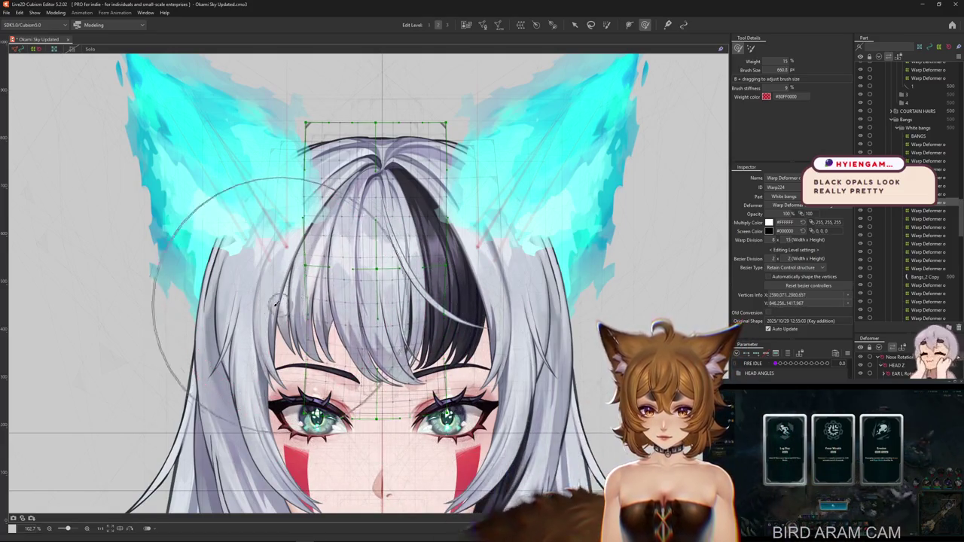
mouse_move(207, 222)
left_mouse_down()
mouse_move(436, 288)
mouse_move(391, 287)
mouse_move(380, 317)
left_mouse_up()
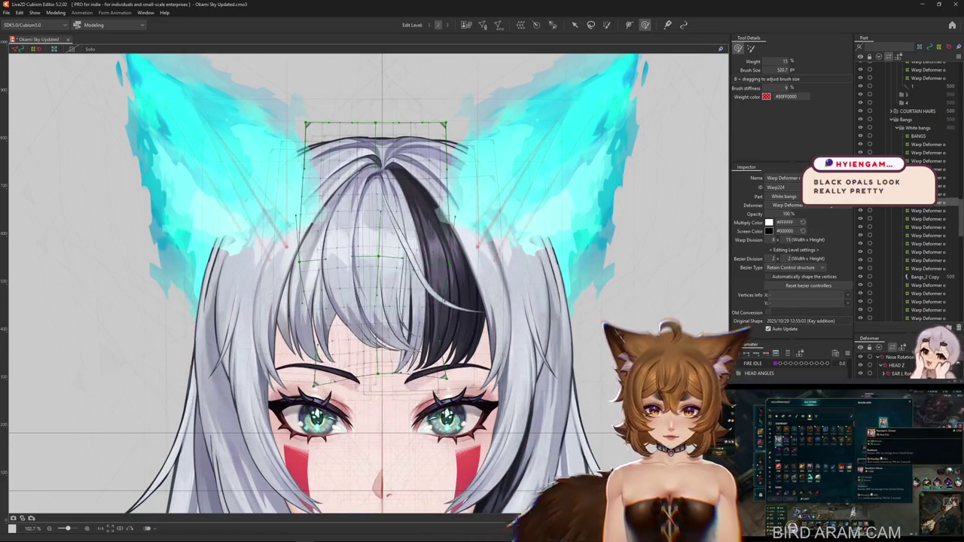
key("ctrl+z")
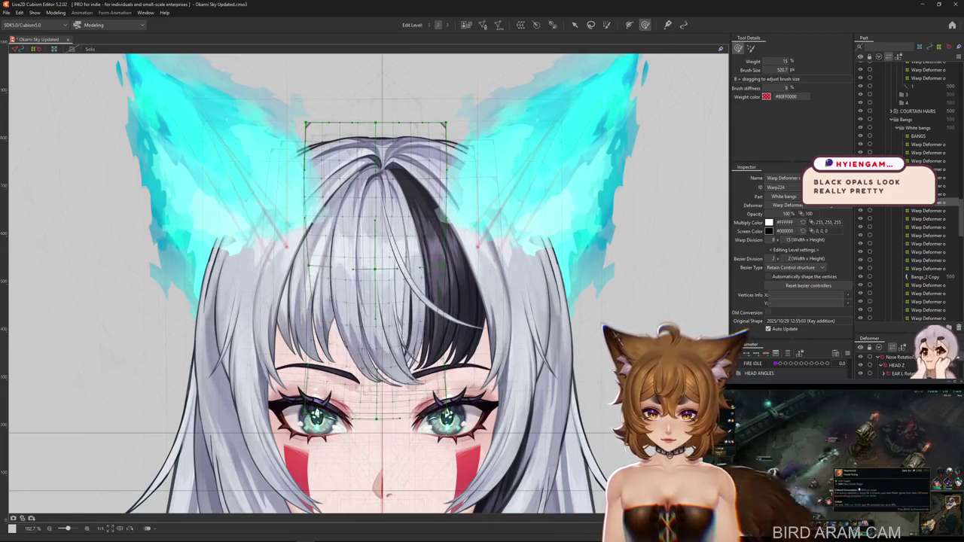
left_click(482, 317)
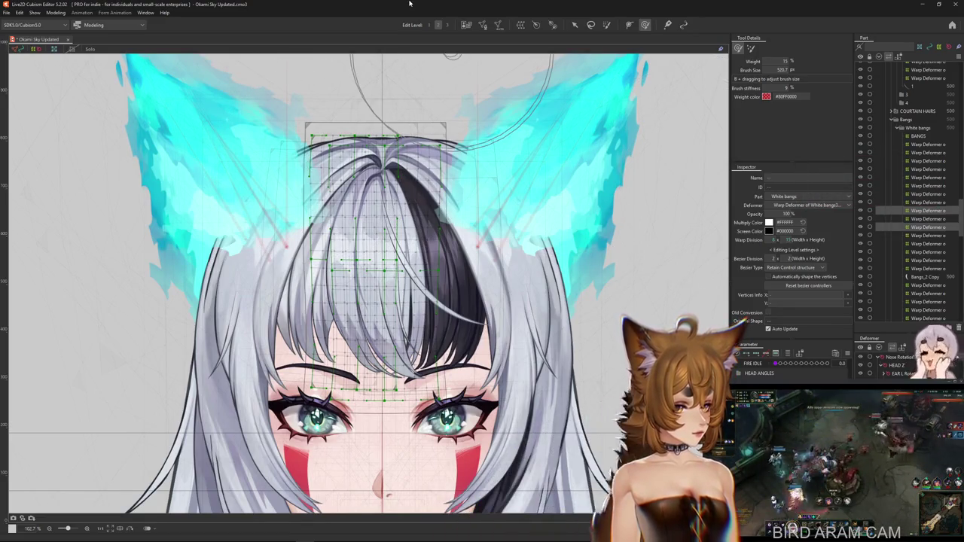
left_click(473, 25)
- Reshape the White bangs38 bangs with the Deform Brush (B), then switch to the black opal browser
left_click(517, 274)
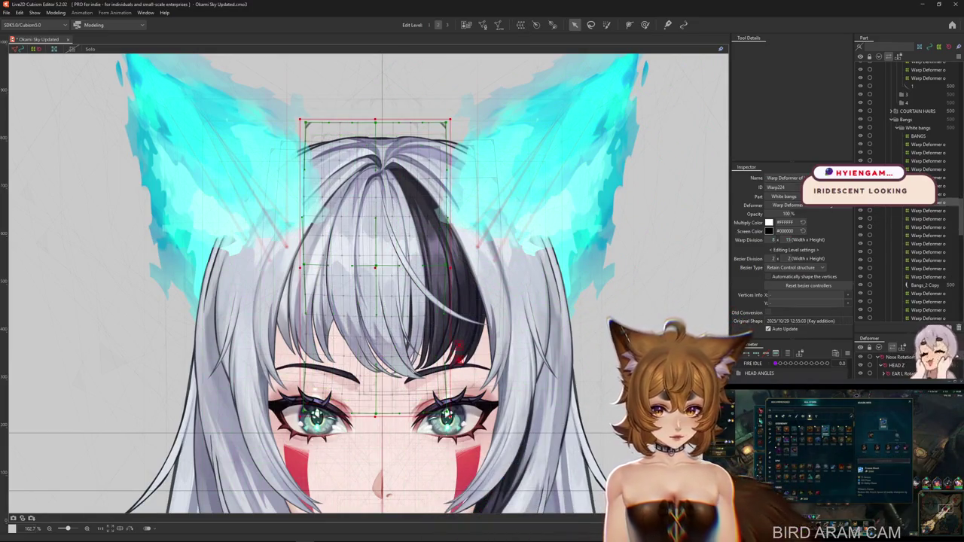
key("Down")
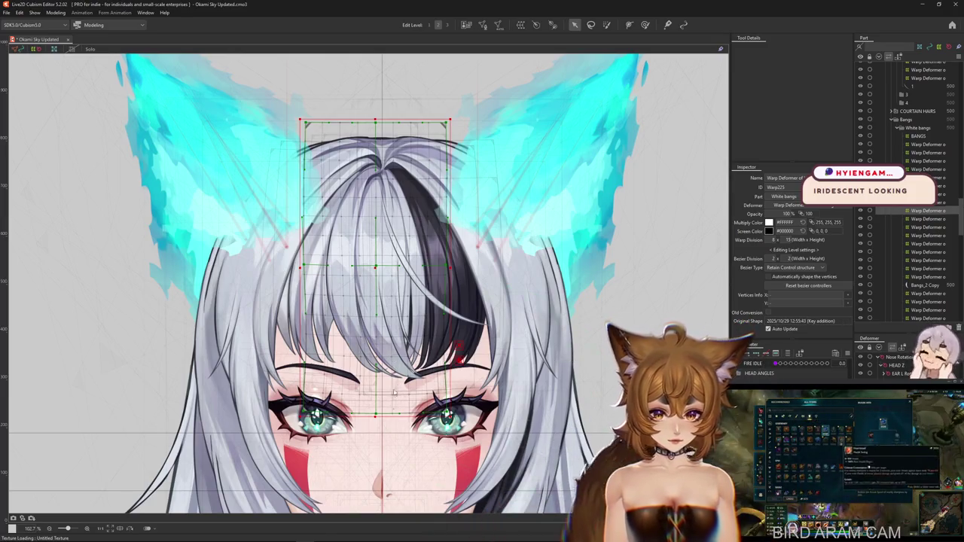
key("b")
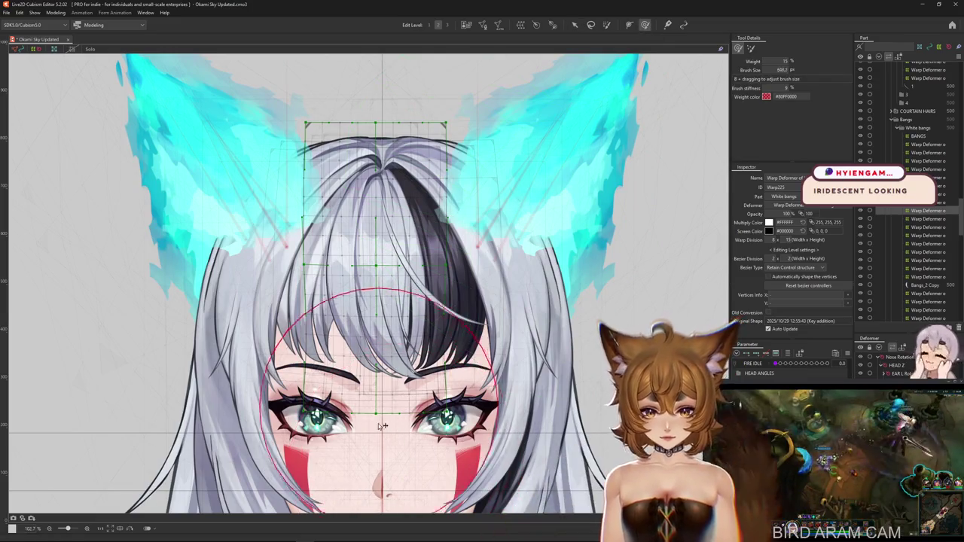
mouse_move(377, 404)
left_mouse_down()
mouse_move(339, 360)
mouse_move(443, 343)
mouse_move(499, 374)
left_mouse_up()
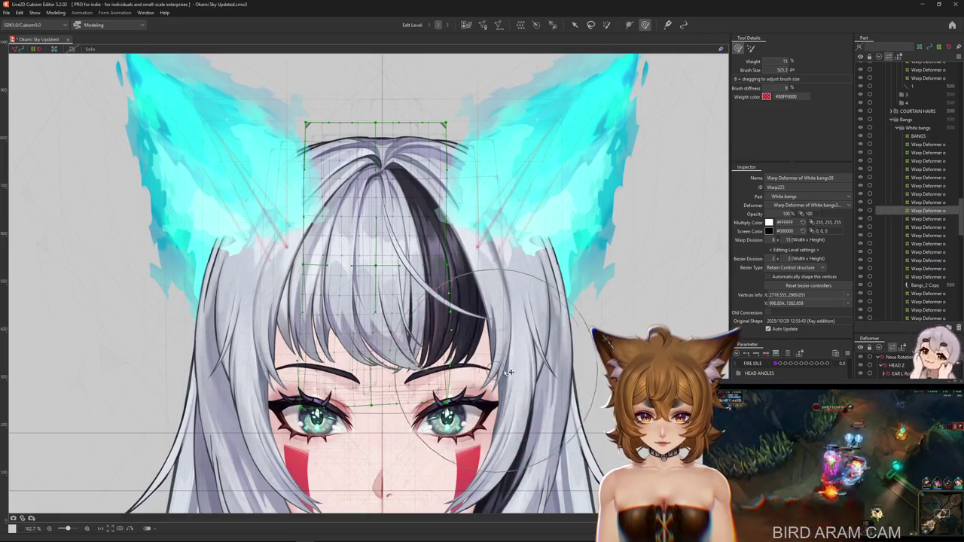
left_click_drag(365, 391, 343, 301)
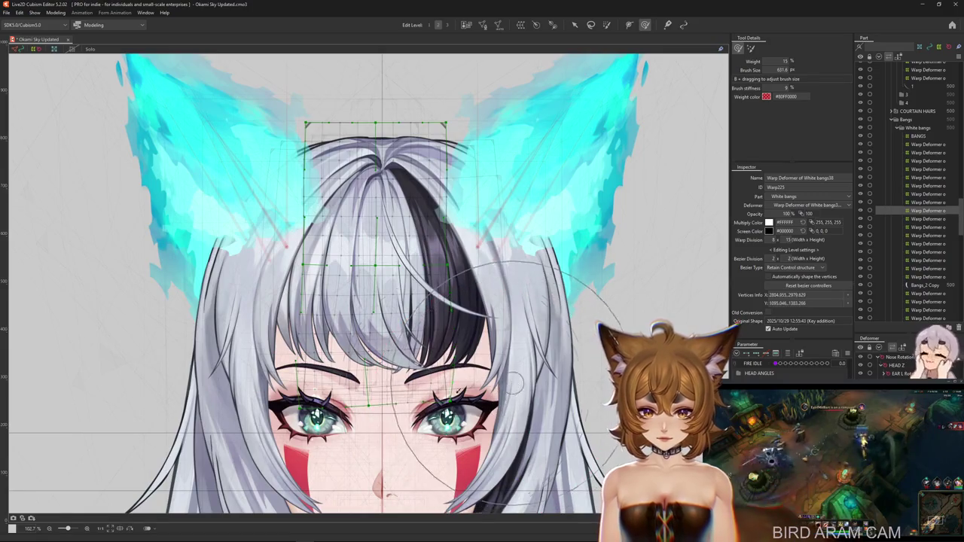
left_click_drag(288, 406, 595, 328)
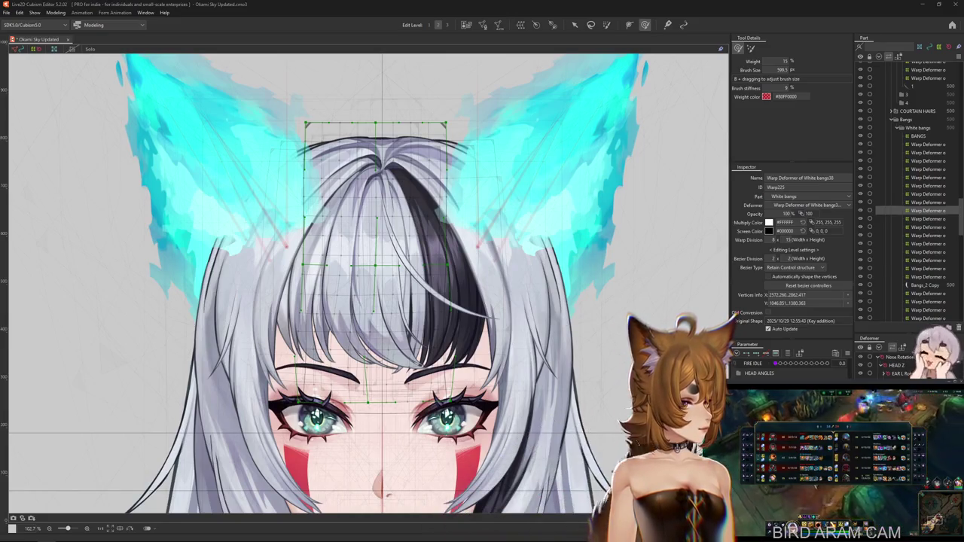
key("alt+Tab")
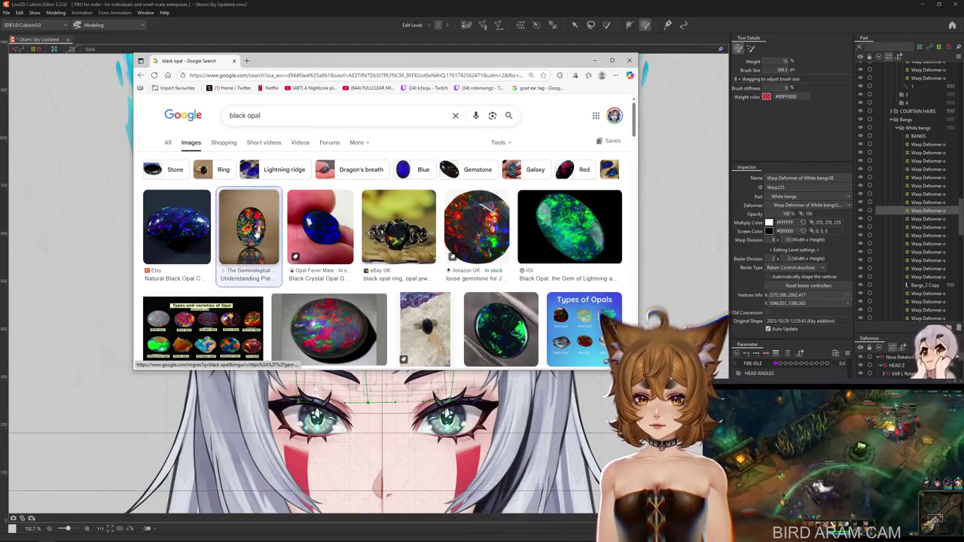
- Preview black opal image results and enlarge the browser window to show more
left_click(249, 230)
left_click(197, 240)
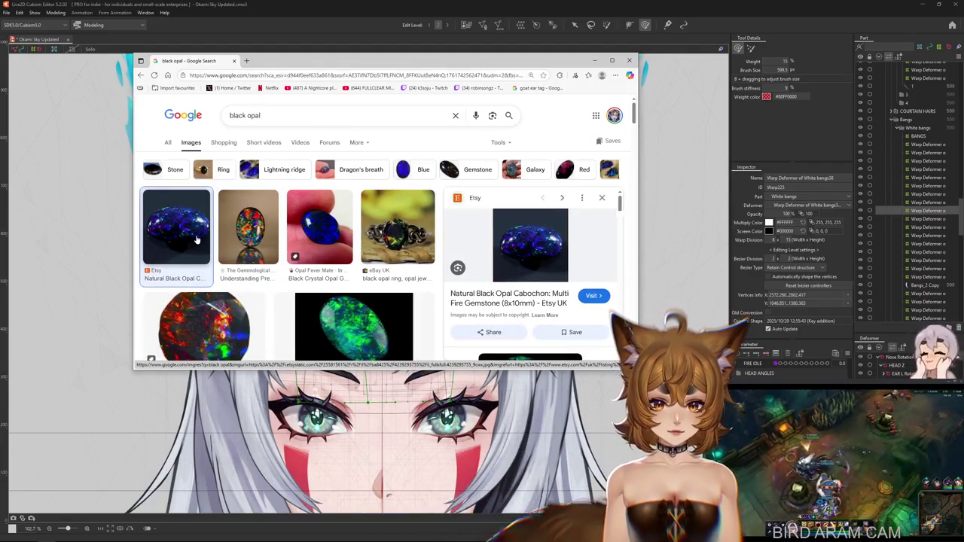
key("Right")
key("Right")
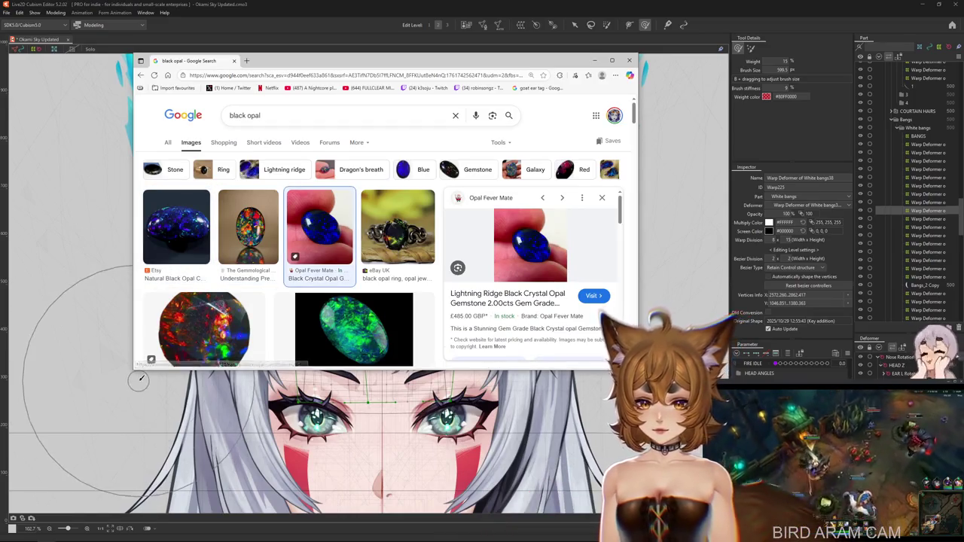
left_click_drag(134, 370, 48, 456)
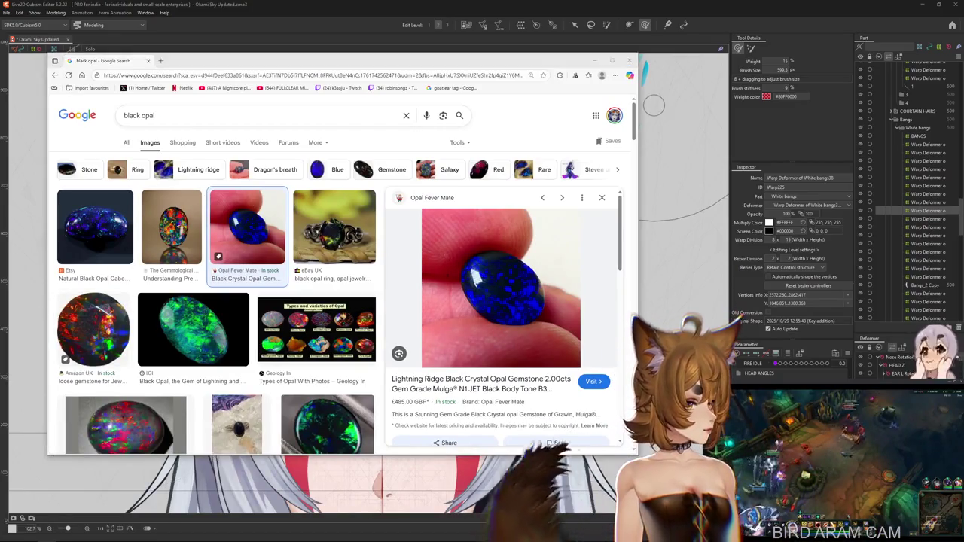
- Browse through the black opal previews, from the opal ring to the Types of Opal result
left_click(298, 230)
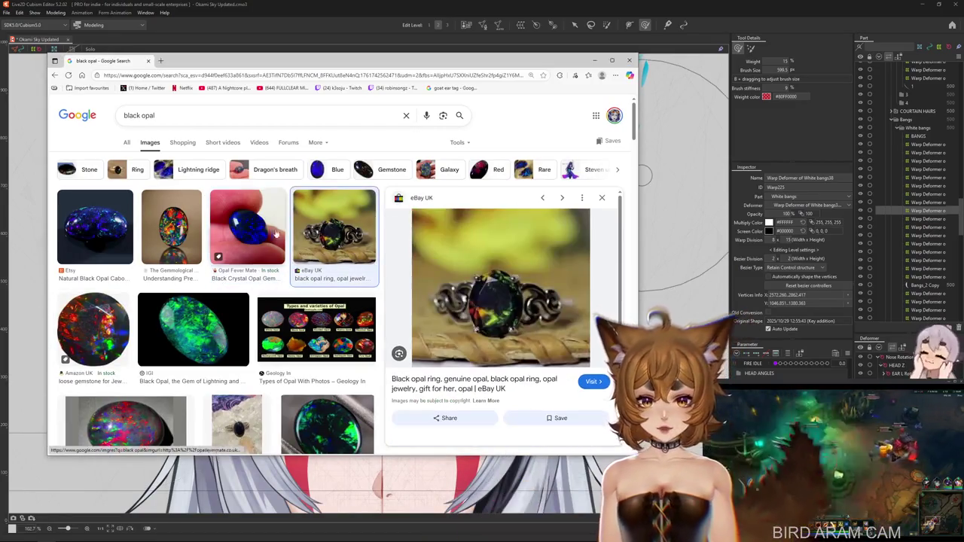
left_click(269, 234)
left_click(180, 230)
left_click(98, 229)
left_click(181, 229)
left_click(95, 227)
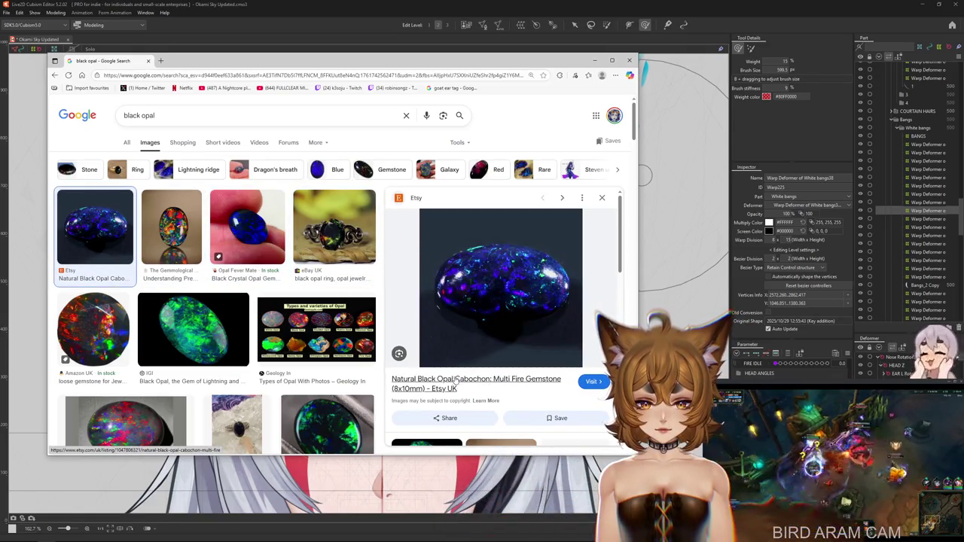
left_click(359, 256)
key("Right")
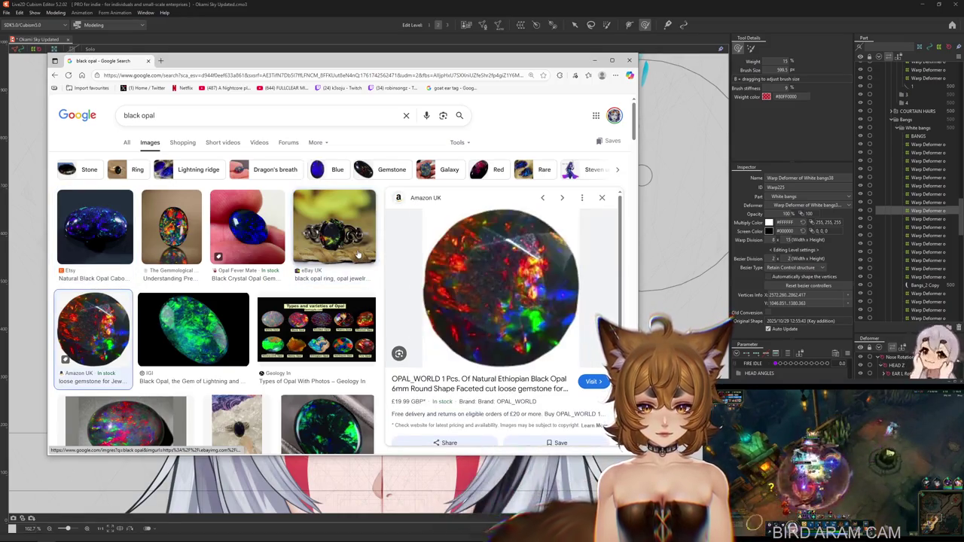
key("Right")
key("Right")
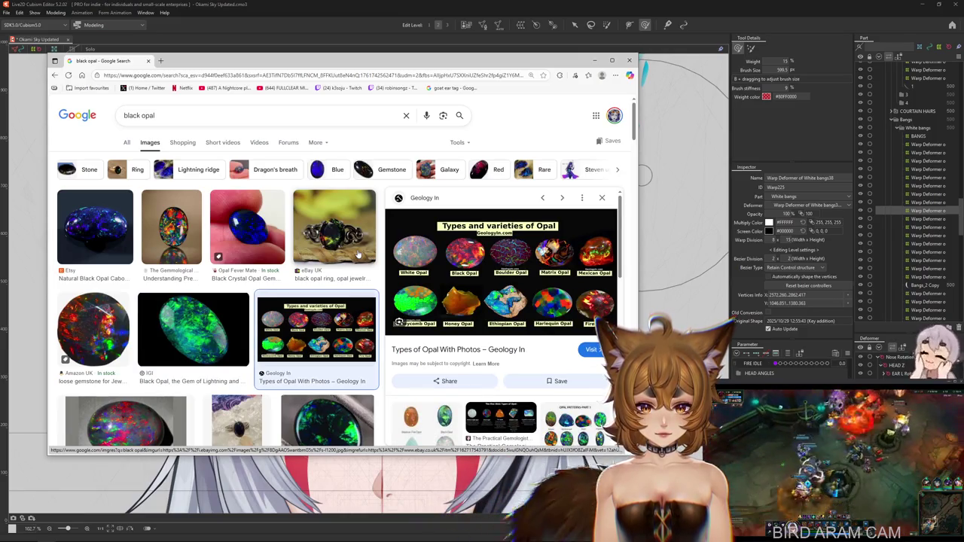
- Open the Types of Opal article, then return to the Black Opals Angara preview
right_click(594, 307)
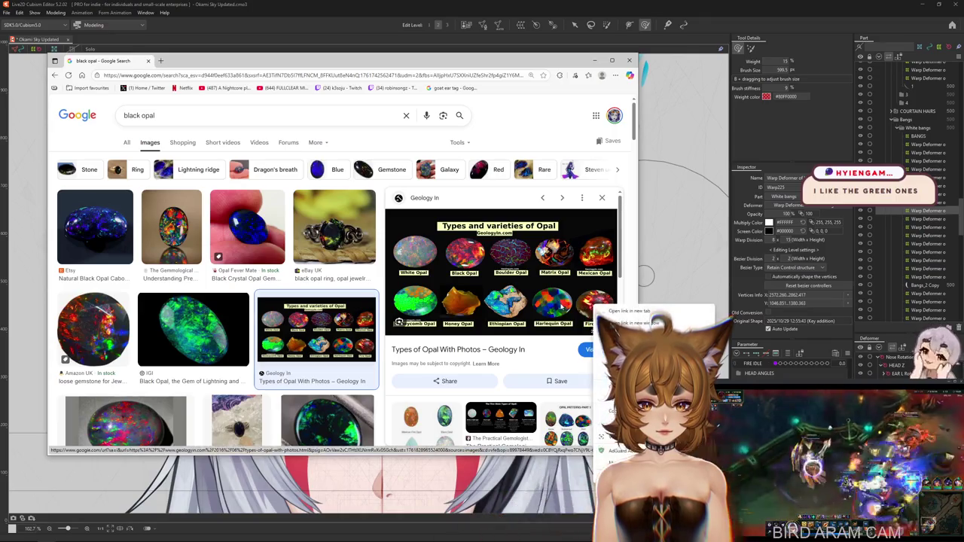
left_click(476, 350)
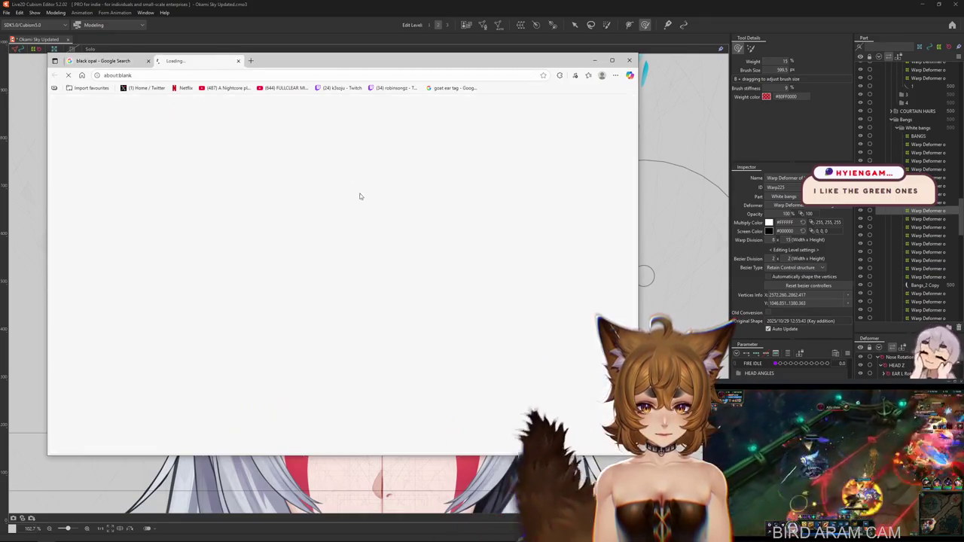
key("alt+Left")
key("Right")
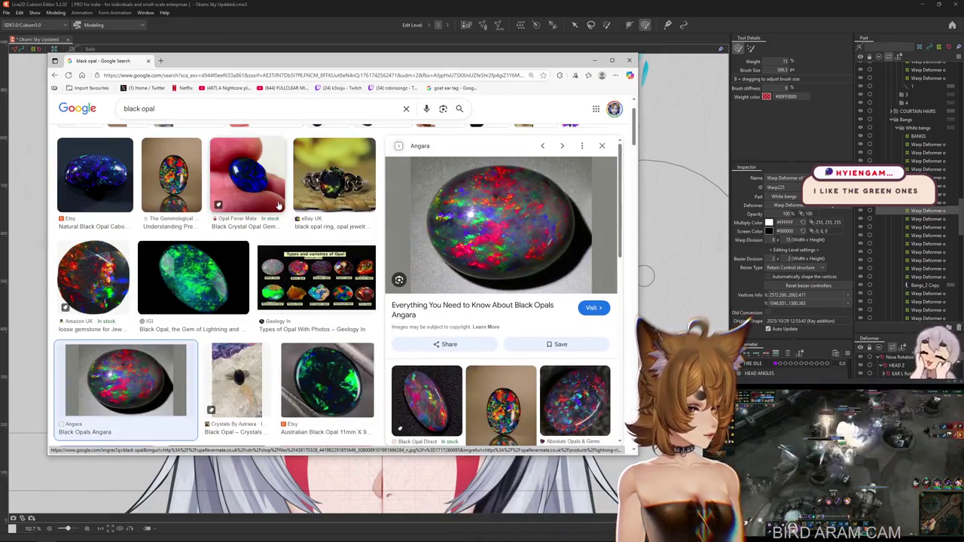
key("Right")
- Browse further opal previews to the rough Jaguar Gems opal, then enter 'TIGER EYE STONE'
key("Right")
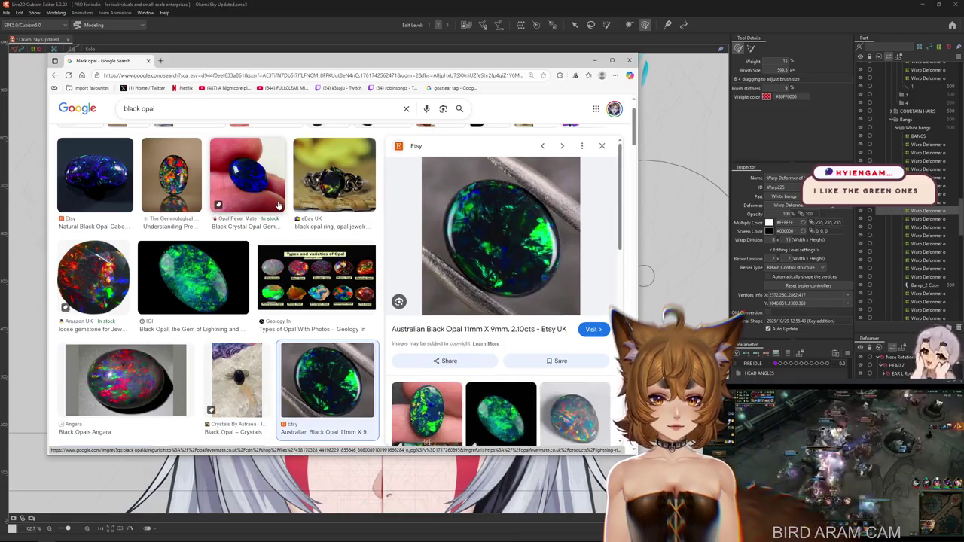
key("Right")
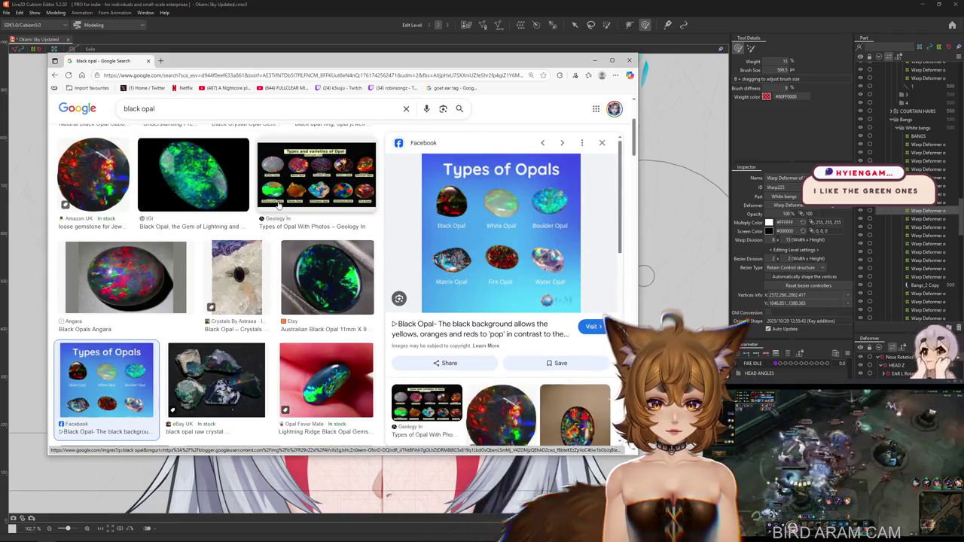
key("Right")
key("Right")
key("Right")
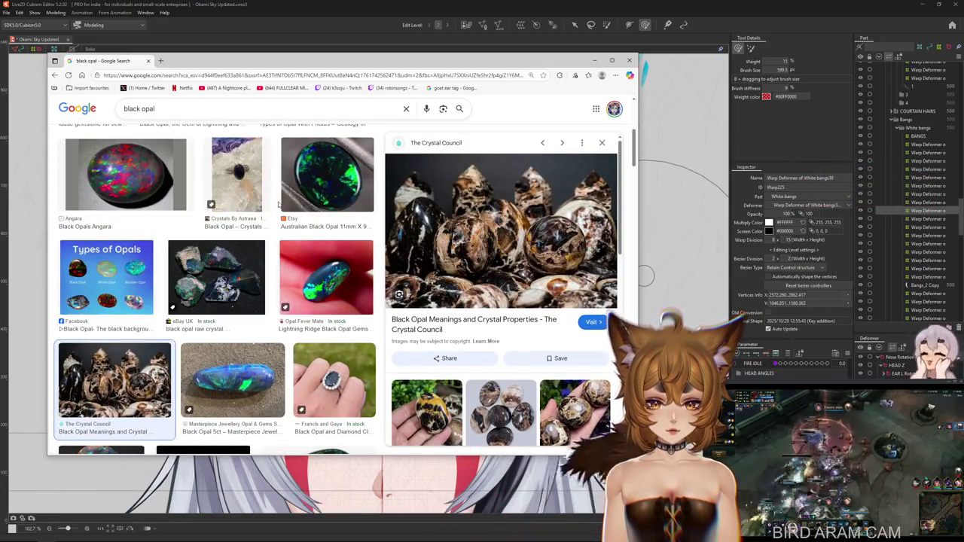
key("Right")
key("Right")
key("Right")
key("Right")
key("Right")
key("Right")
key("Right")
key("Right")
key("Right")
key("Right")
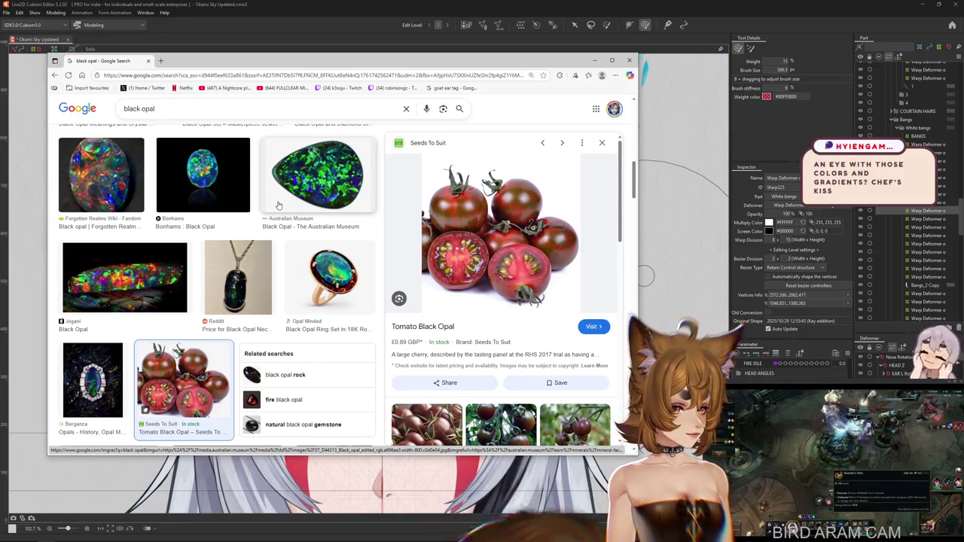
key("Right")
key("Right")
key("Right")
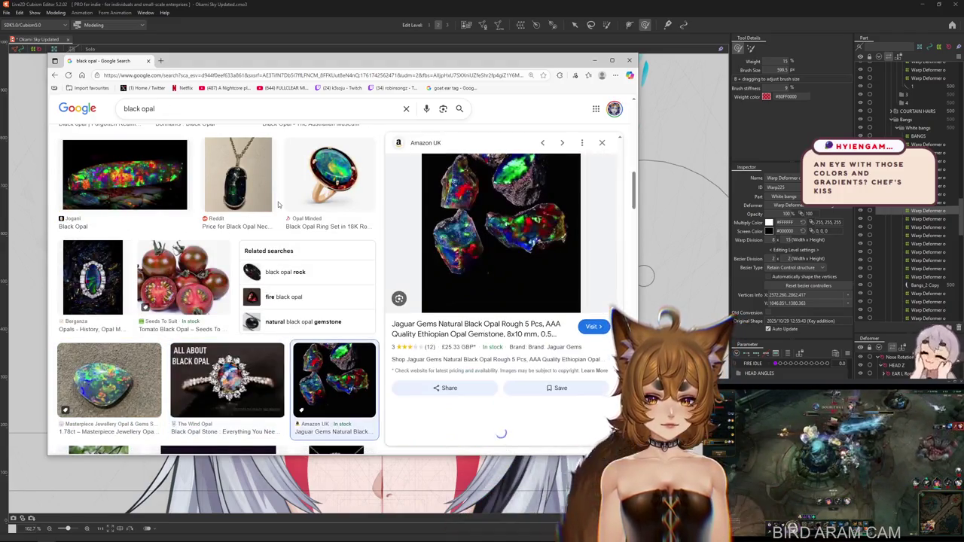
scroll(278, 204, "up", 3)
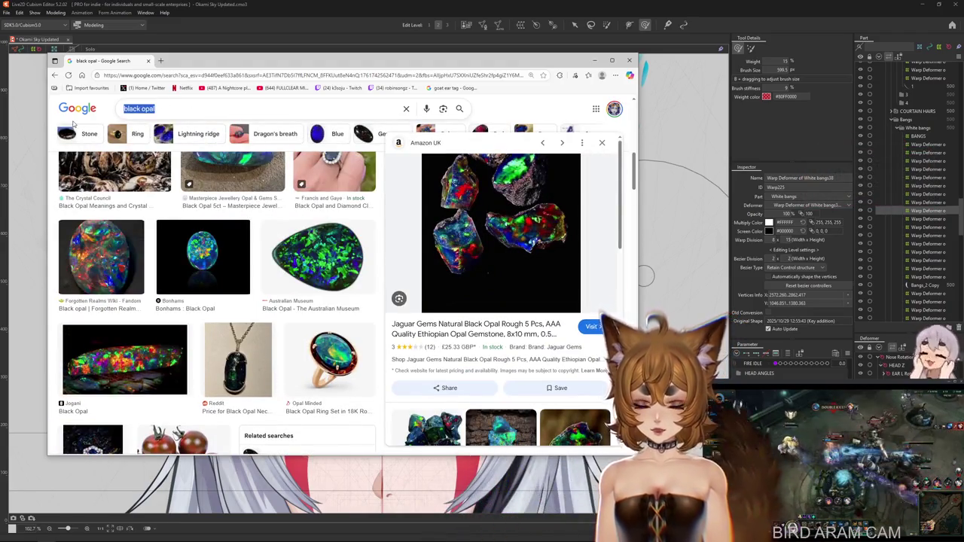
type("TIGER EYE STONE")
- Search 'TIGER EYE STONE' and browse previews through to the Tiger's Eye chart
key("Return")
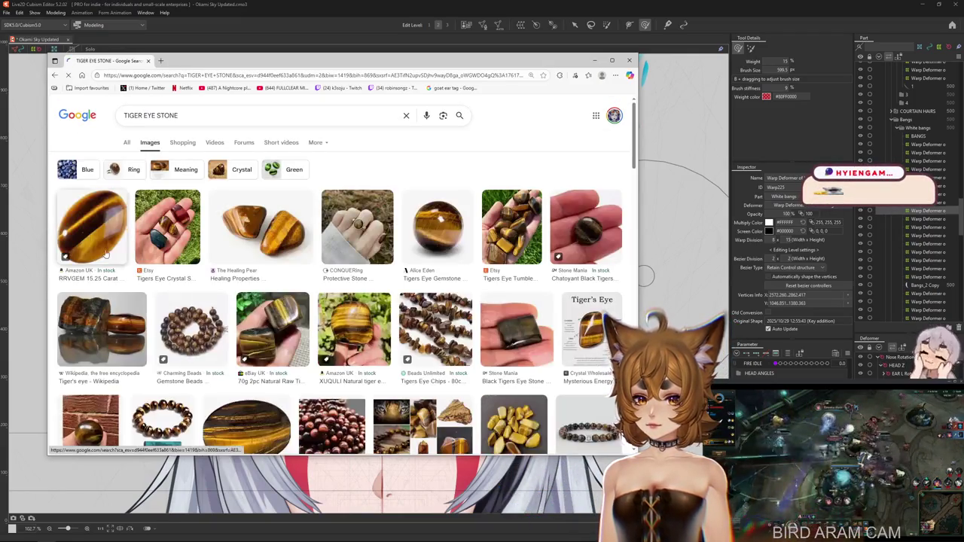
left_click(107, 236)
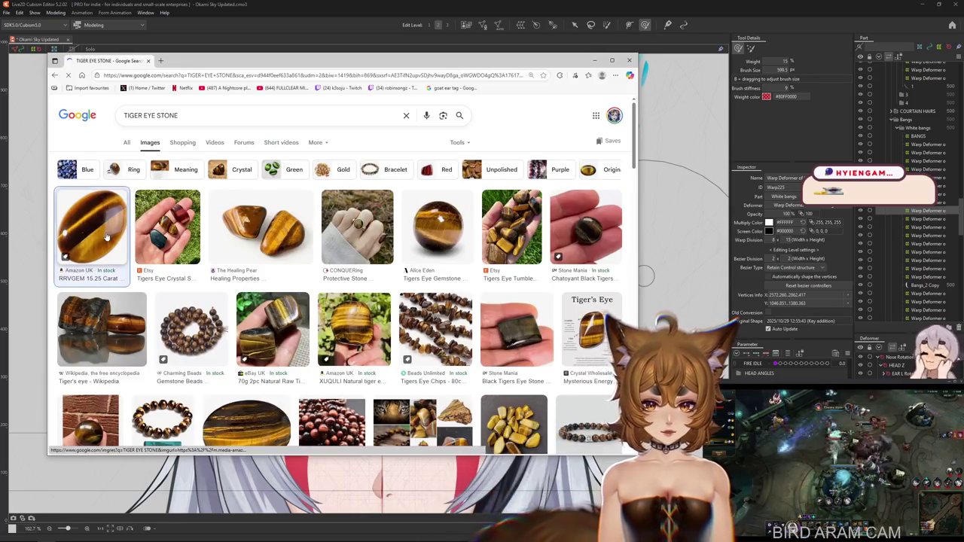
key("Right")
key("Right")
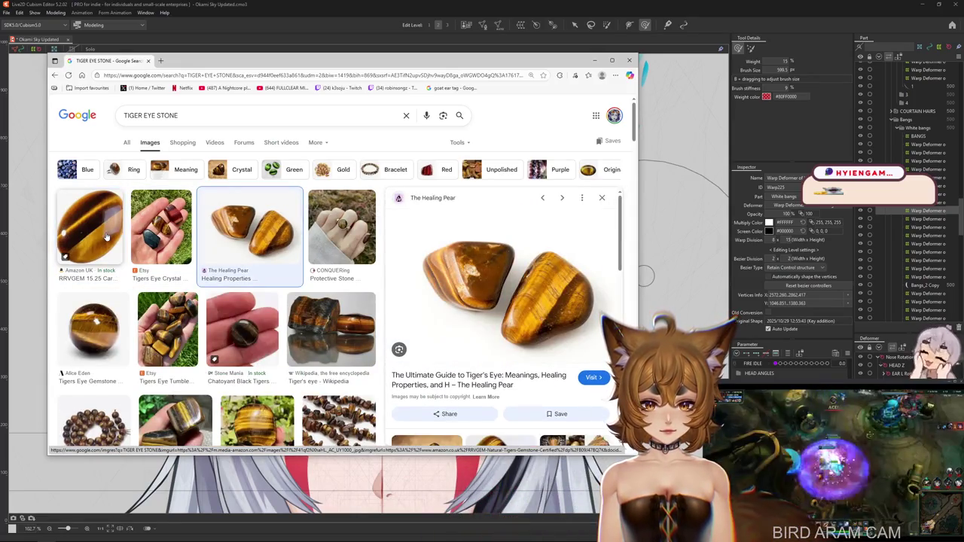
key("Right")
key("Right")
key("Right")
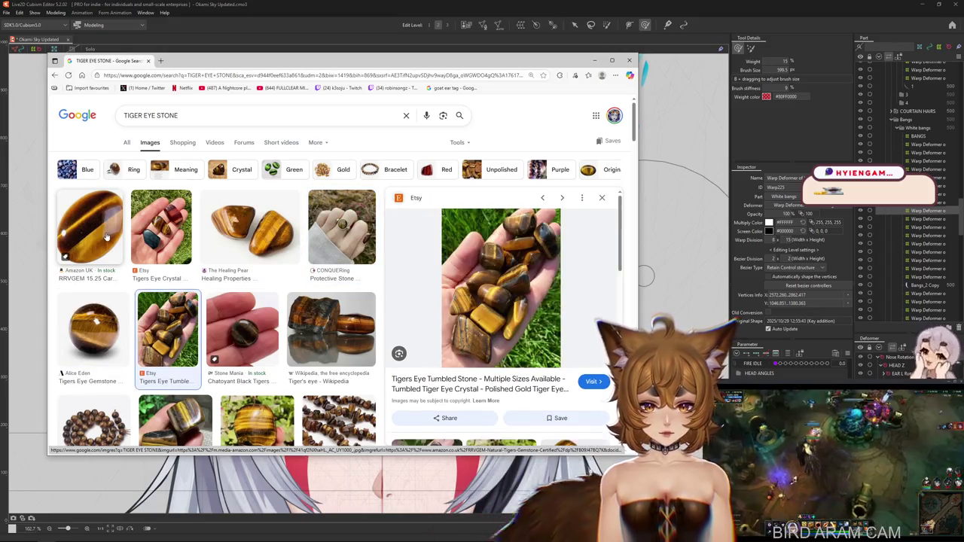
key("Right")
key("Right")
key("Right")
key("Right")
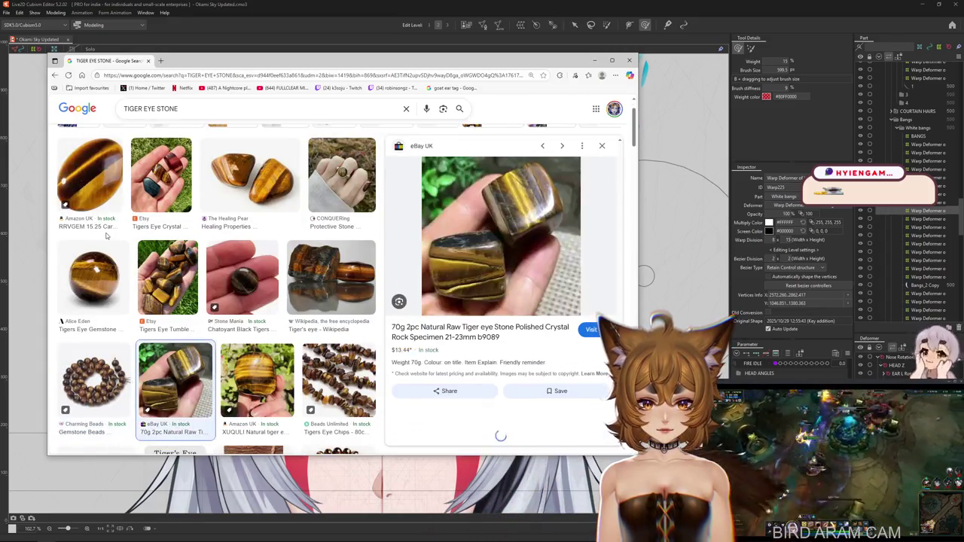
key("Right")
key("Right")
key("Right")
key("Right")
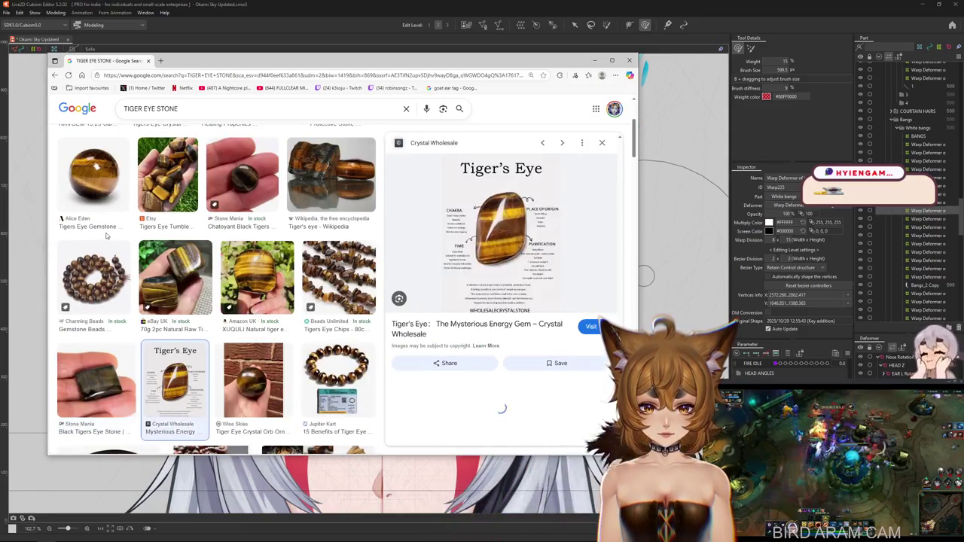
key("Right")
key("Right")
key("Right")
key("Right")
key("Right")
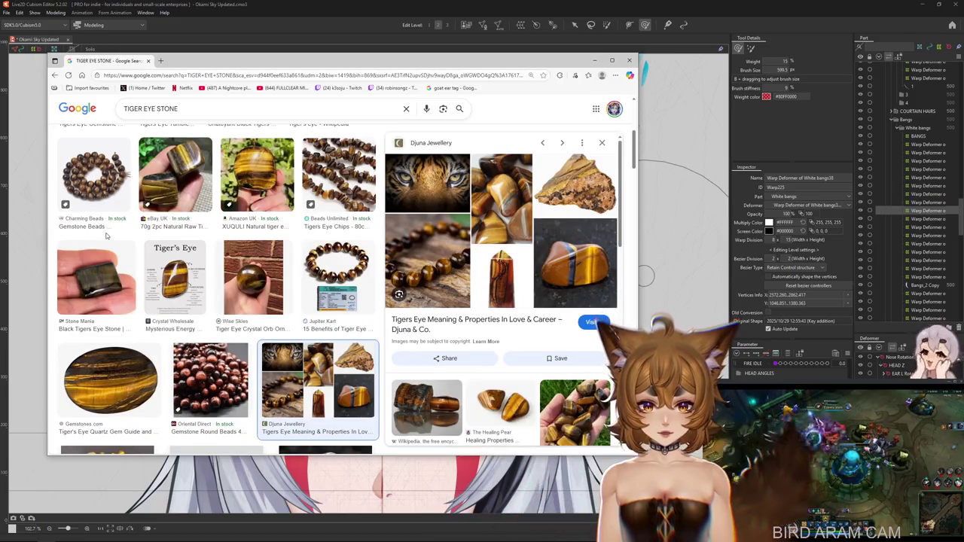
- Browse more tiger eye previews up to red tiger eye, then close the browser
key("Right")
key("Right")
key("Right")
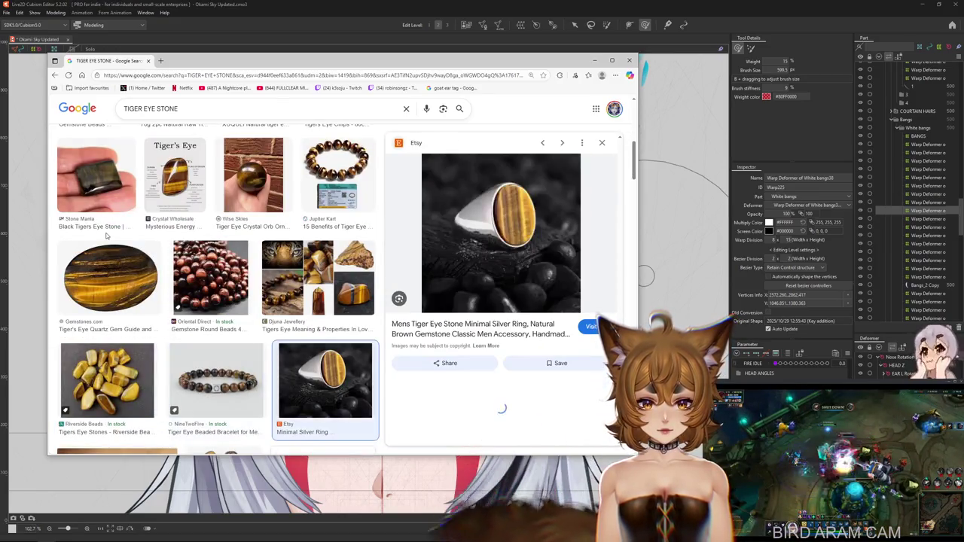
key("Right")
key("Right")
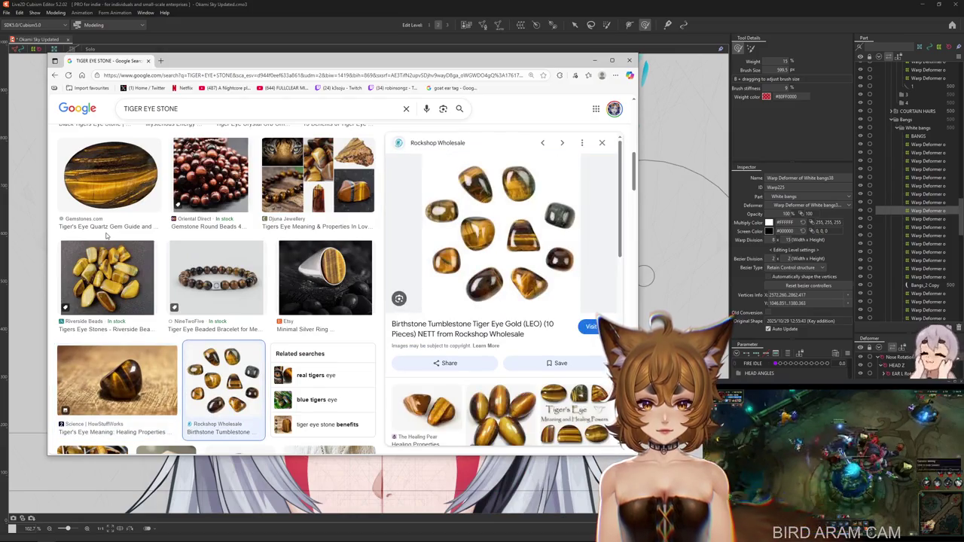
key("Right")
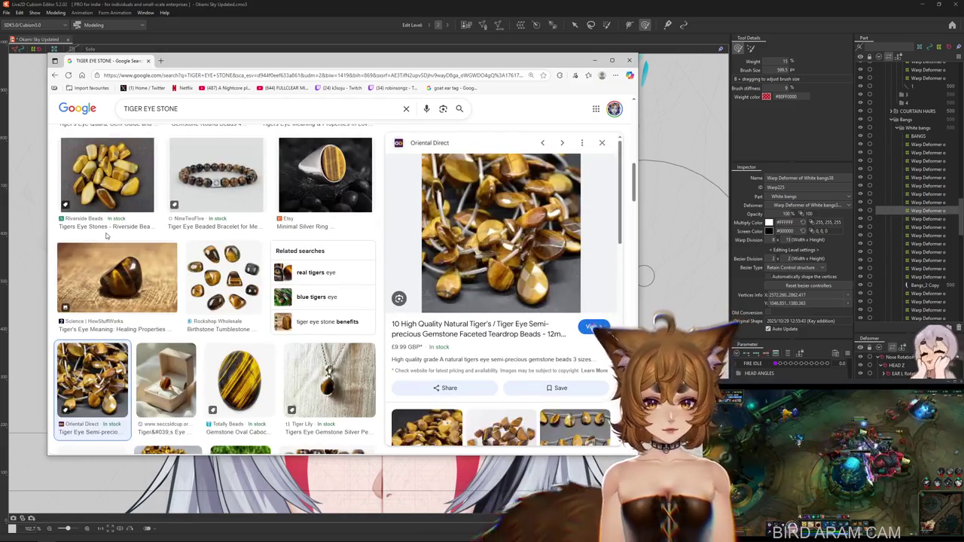
key("Right")
key("Right")
key("Right")
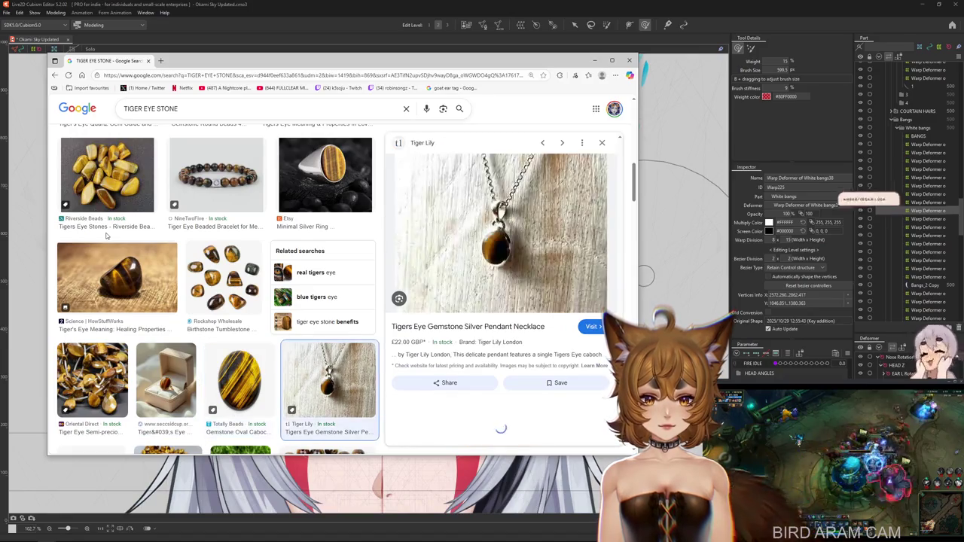
key("Right")
key("Right")
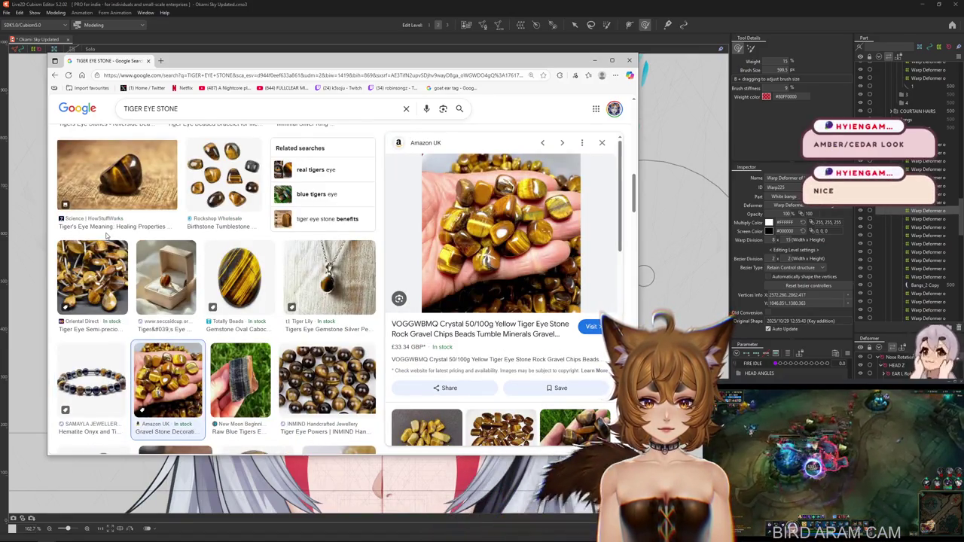
key("Right")
key("Right")
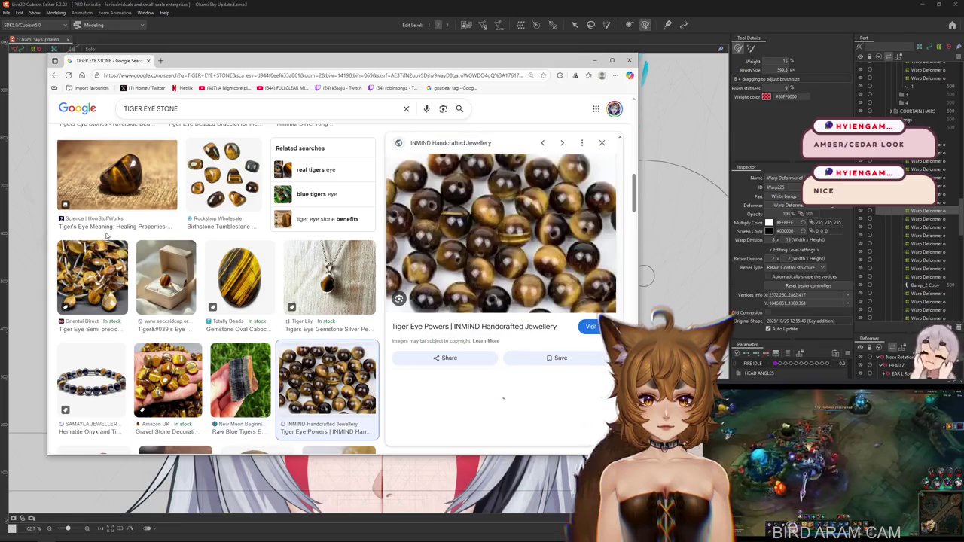
key("Right")
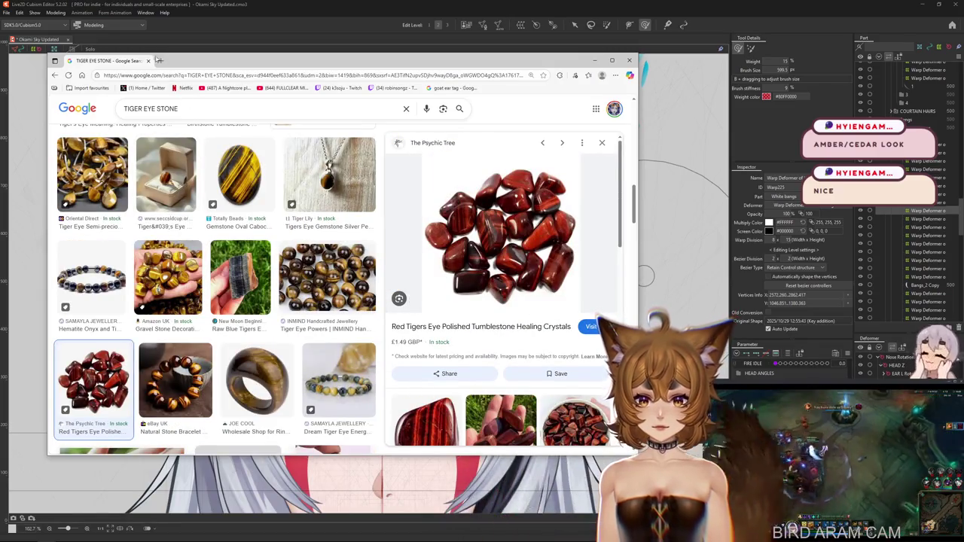
left_click(148, 59)
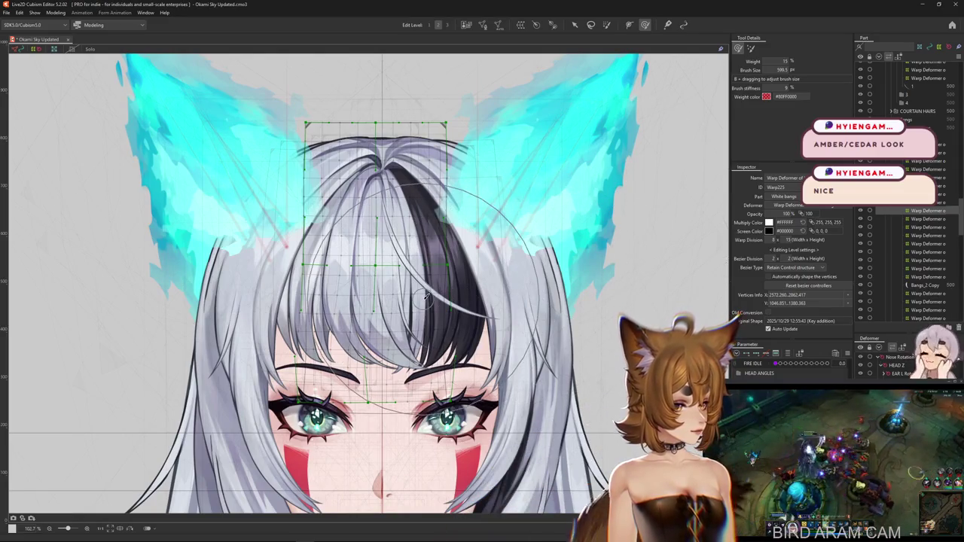
- Zoom the canvas out from 102.7% to 72.7% to fit the head and ears
scroll(427, 297, "down", 3)
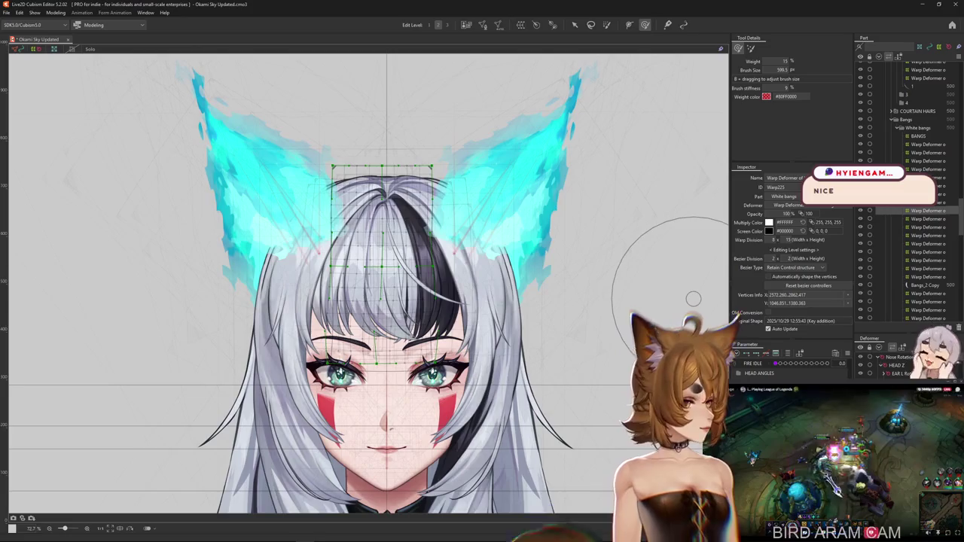
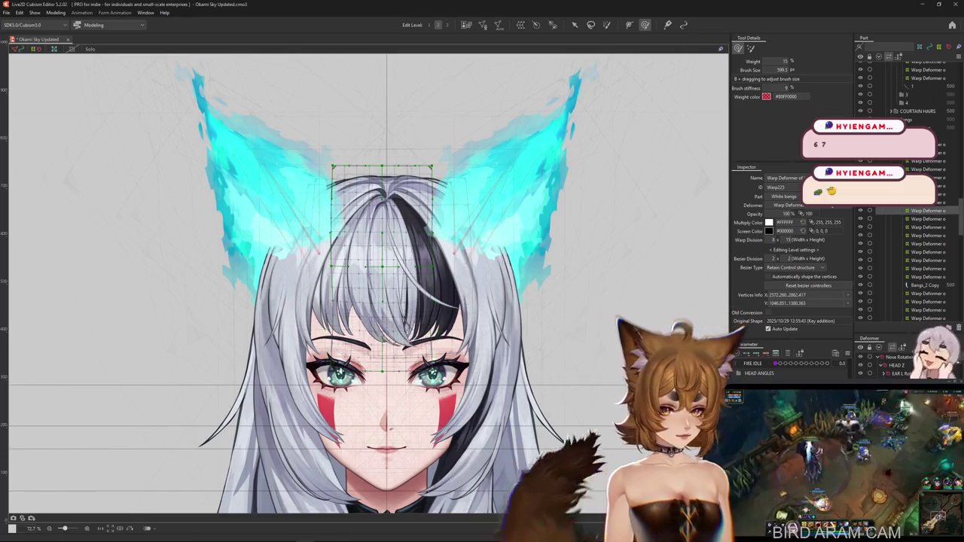
- Resize the weight brush, hide the grid, and paint weights across the centre of the white bangs
left_click(366, 374)
left_click_drag(366, 374, 370, 399)
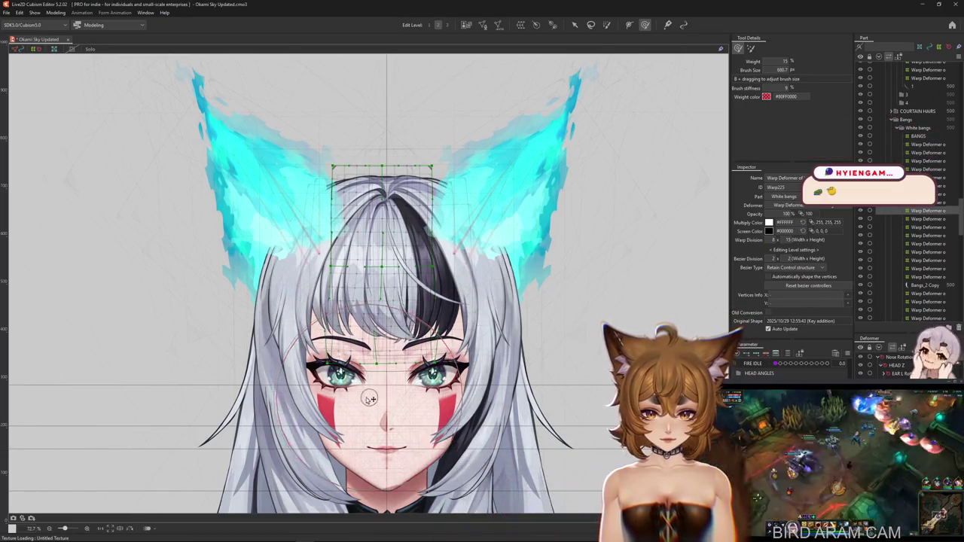
mouse_move(373, 335)
left_mouse_down()
mouse_move(371, 311)
mouse_move(349, 332)
left_mouse_up()
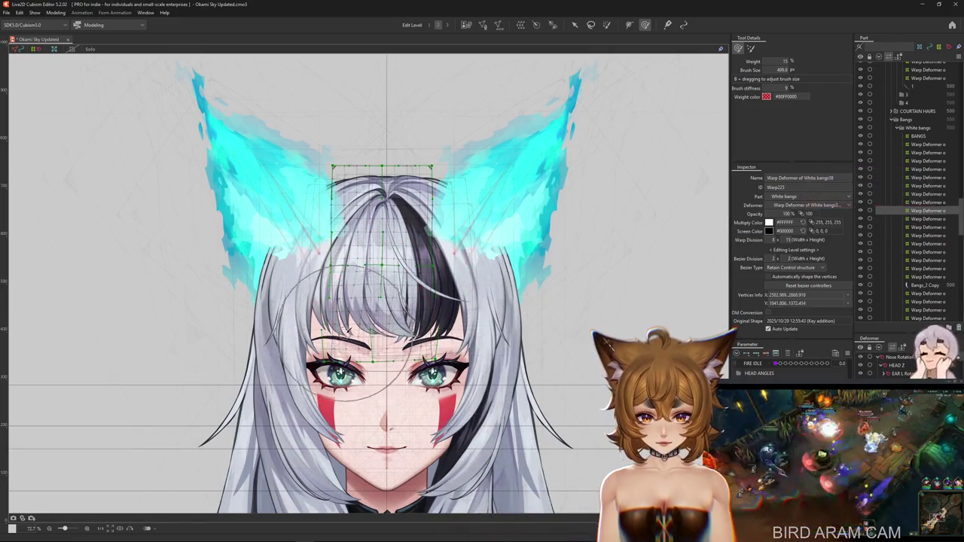
key("Escape")
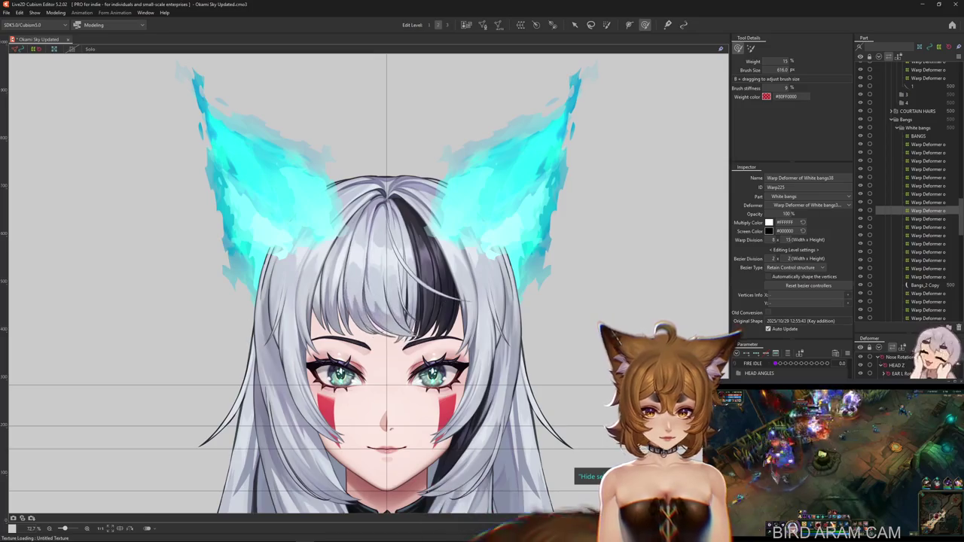
left_click_drag(396, 368, 388, 406)
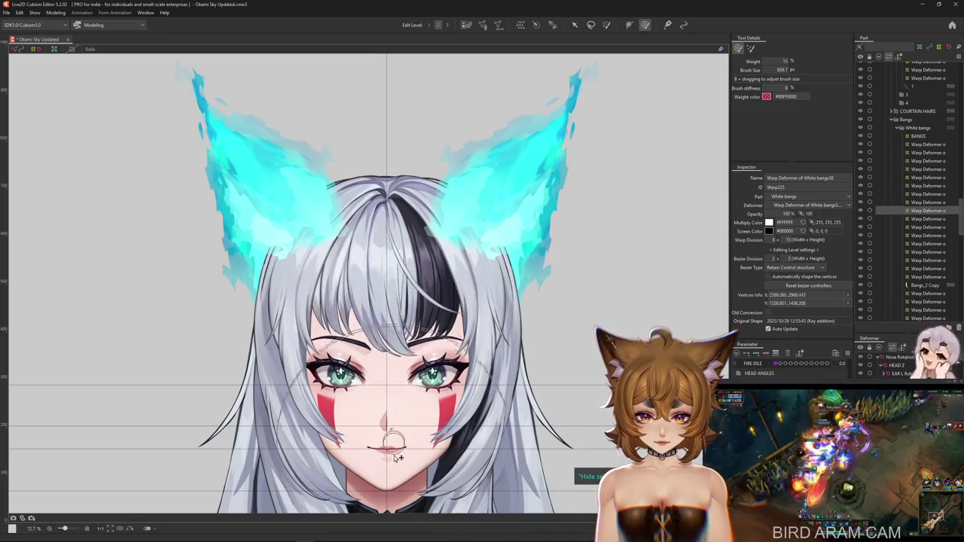
left_click_drag(298, 332, 280, 381)
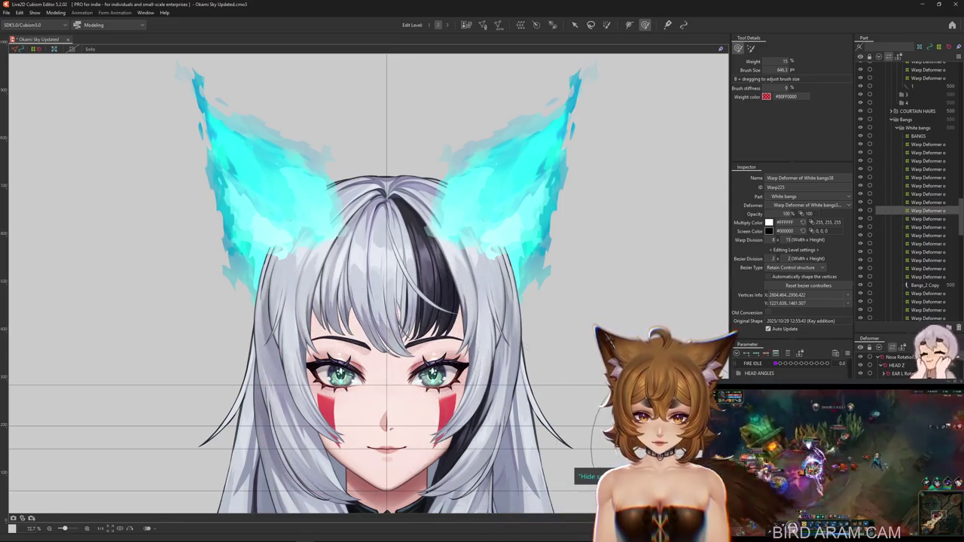
left_click(63, 13)
- Add a BANGS Y physics group using Angle Y AUG from HEAD ANGLES as its input
left_click(66, 181)
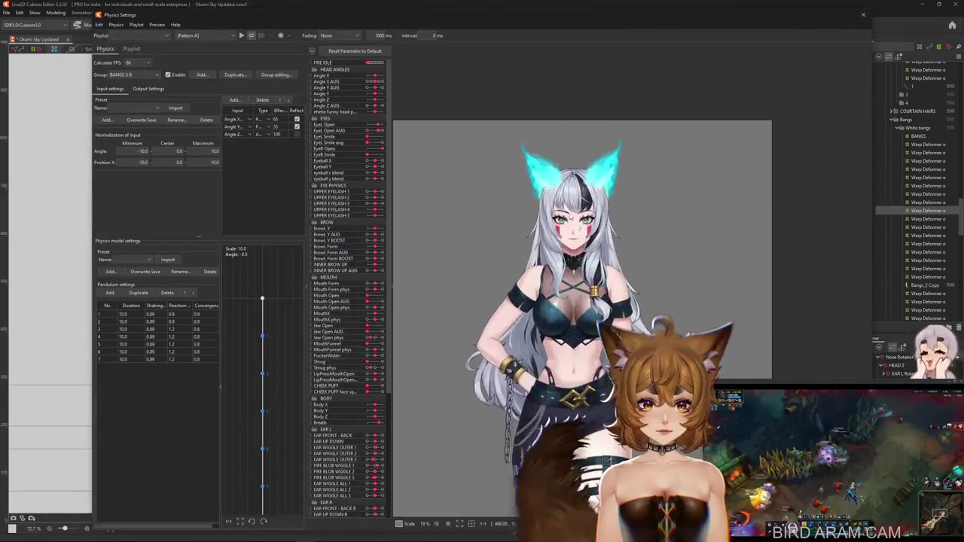
left_click_drag(312, 20, 227, 16)
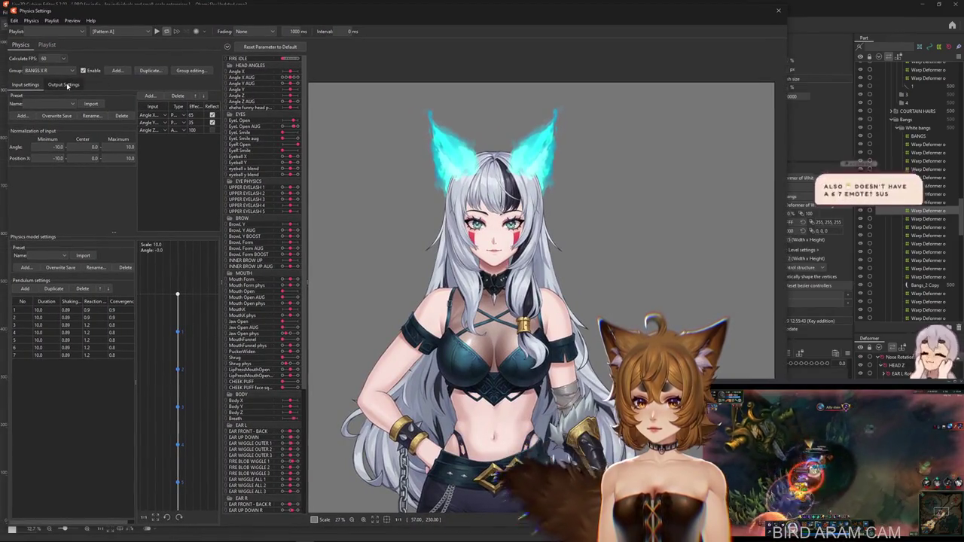
left_click(117, 70)
type("BANGS Y")
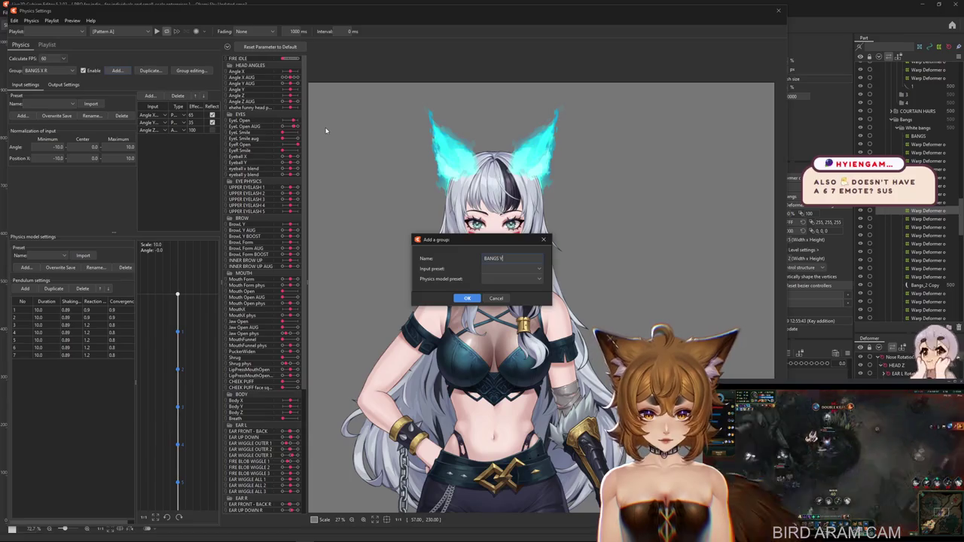
key("Return")
left_click(149, 96)
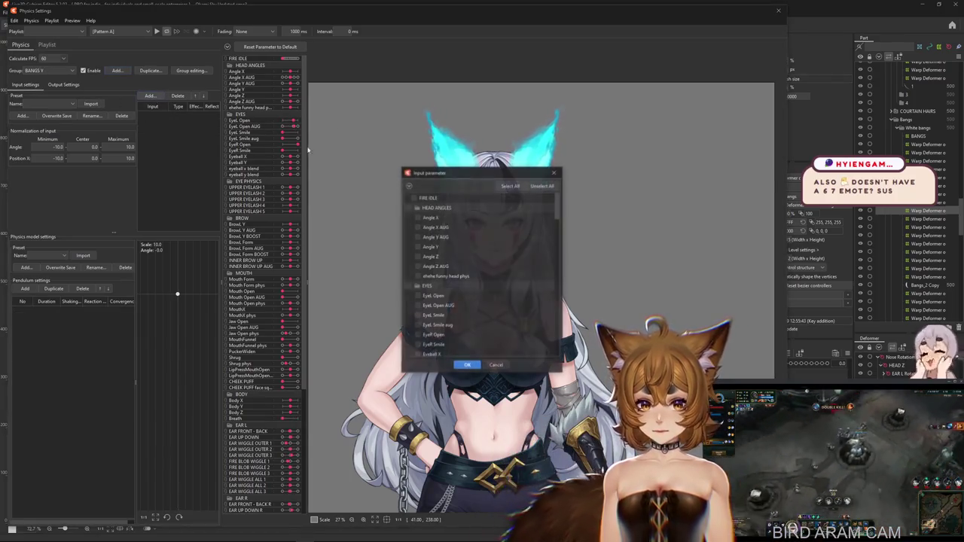
left_click(409, 186)
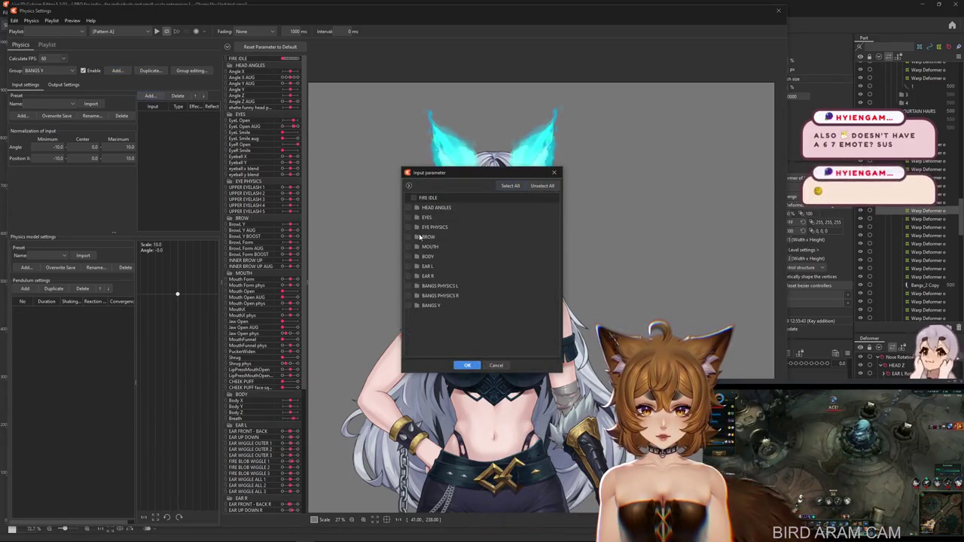
left_click(418, 208)
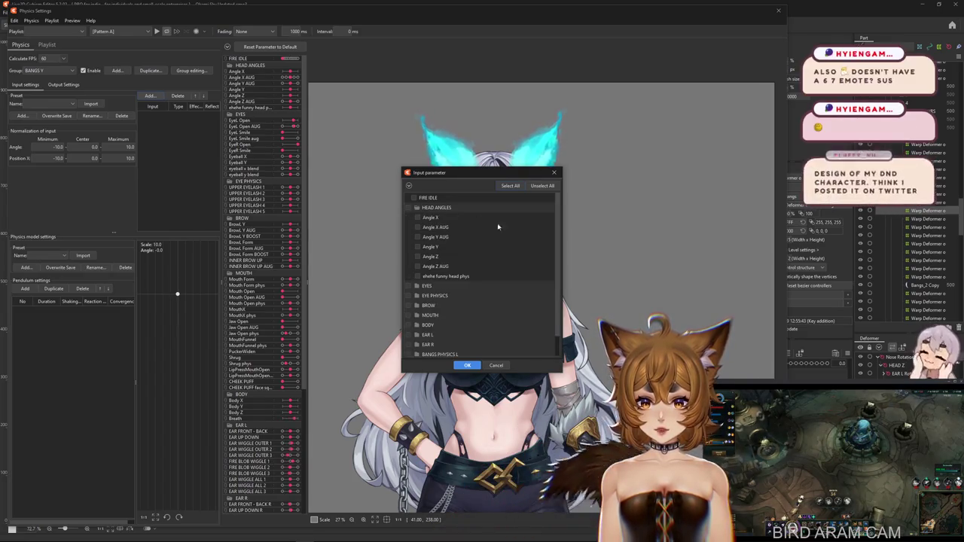
left_click(468, 367)
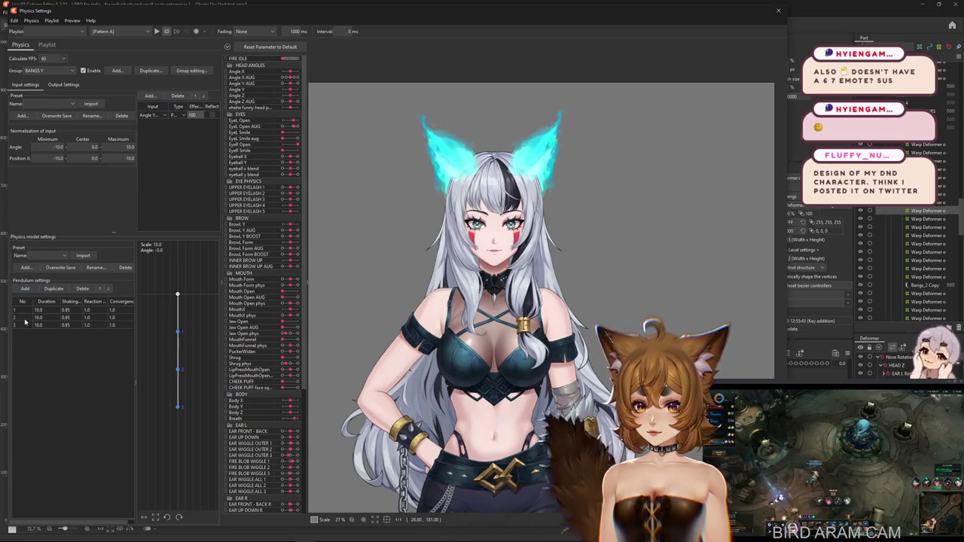
left_click(63, 84)
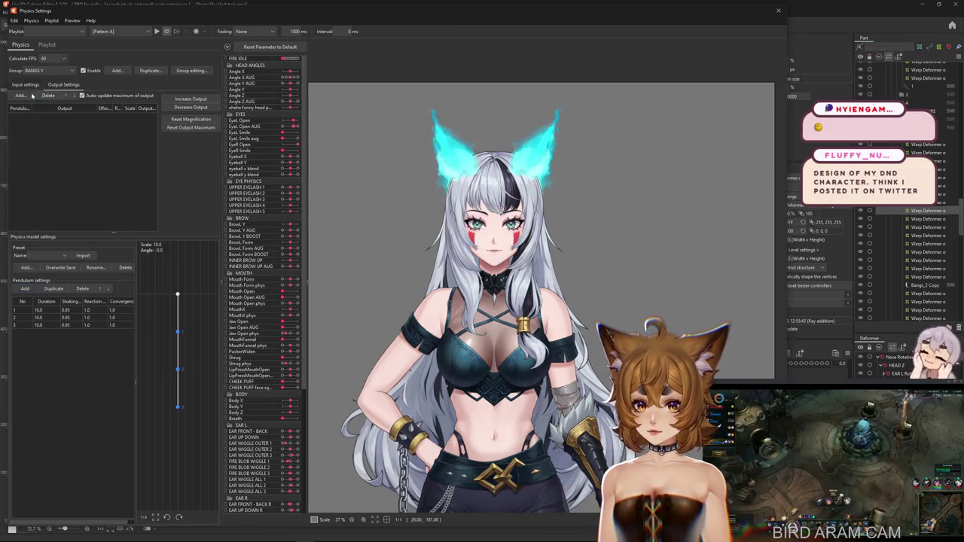
- Add BANG Y 1, BANG Y 2, BANG Y 3 and BANG Y 4 as the group's outputs
left_click(20, 95)
scroll(526, 278, "down", 3)
scroll(508, 278, "down", 5)
scroll(452, 301, "down", 5)
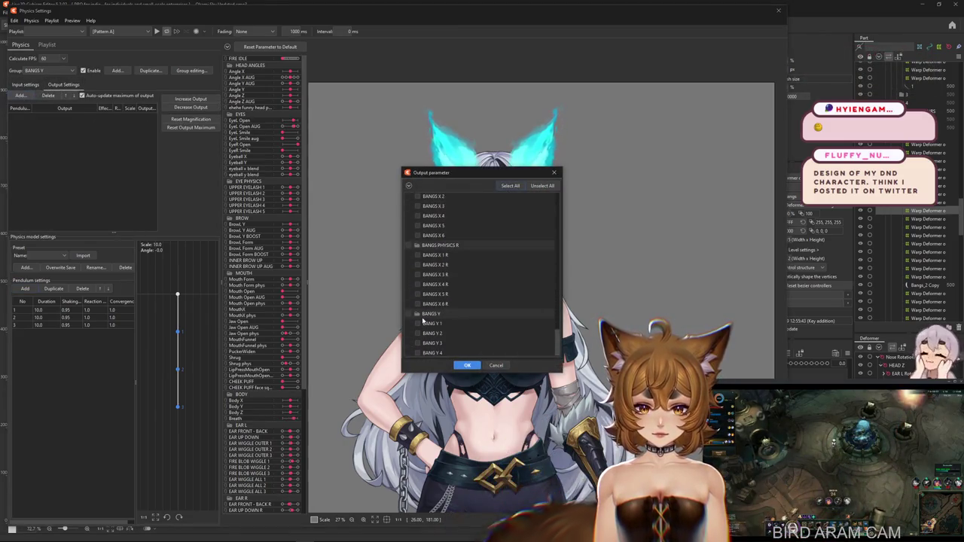
left_click(417, 321)
left_click(417, 341)
left_click(417, 351)
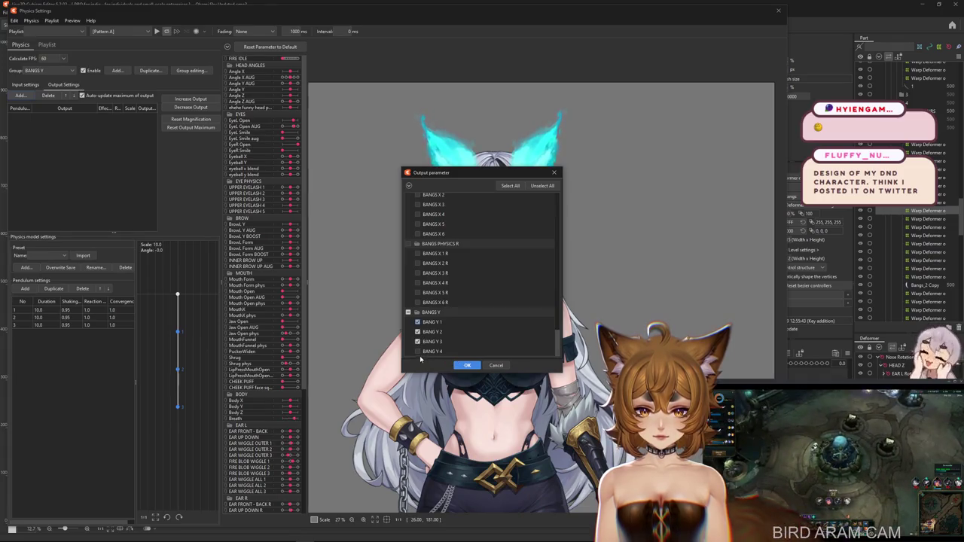
left_click(467, 365)
scroll(504, 258, "up", 3)
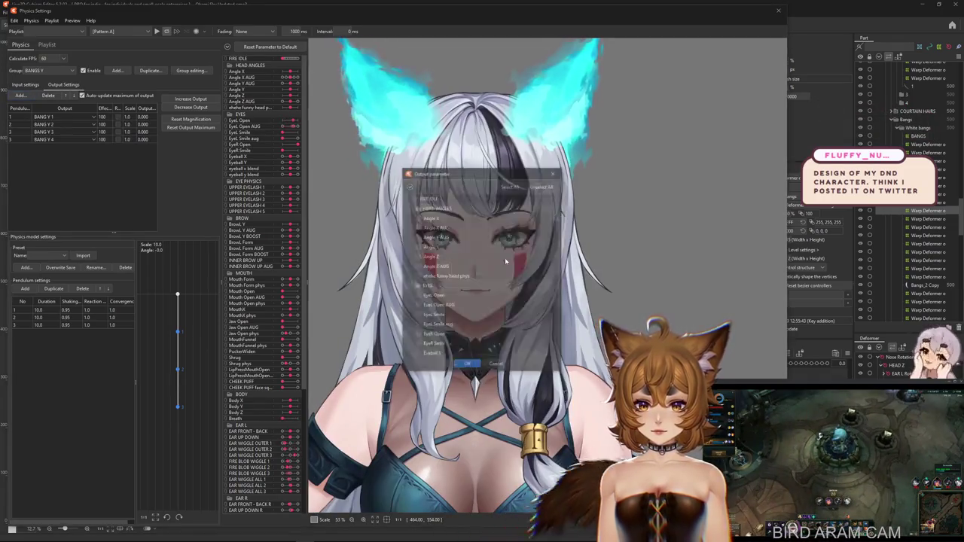
left_click(496, 365)
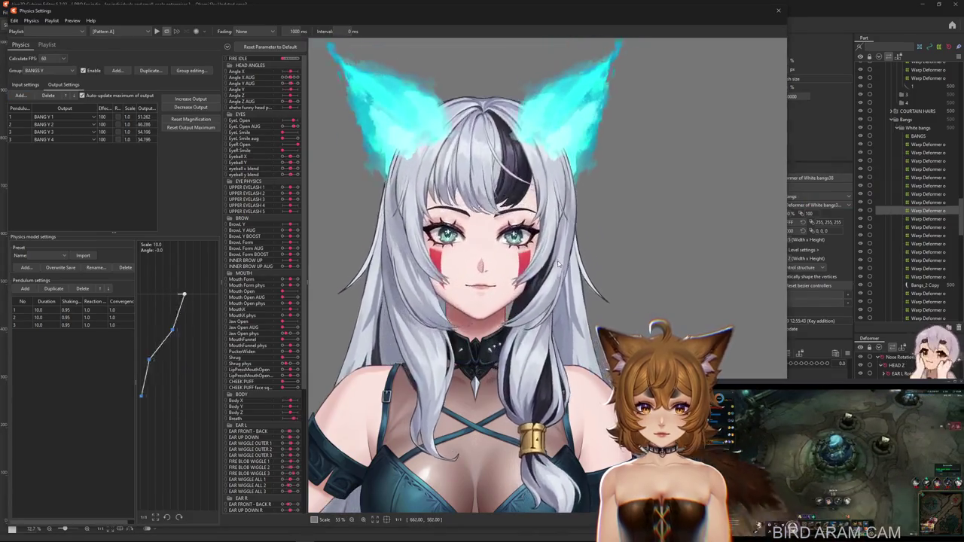
- Swing the preview head to test how the BANGS Y bangs sway
mouse_move(557, 313)
left_mouse_down()
mouse_move(504, 495)
mouse_move(505, 194)
left_mouse_up()
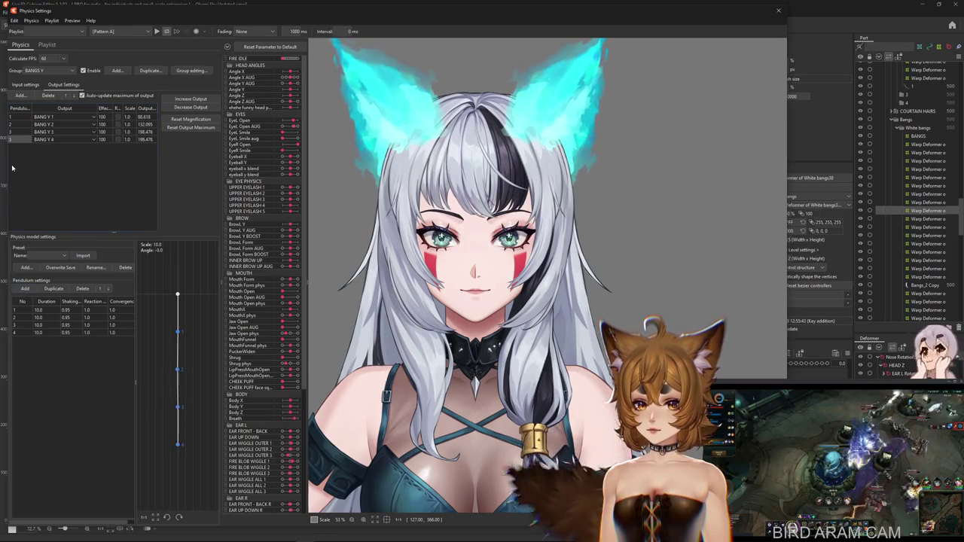
scroll(271, 301, "down", 5)
scroll(277, 452, "down", 5)
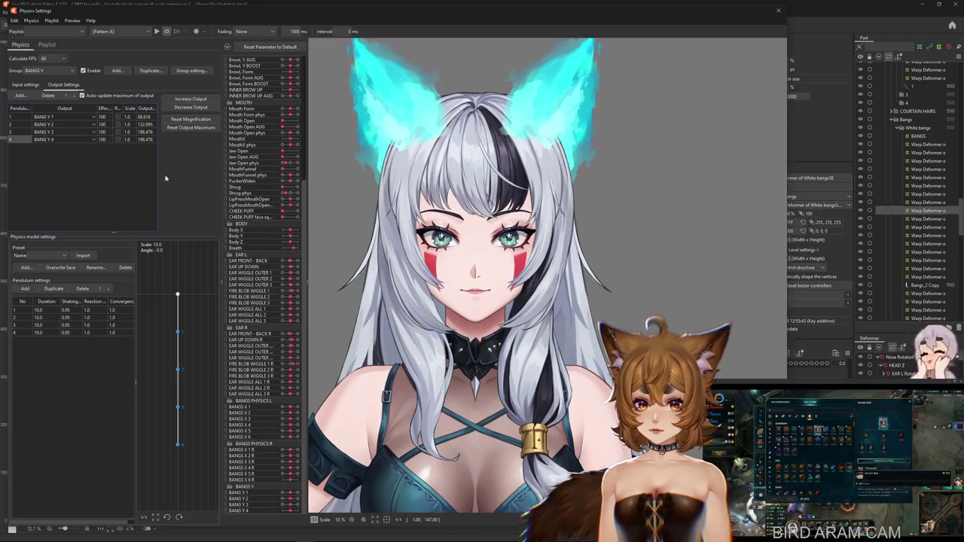
left_click(197, 119)
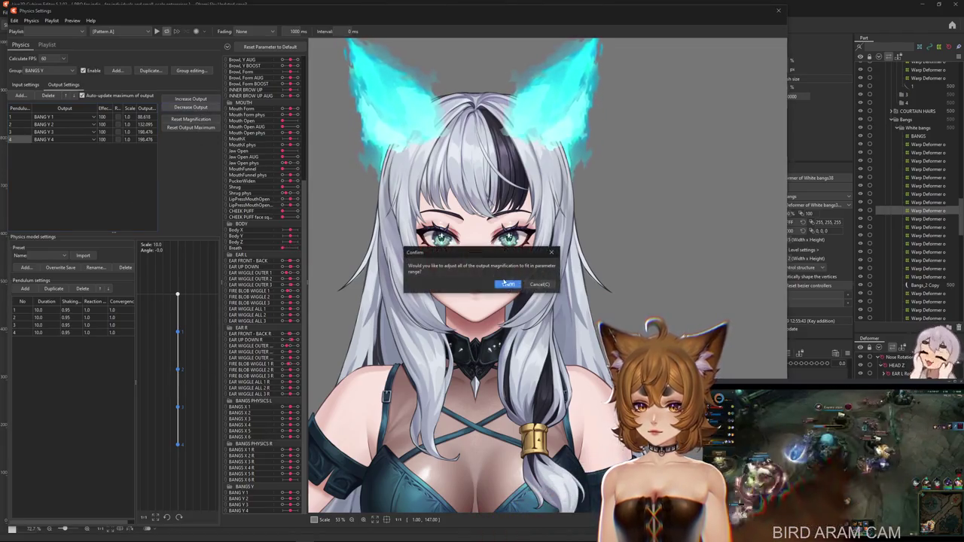
- Set shaking 0.89, reaction 0.9 and convergence 0.9 for all pendulums and refit the output scales
left_click(81, 303)
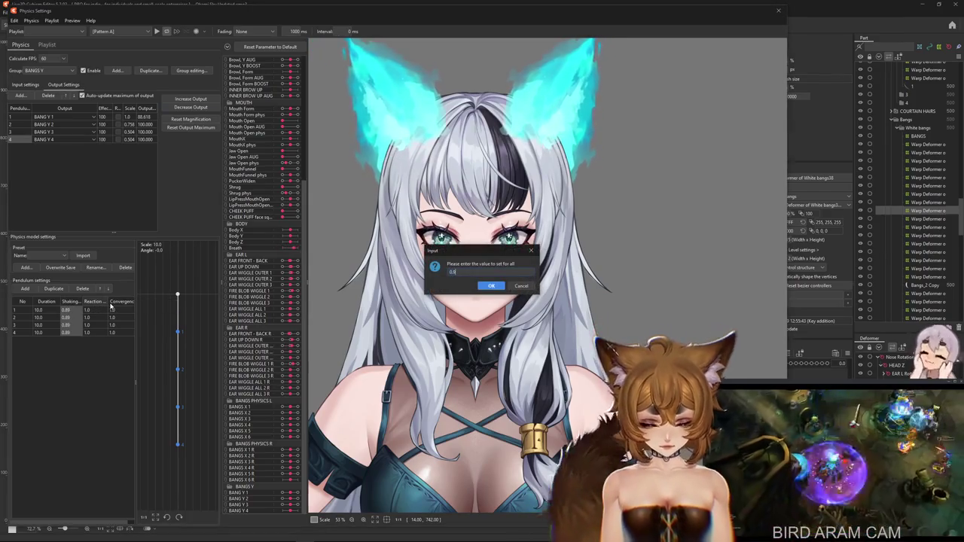
key("Return")
left_click(133, 302)
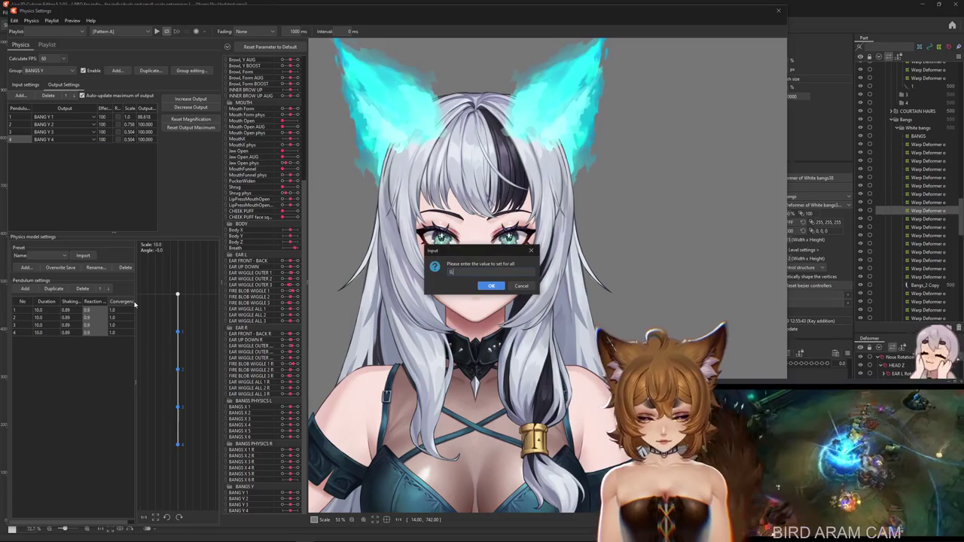
mouse_move(467, 301)
left_mouse_down()
mouse_move(523, 401)
mouse_move(520, 432)
mouse_move(506, 163)
left_mouse_up()
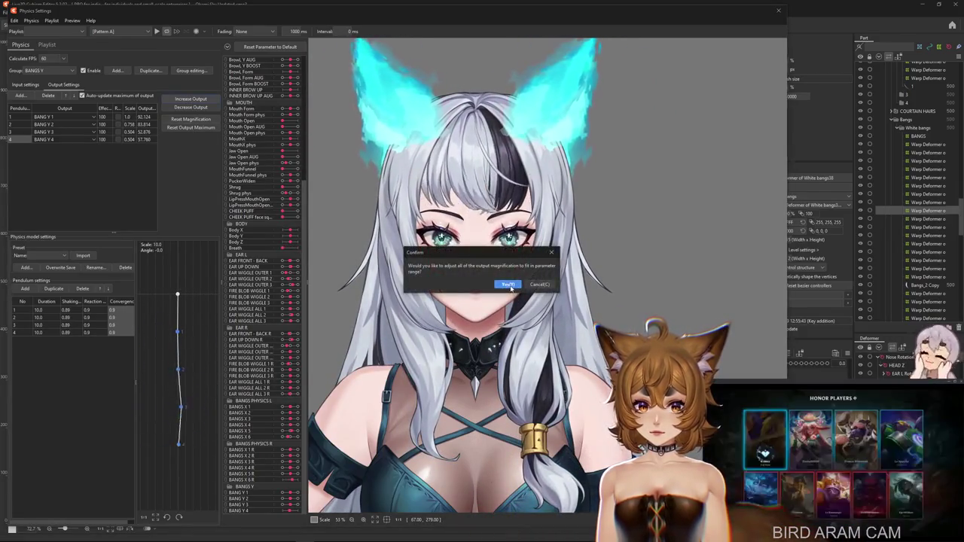
left_click(506, 284)
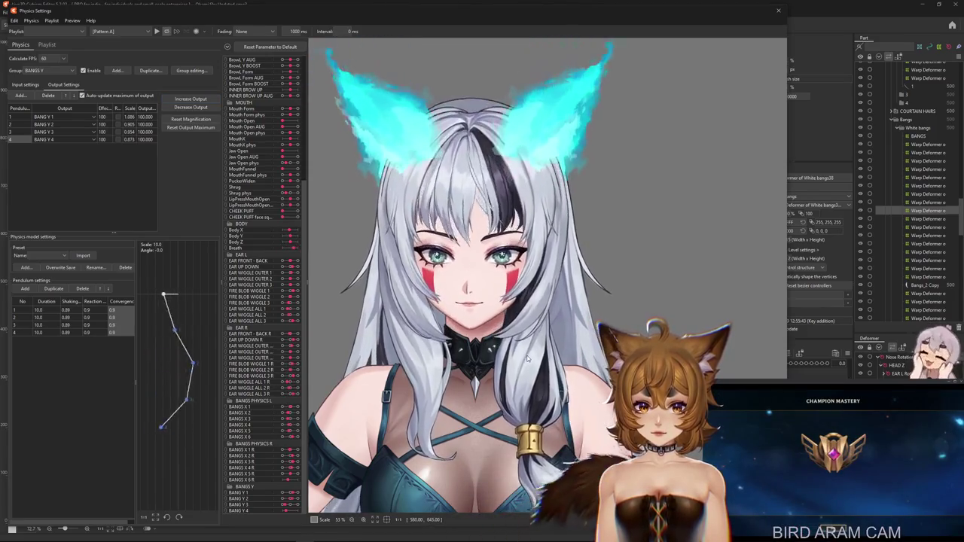
- Lift, lower and tilt the preview head to check the bang sway
left_click_drag(571, 280, 467, 192)
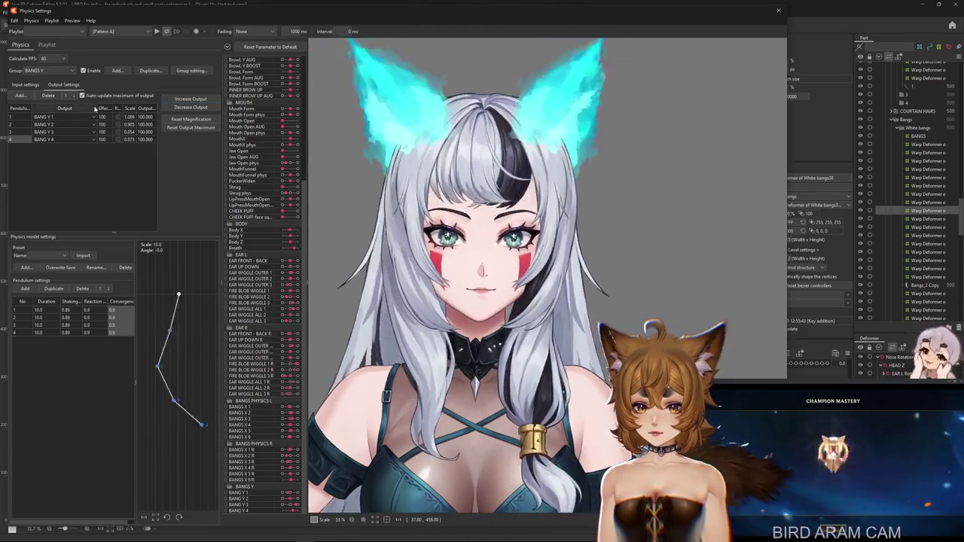
left_click_drag(547, 172, 538, 325)
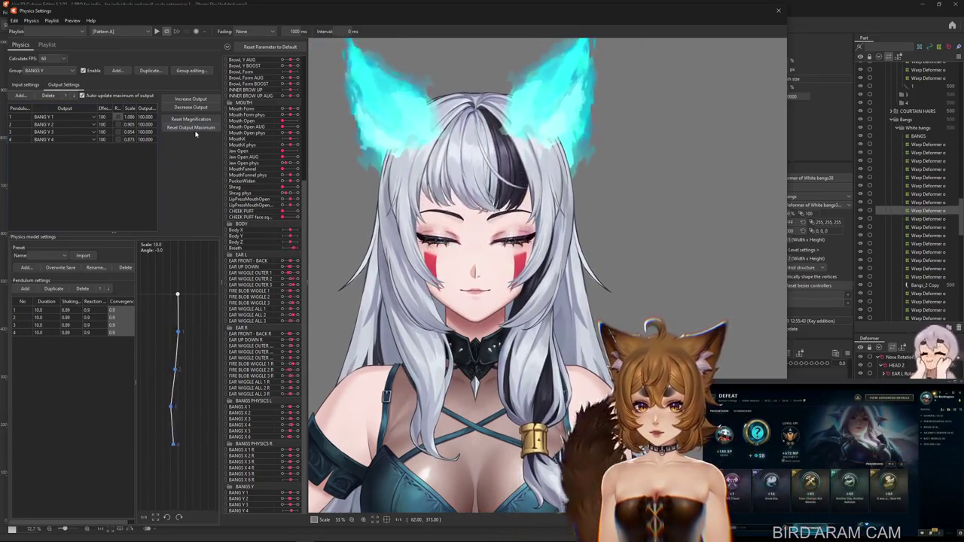
left_click_drag(580, 294, 578, 288)
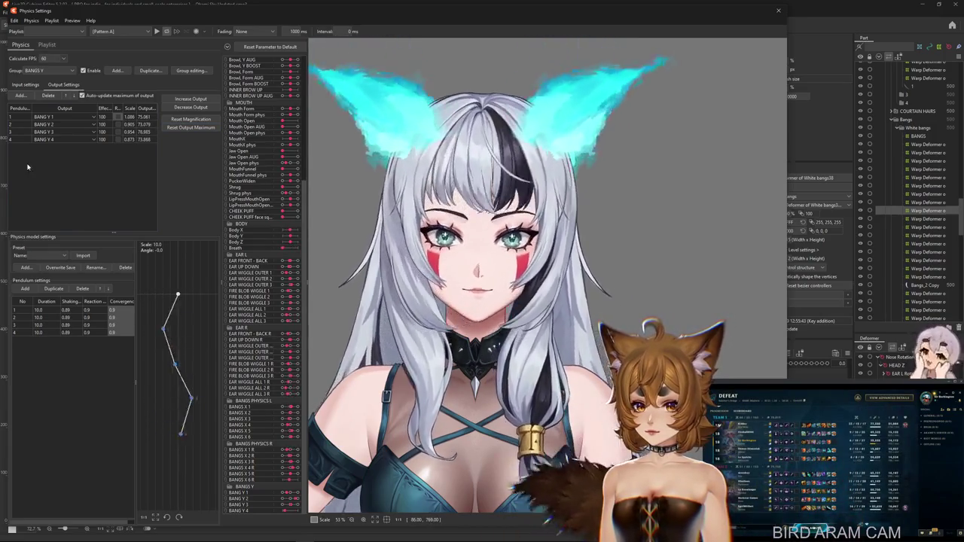
left_click(25, 84)
left_click_drag(557, 337, 549, 249)
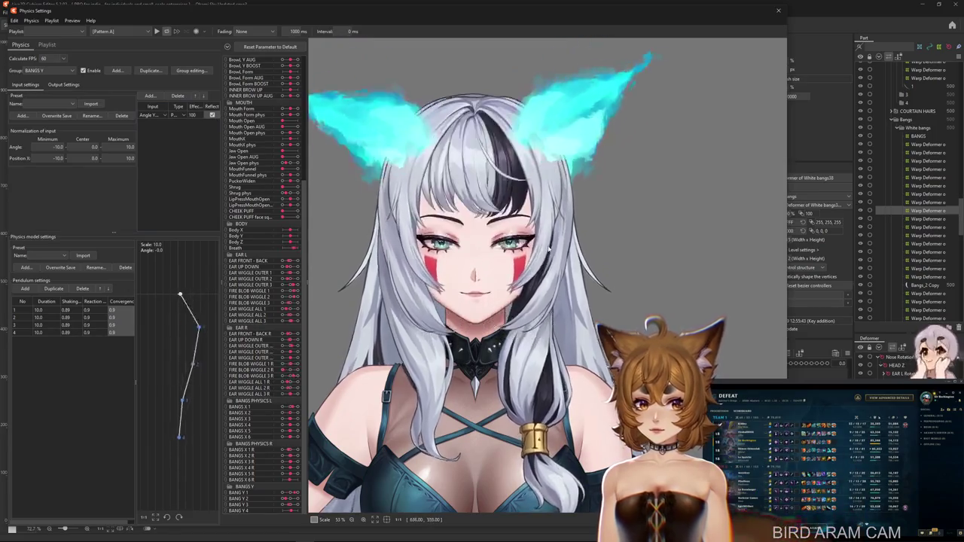
- Set Reaction 1.2 and Convergence 0.8 for every BANGS Y pendulum
left_click(63, 84)
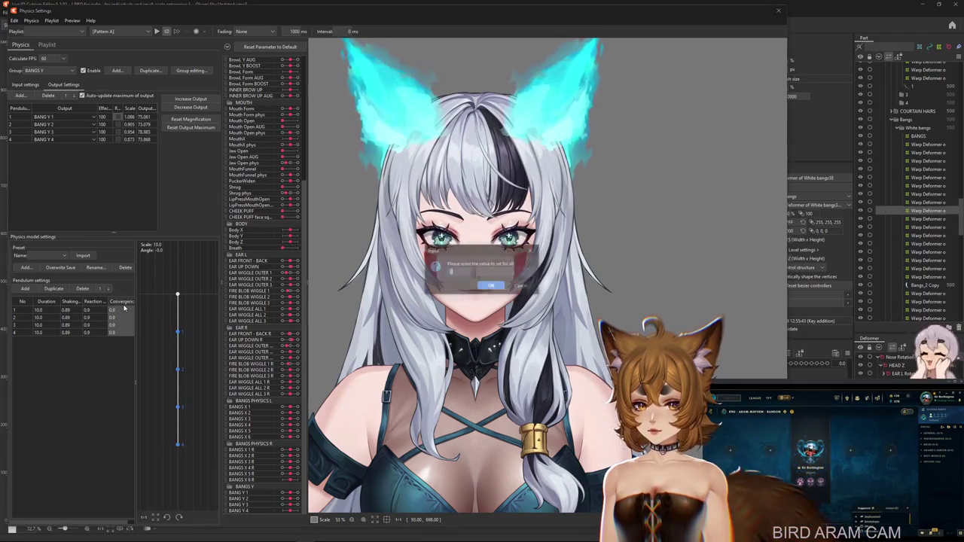
key("Return")
left_click(204, 130)
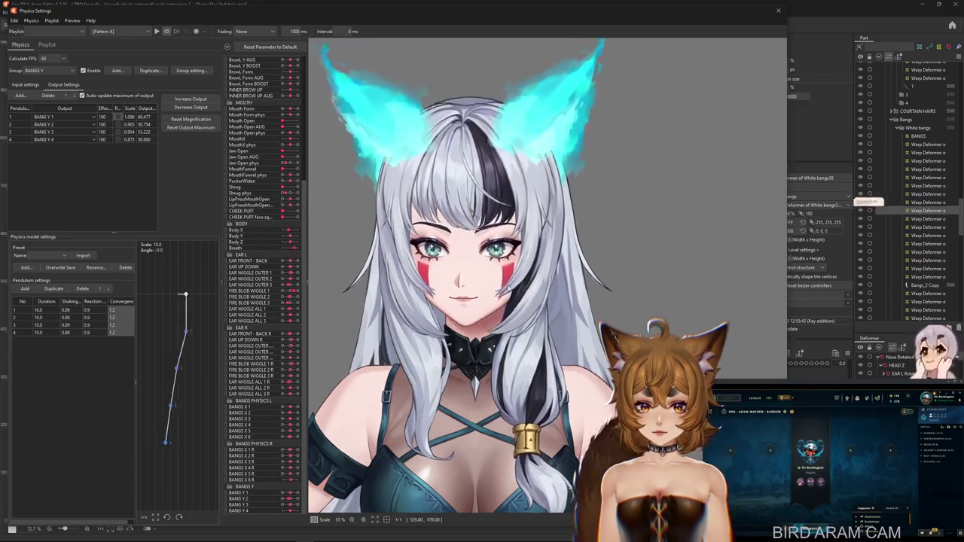
right_click(86, 318)
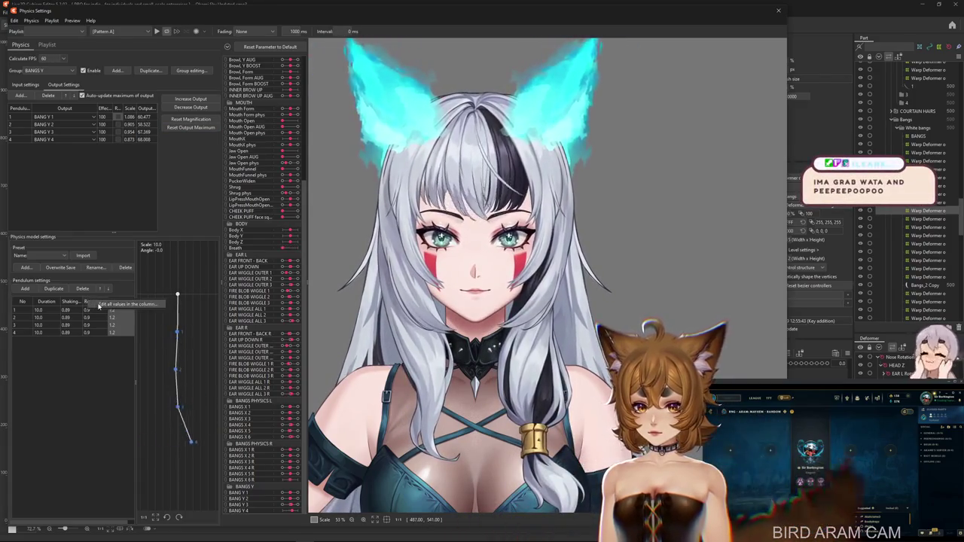
left_click(113, 307)
key("Return")
right_click(125, 302)
left_click(129, 309)
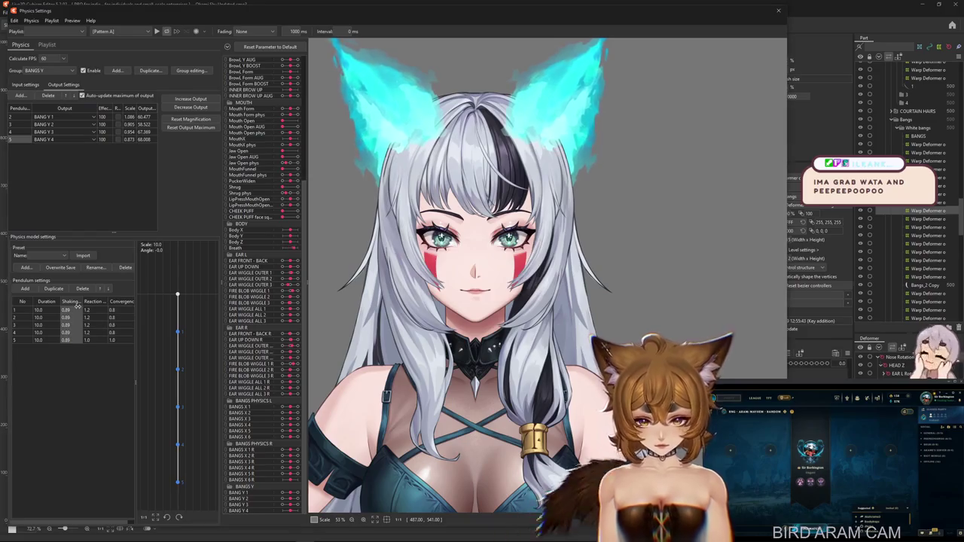
left_click(119, 302)
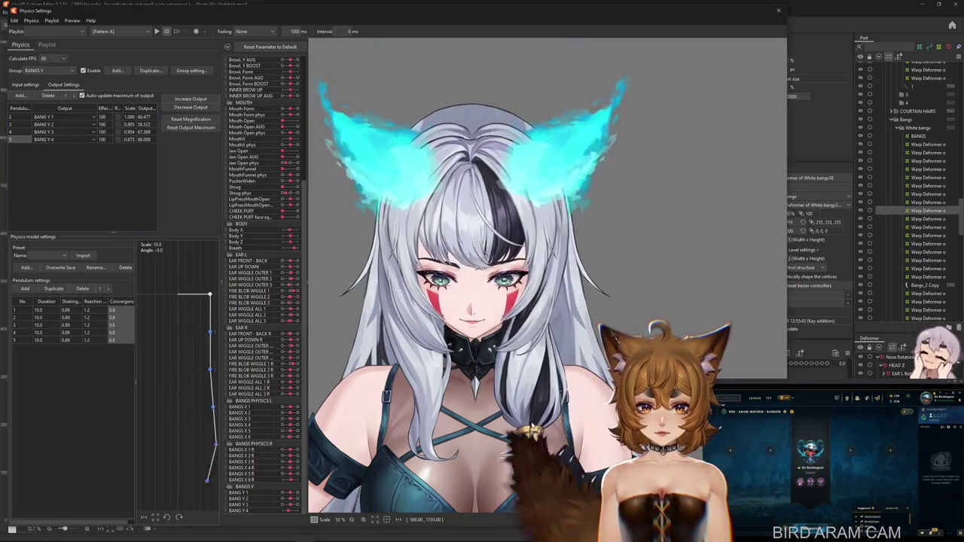
- Rescale the BANGS Y outputs to fit their range and test the sway with head tilts
left_click_drag(460, 298, 498, 332)
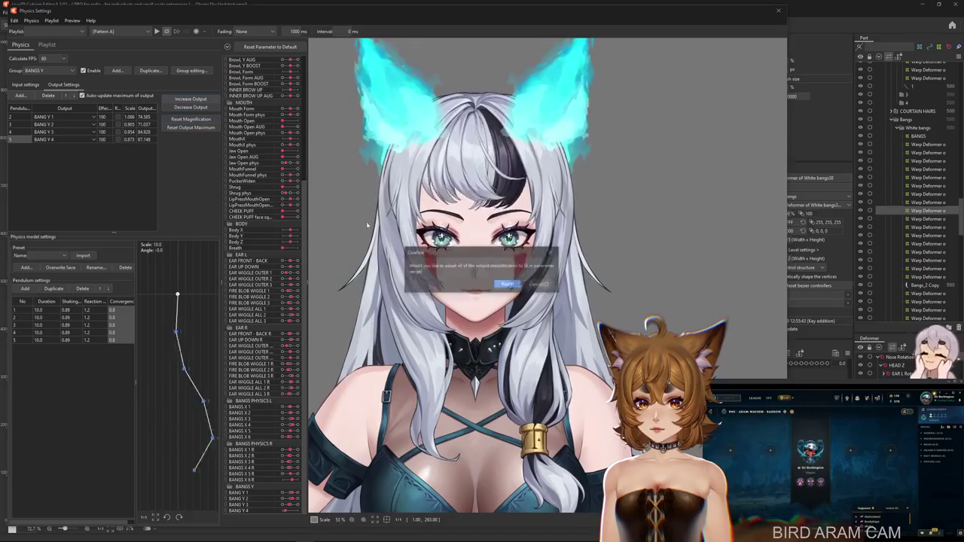
left_click(501, 286)
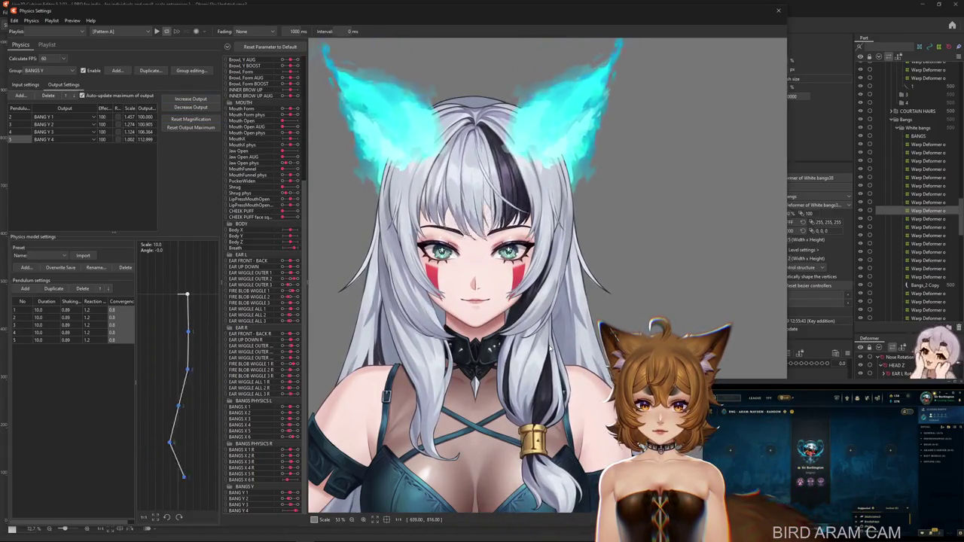
left_click_drag(550, 354, 529, 137)
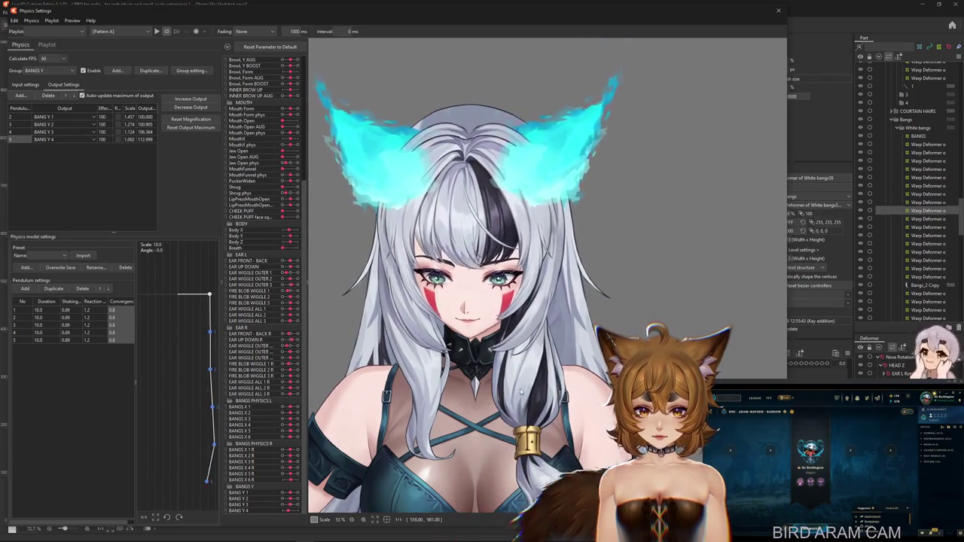
left_click(25, 84)
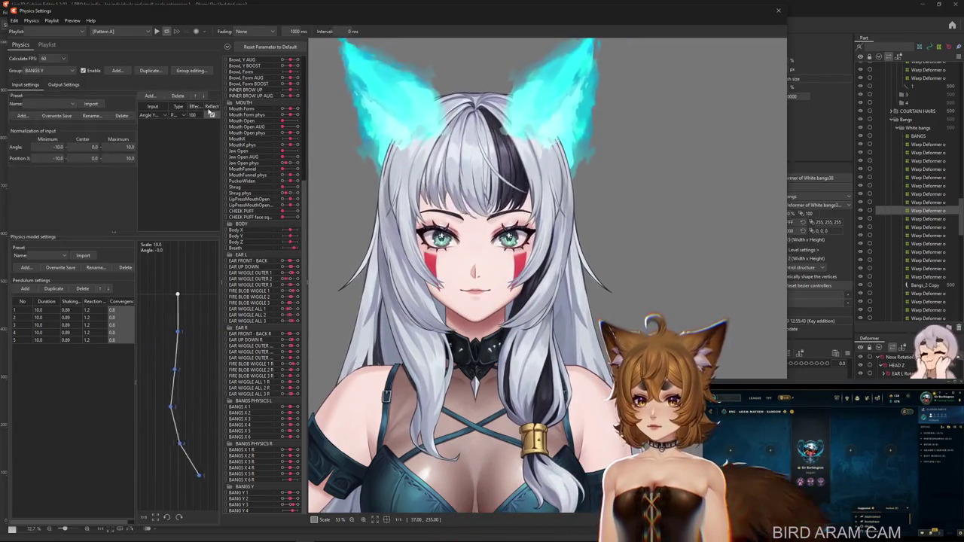
left_click_drag(452, 196, 547, 98)
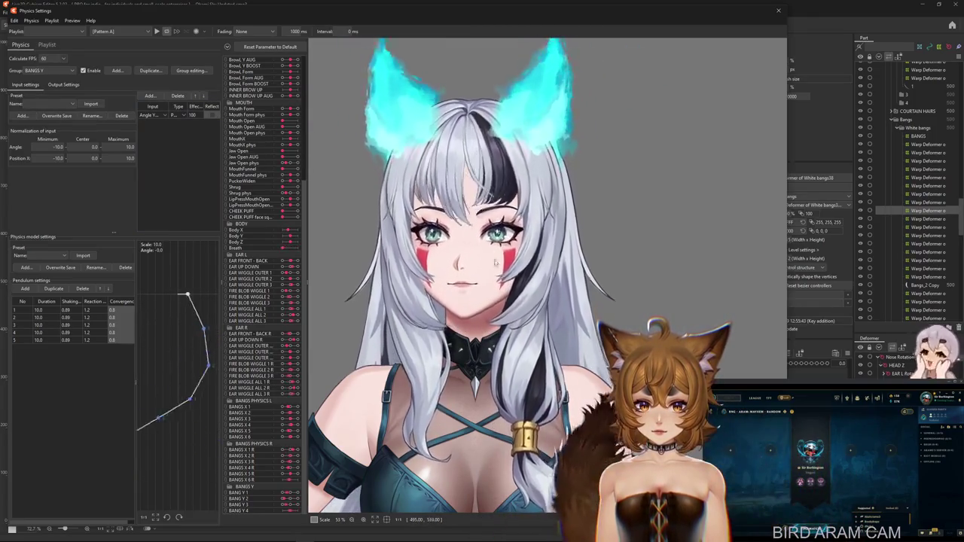
left_click(63, 84)
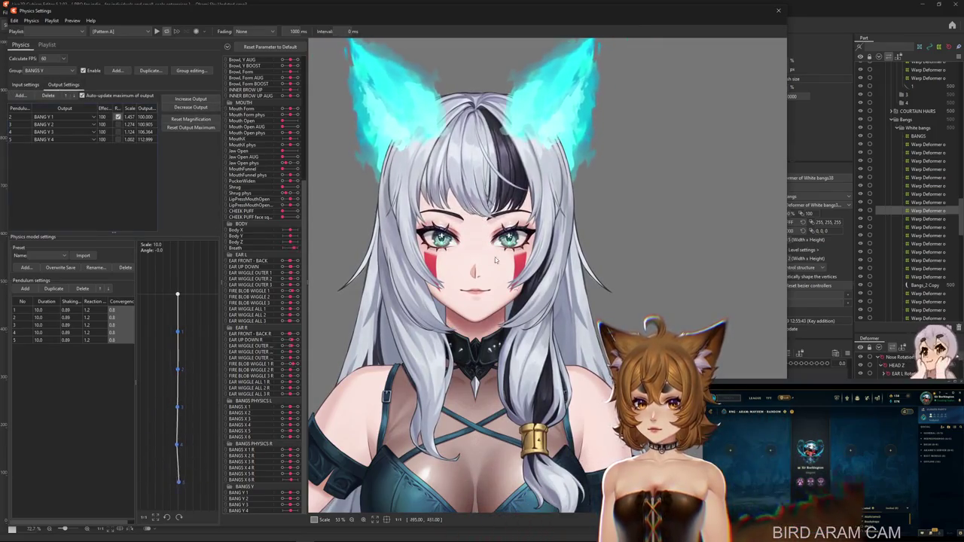
left_click_drag(482, 226, 533, 244)
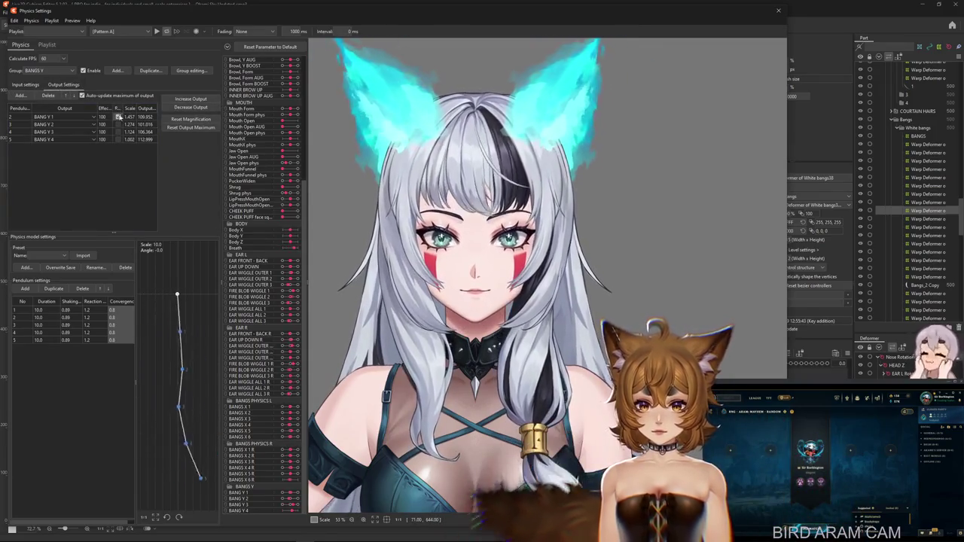
left_click(30, 85)
mouse_move(482, 226)
left_mouse_down()
mouse_move(563, 242)
mouse_move(557, 215)
mouse_move(381, 143)
mouse_move(357, 173)
left_mouse_up()
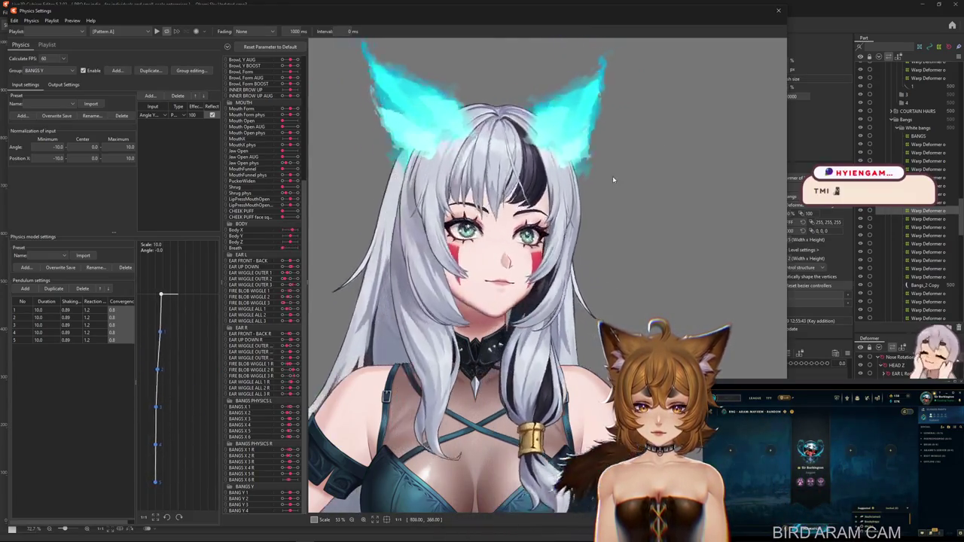
left_click(63, 84)
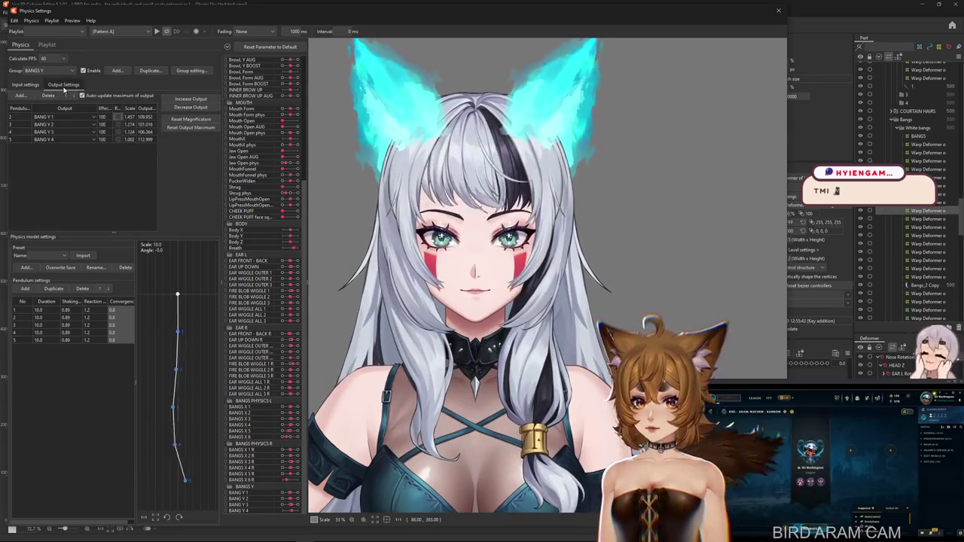
- Switch to the BANGS X group and review its Angle X/Y/Z inputs and outputs
left_click(36, 71)
left_click(48, 168)
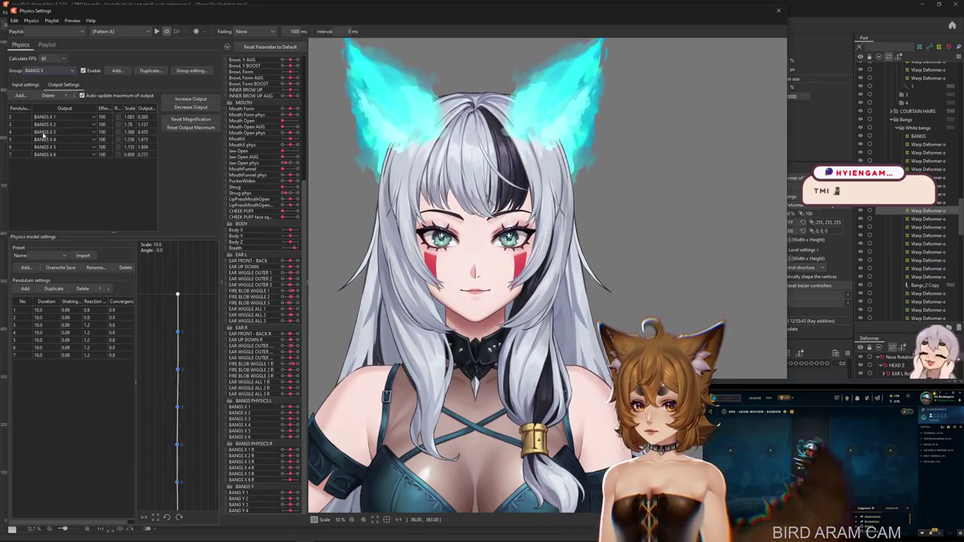
left_click(24, 84)
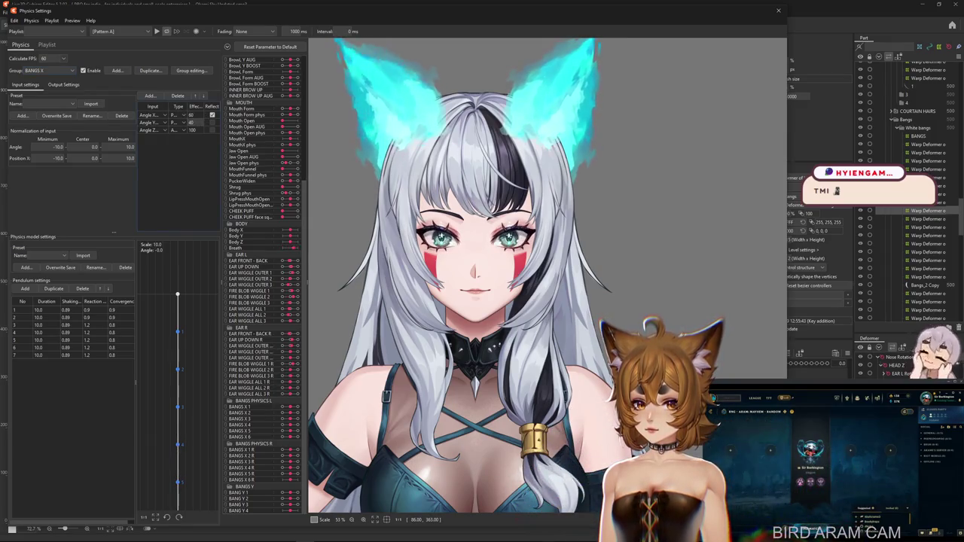
left_click(63, 84)
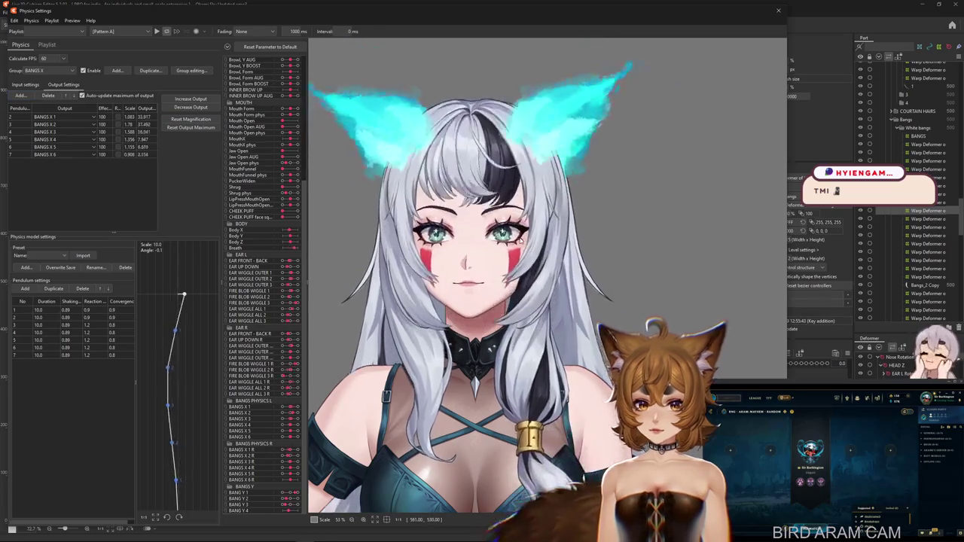
left_click(43, 86)
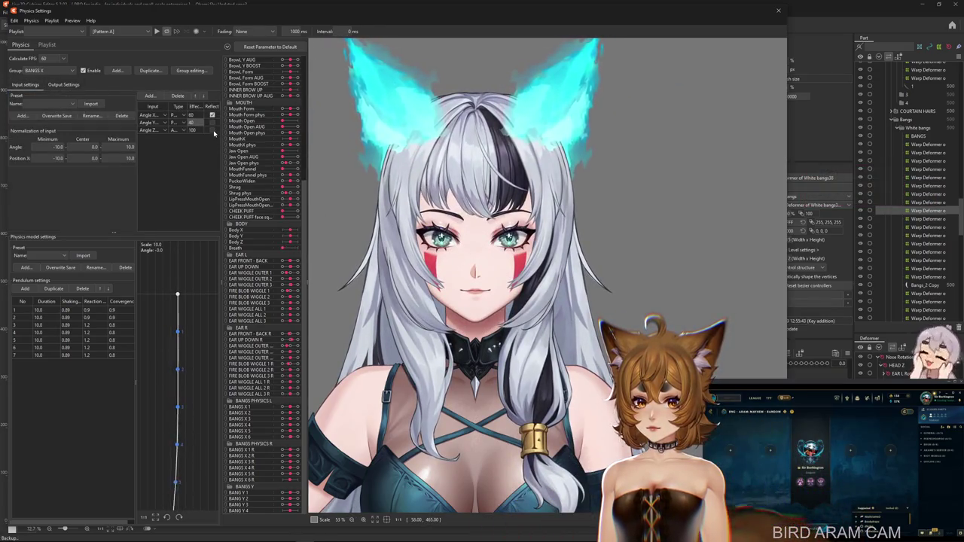
left_click(63, 84)
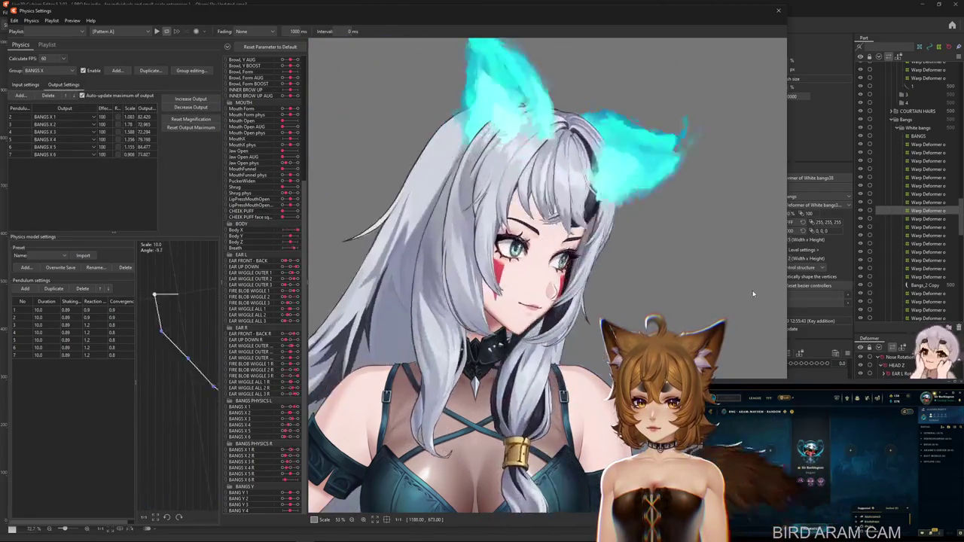
left_click(25, 85)
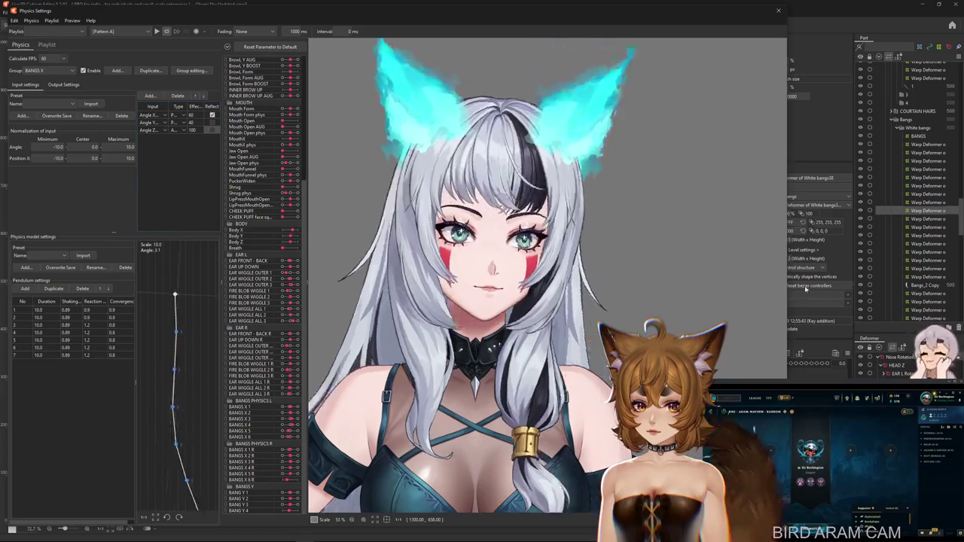
left_click(65, 85)
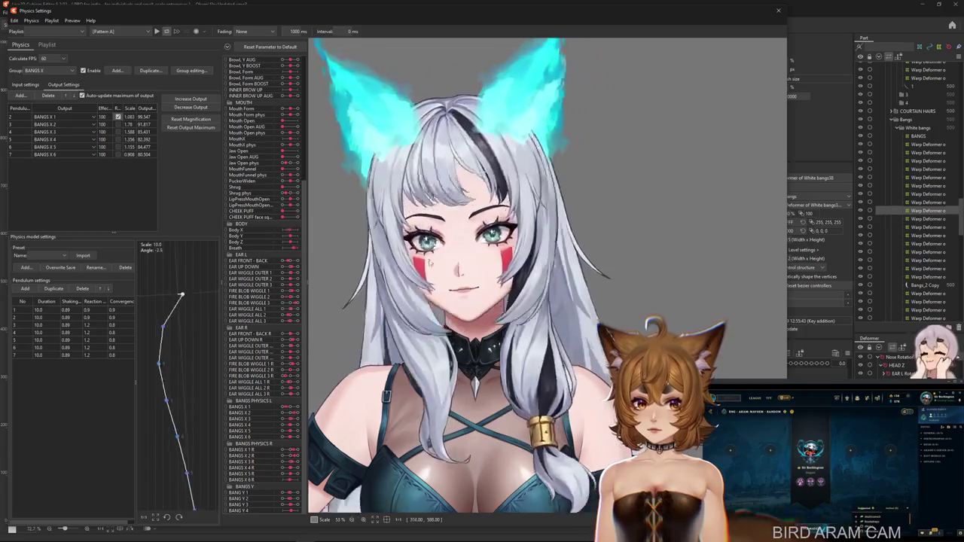
- Reflect the BANGS X 5 and 6 outputs and test the head turn
left_click(118, 154)
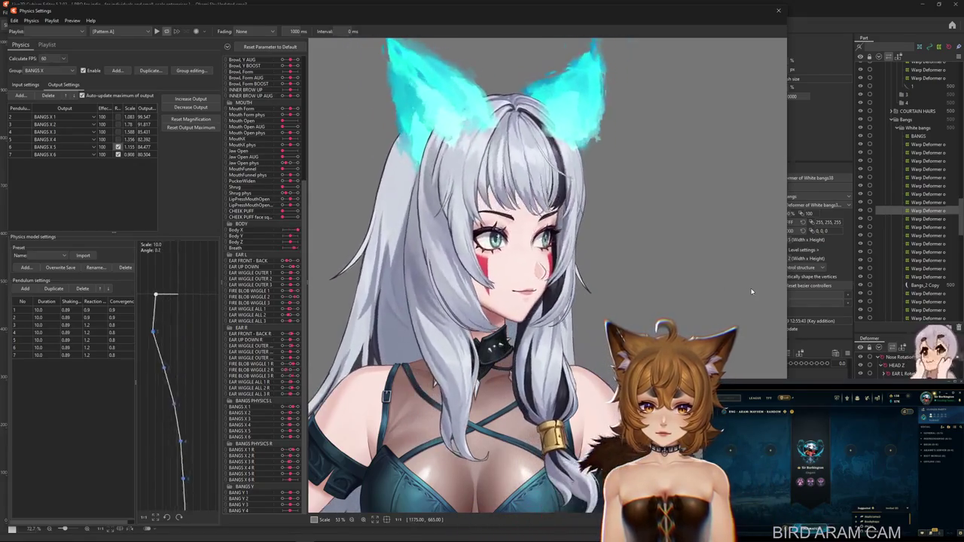
left_click_drag(751, 291, 456, 294)
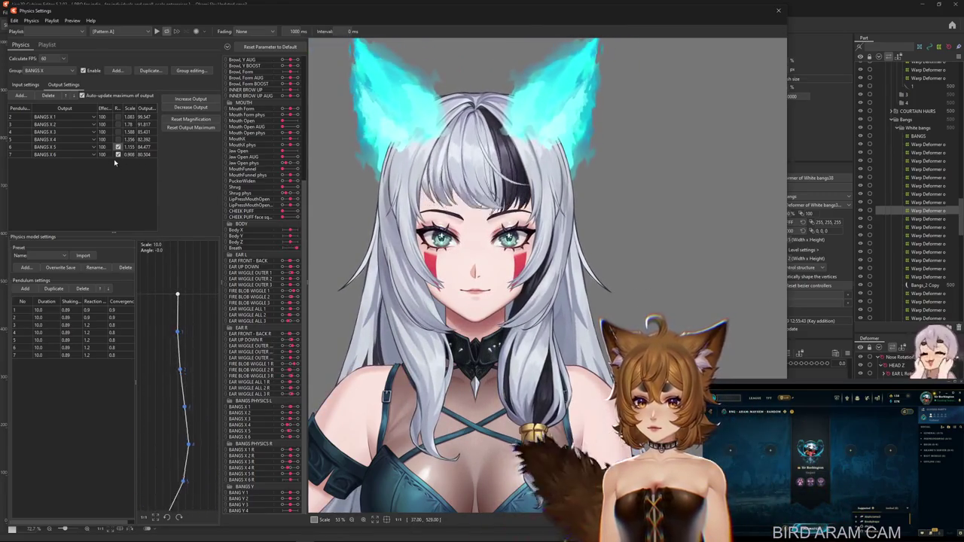
left_click_drag(451, 226, 460, 281)
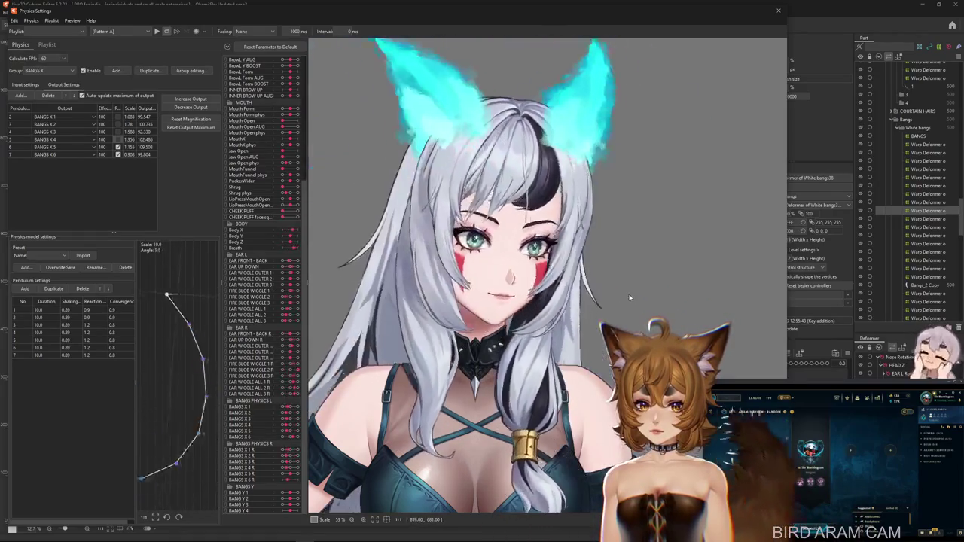
left_click(190, 119)
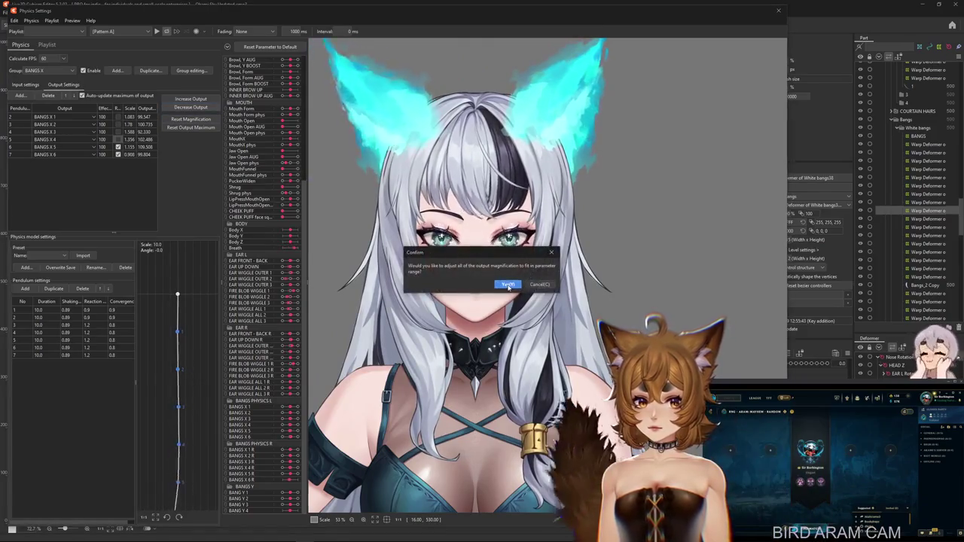
- Refit BANGS X output scales, apply Reaction 1.2 and Convergence 0.8, and test left/right head turns
left_click(506, 283)
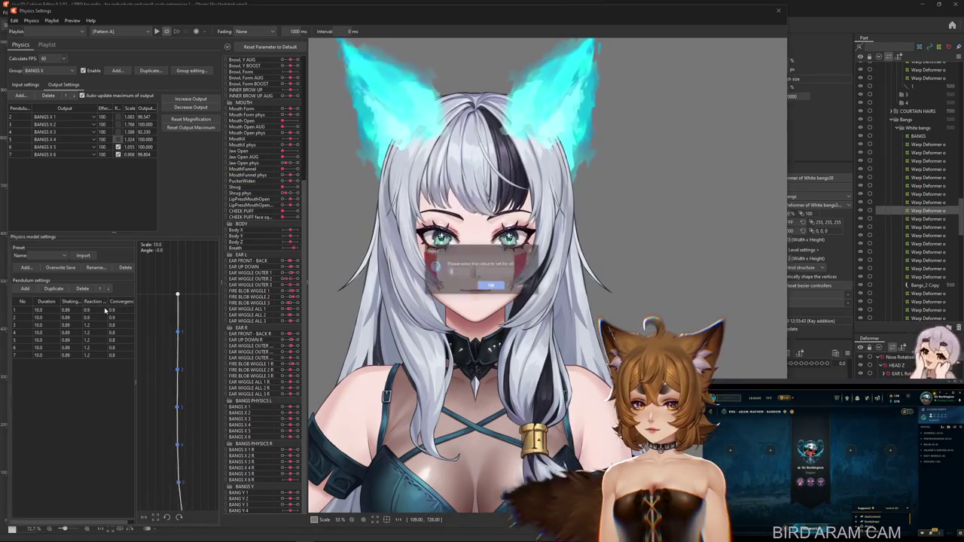
key("Return")
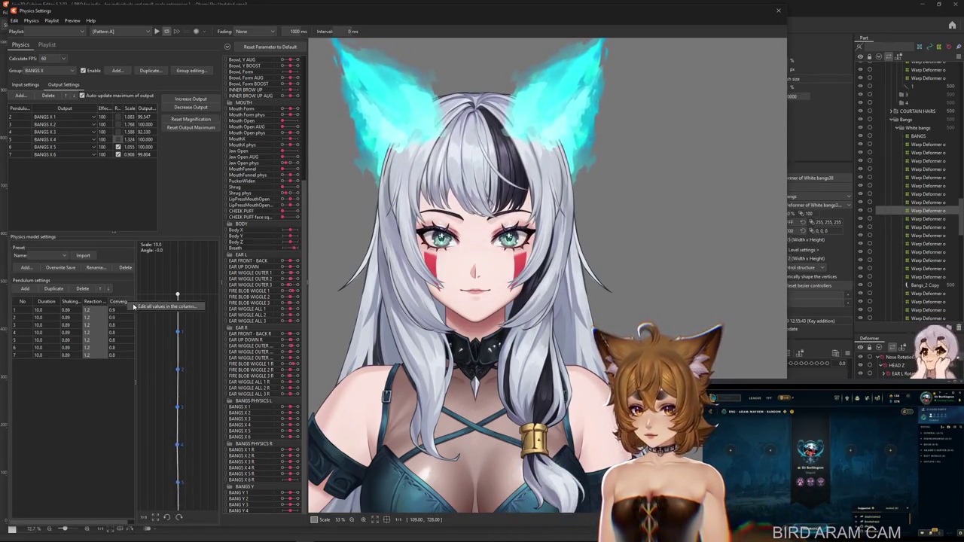
key("Return")
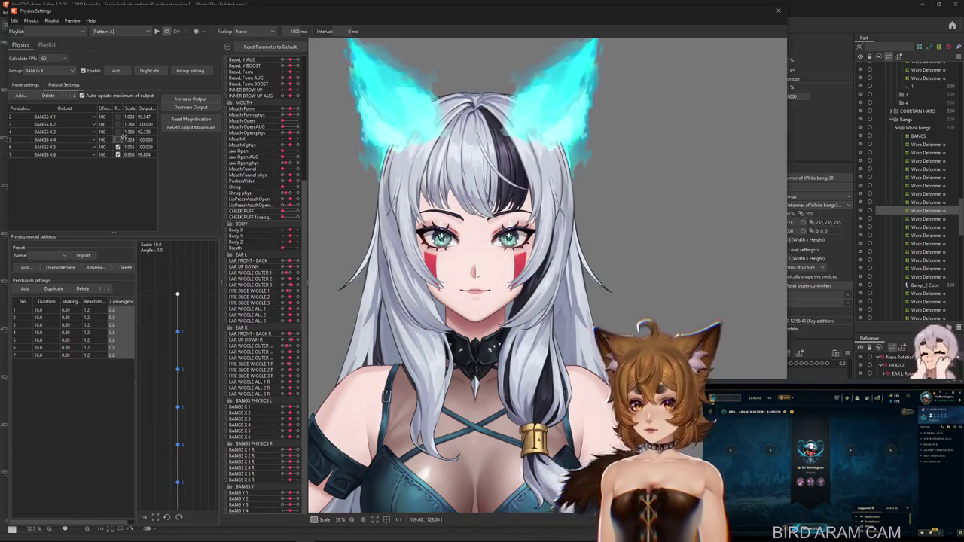
mouse_move(707, 242)
left_mouse_down()
mouse_move(426, 255)
mouse_move(710, 259)
mouse_move(328, 224)
left_mouse_up()
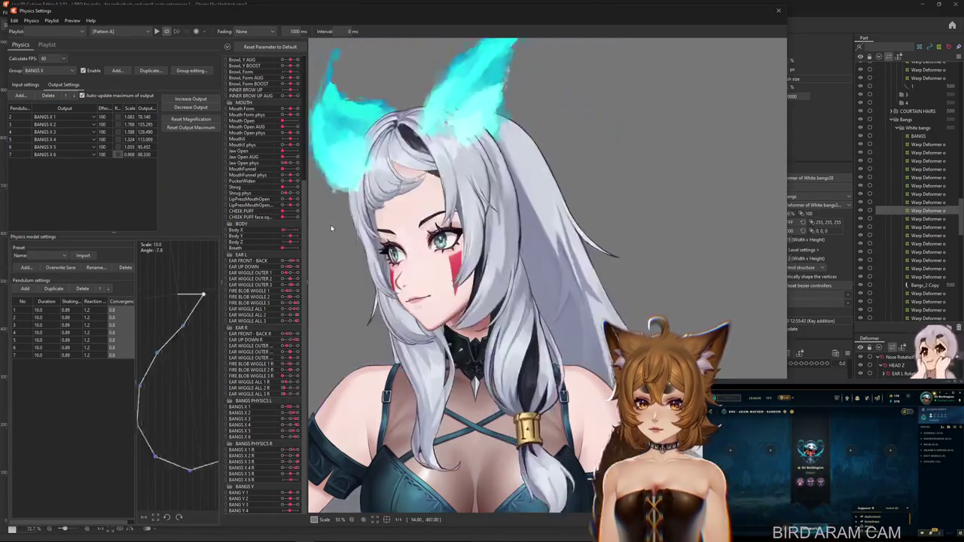
mouse_move(509, 287)
left_mouse_down()
mouse_move(677, 284)
mouse_move(602, 261)
mouse_move(474, 262)
left_mouse_up()
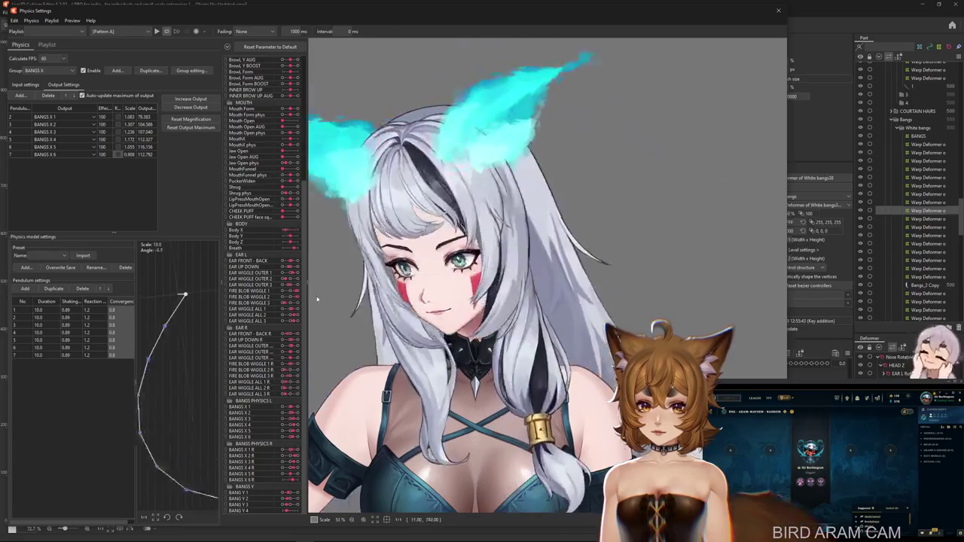
left_click(68, 70)
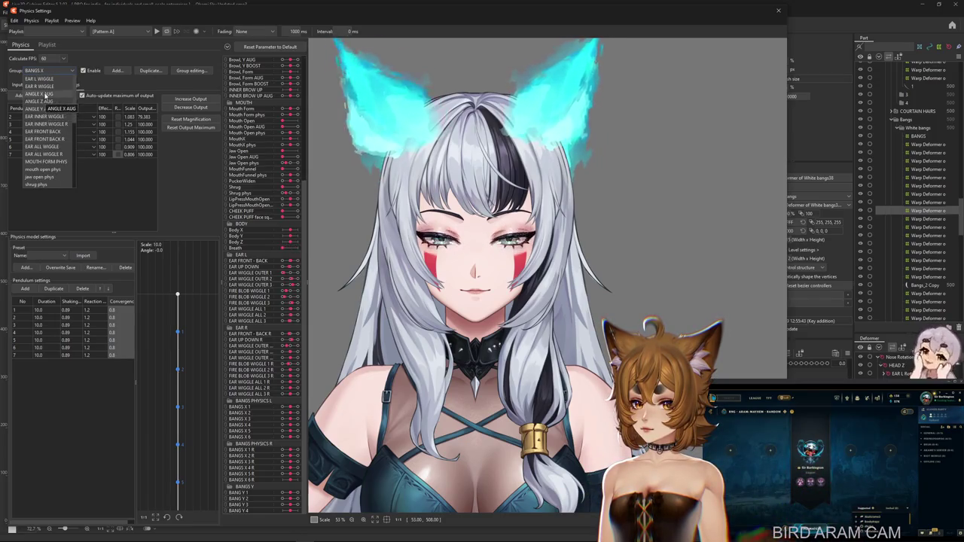
- Rescale the ANGLE X AUG group's outputs to fit the parameter range and test head turns
left_click(41, 94)
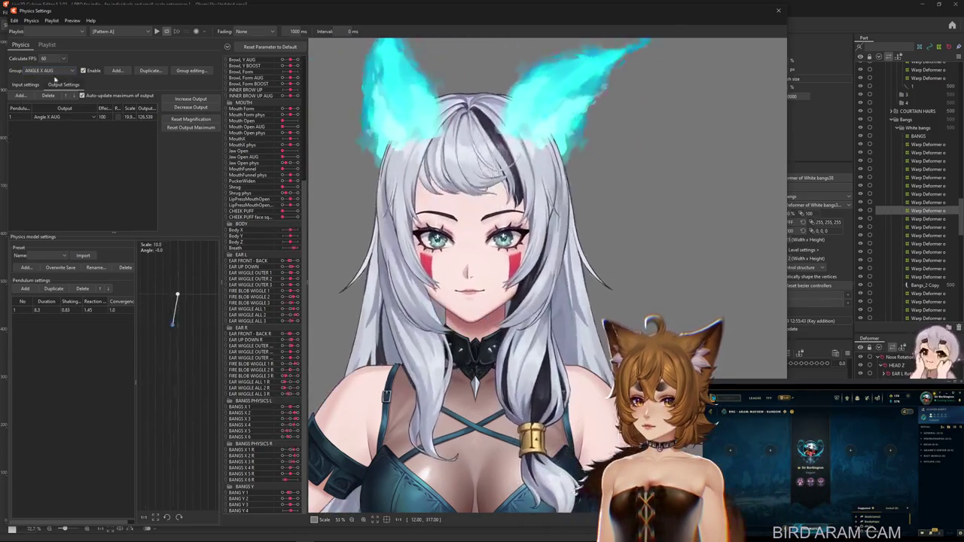
left_click(41, 84)
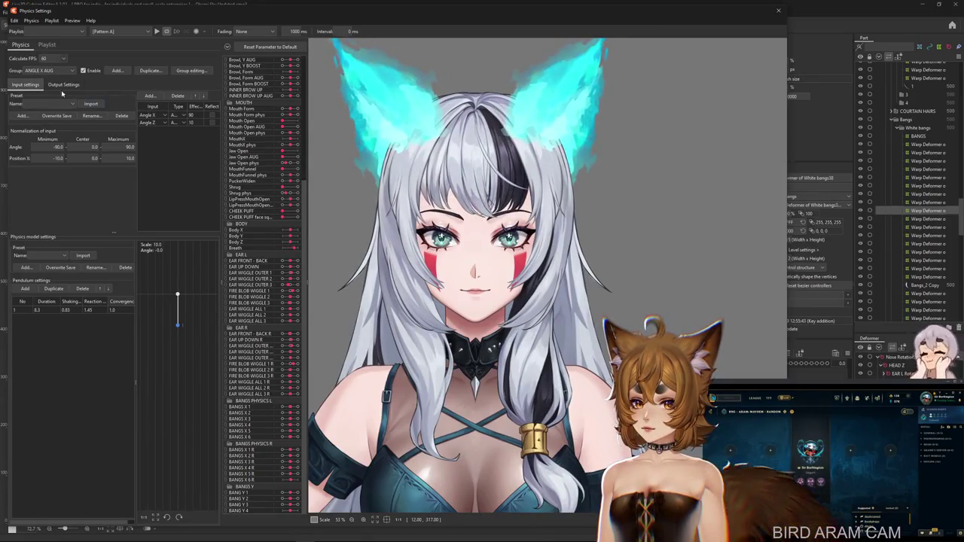
left_click(63, 85)
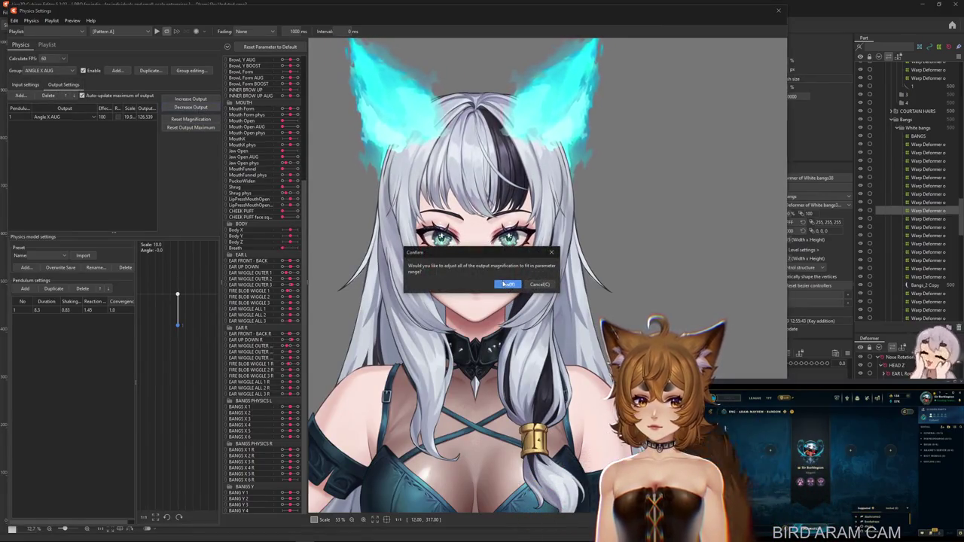
left_click(504, 284)
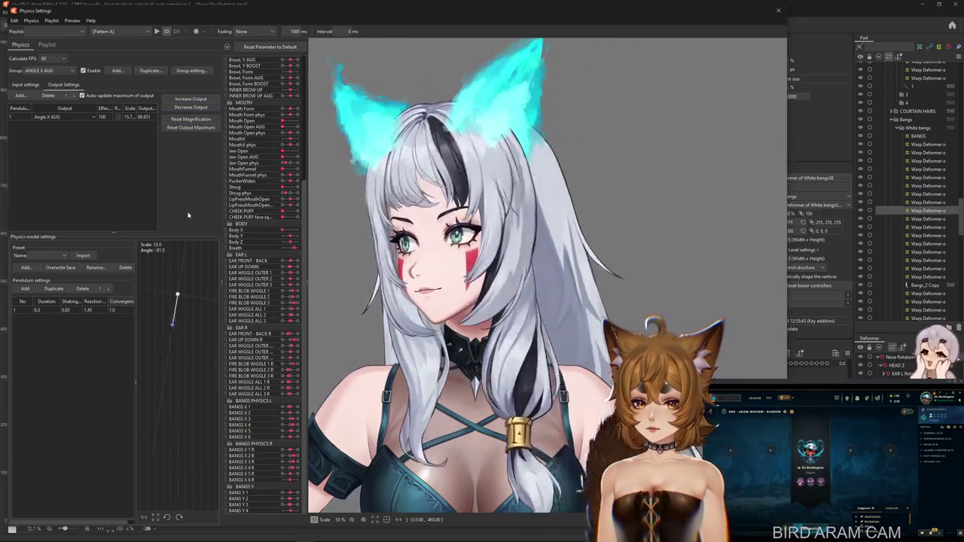
left_click(28, 84)
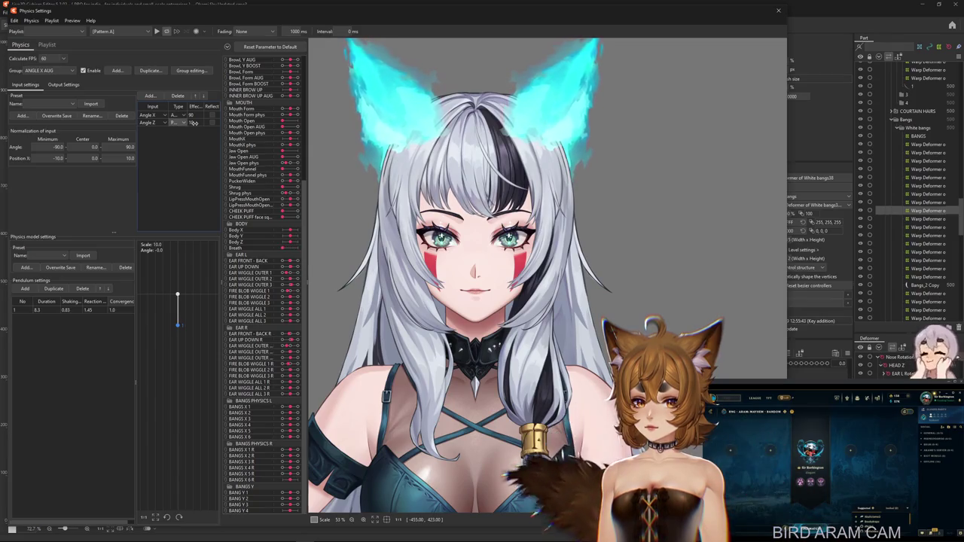
left_click_drag(612, 230, 723, 246)
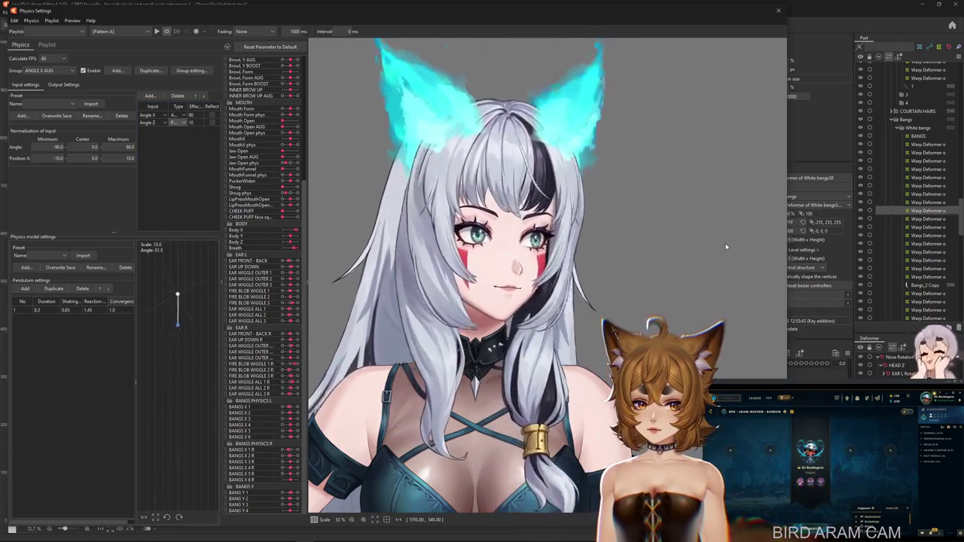
left_click_drag(463, 252, 346, 252)
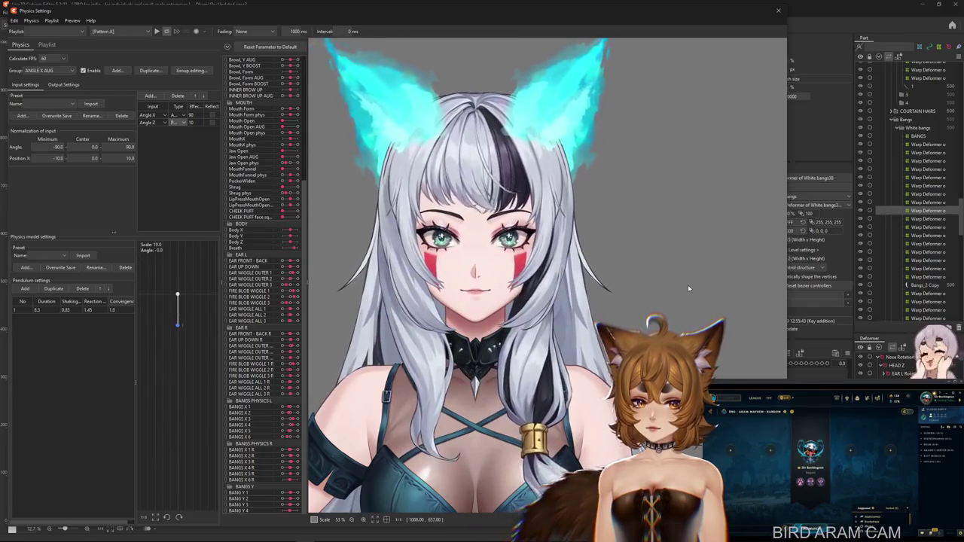
left_click_drag(730, 294, 527, 301)
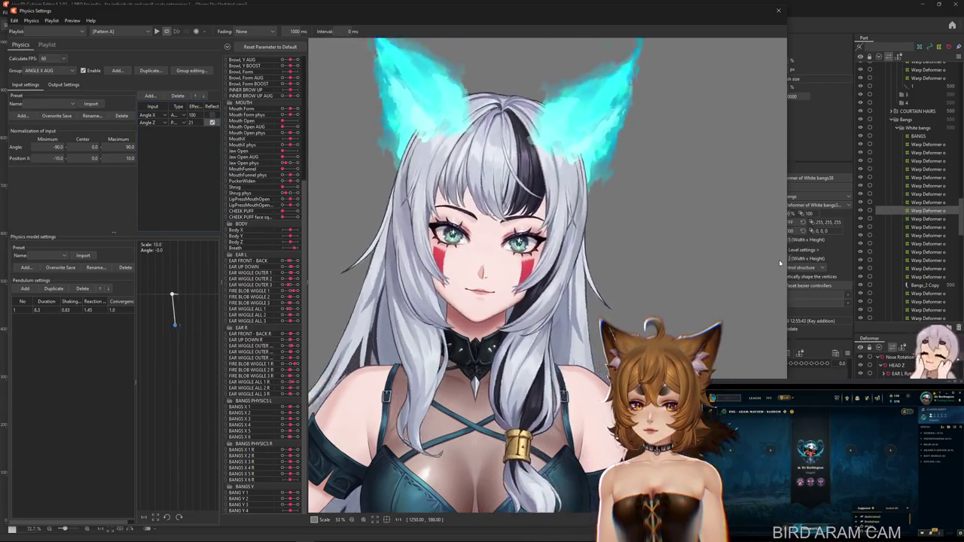
- Refit the Angle Z AUG output to scale 17.7 so it reaches 100, testing head swings
left_click(63, 84)
right_click(162, 96)
left_click_drag(689, 247, 299, 205)
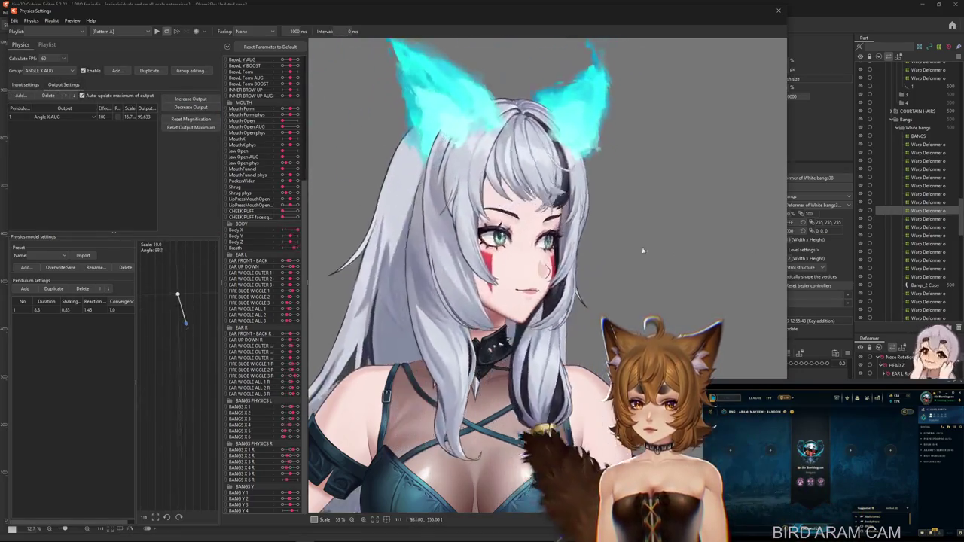
left_click_drag(495, 285, 228, 302)
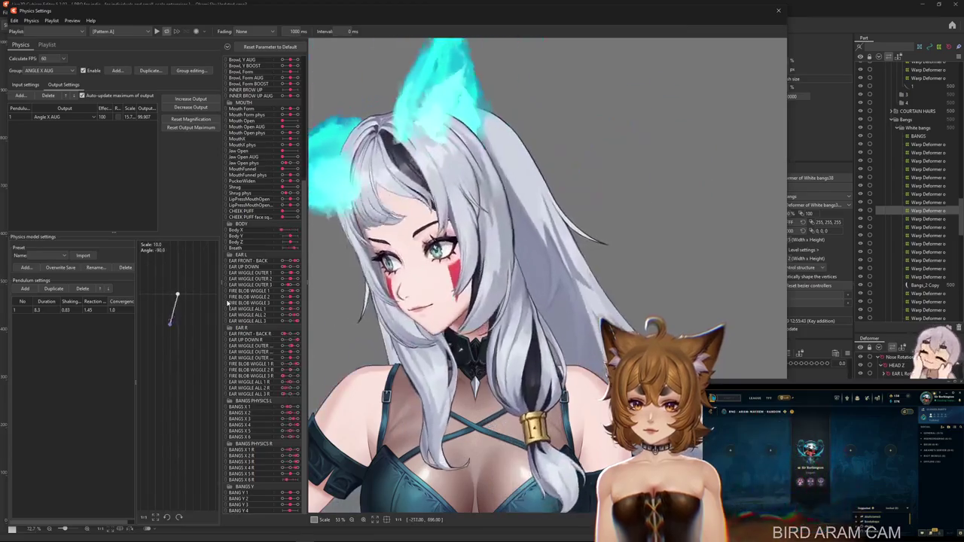
left_click(25, 84)
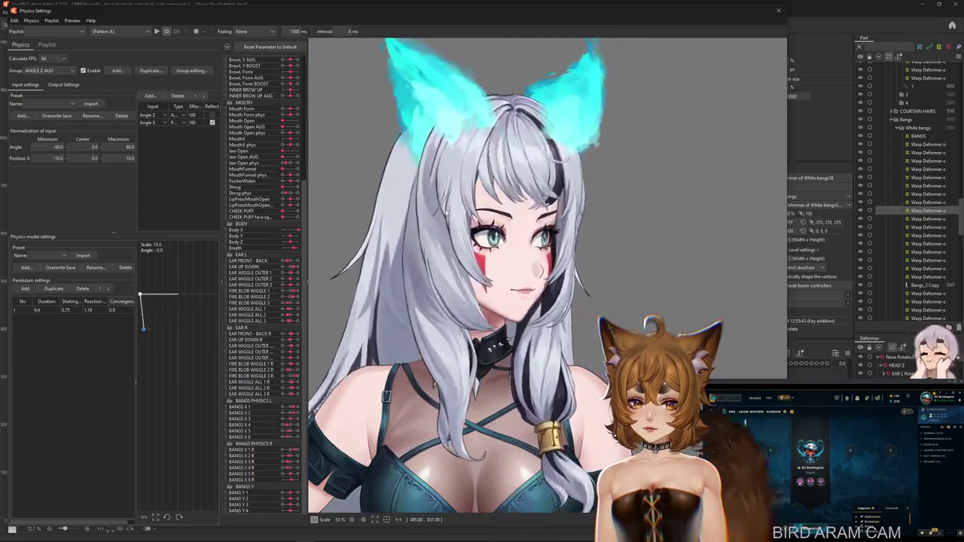
left_click(64, 84)
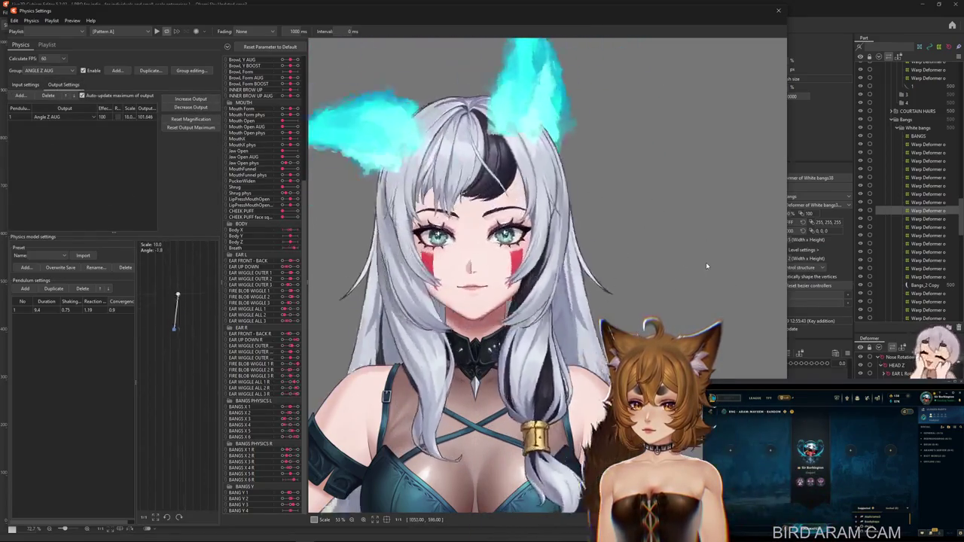
left_click(190, 119)
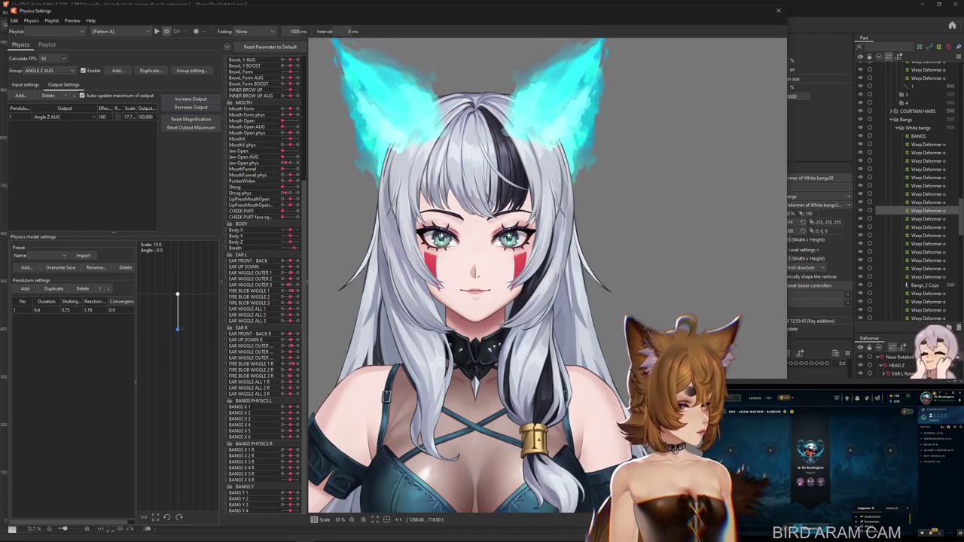
left_click(47, 70)
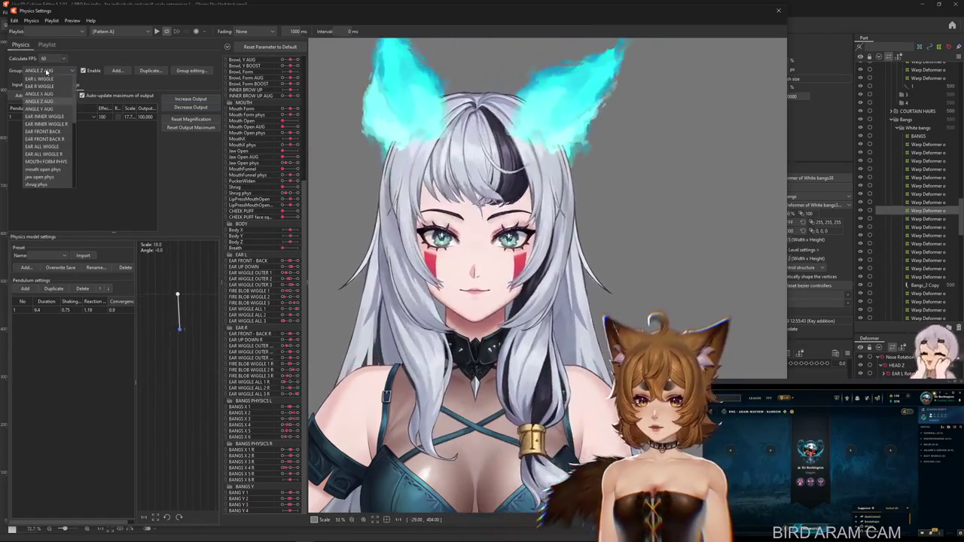
- Review the ANGLE Y AUG group settings and test-swing the head to watch ears and hair
left_click(36, 85)
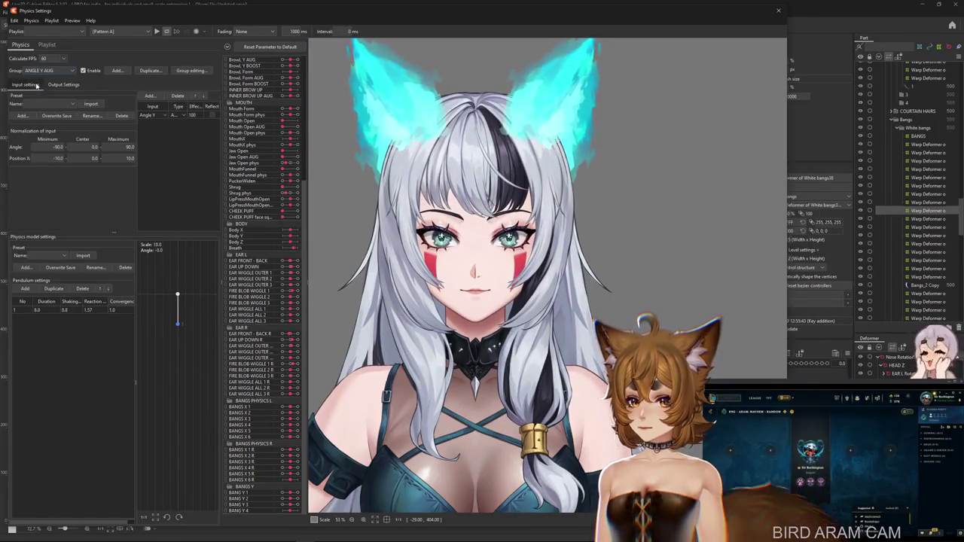
left_click(50, 85)
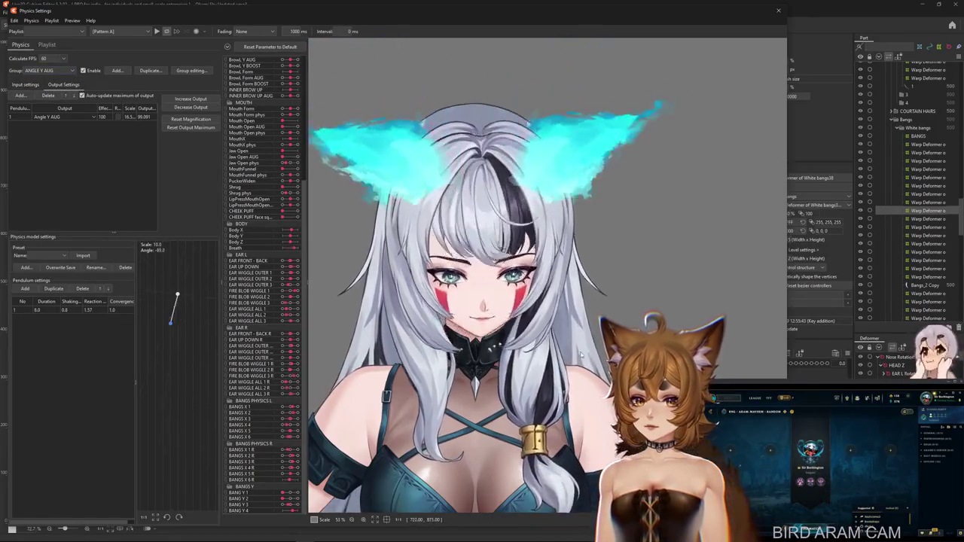
left_click(49, 71)
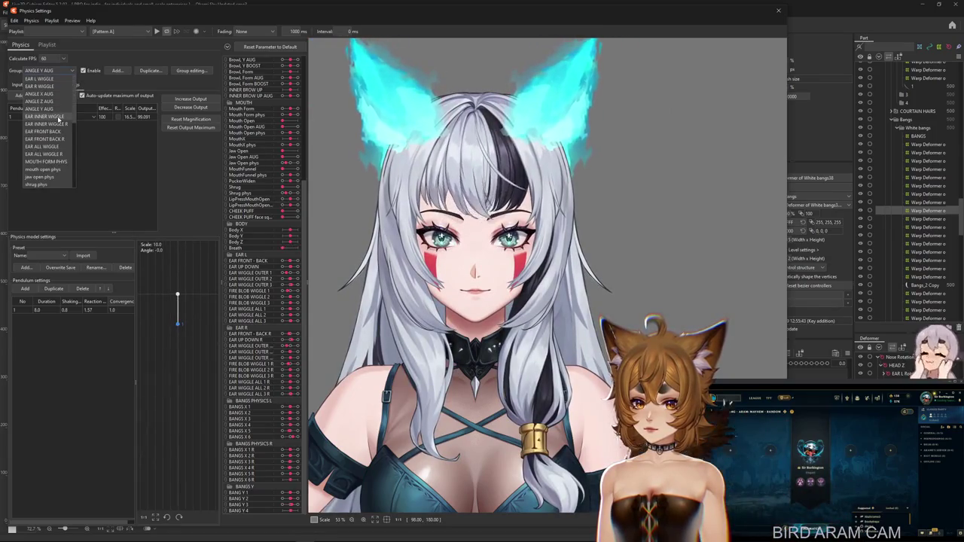
left_click_drag(310, 260, 744, 302)
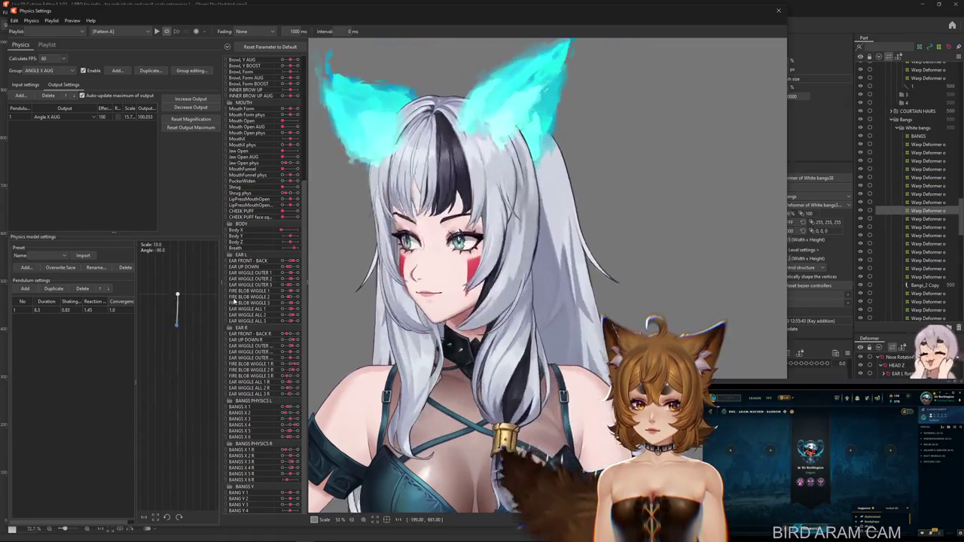
left_click_drag(324, 286, 610, 101)
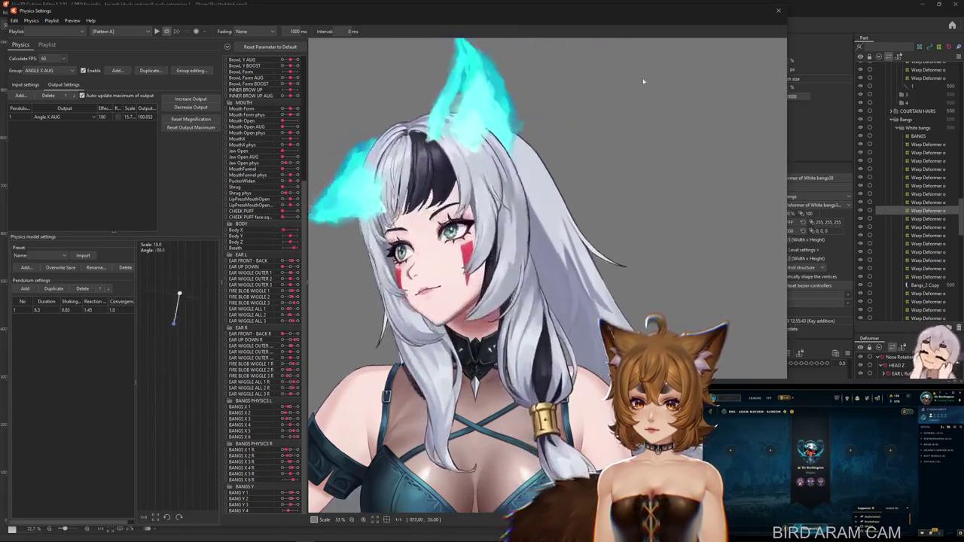
- Test-swing the BANGS X group, then return to the ANGLE X AUG group
left_click(47, 70)
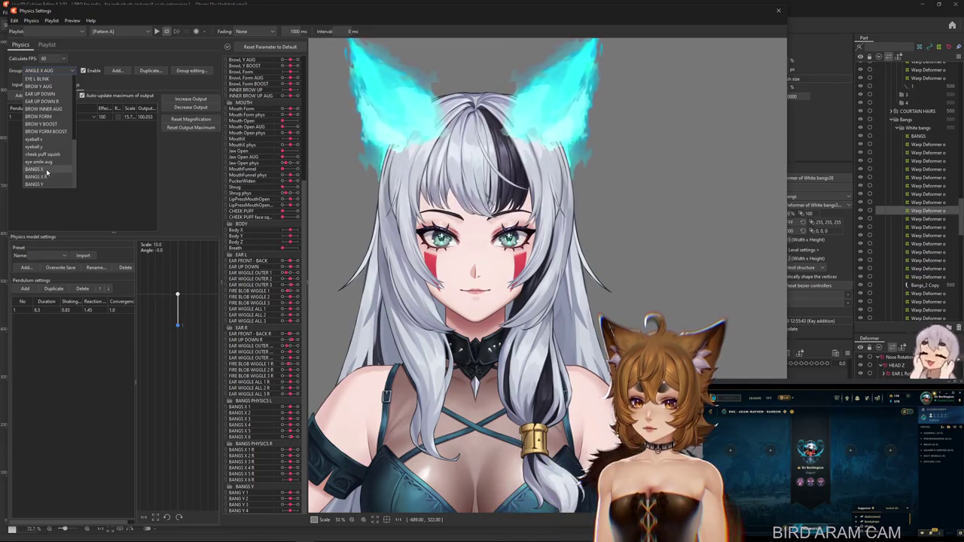
left_click(46, 170)
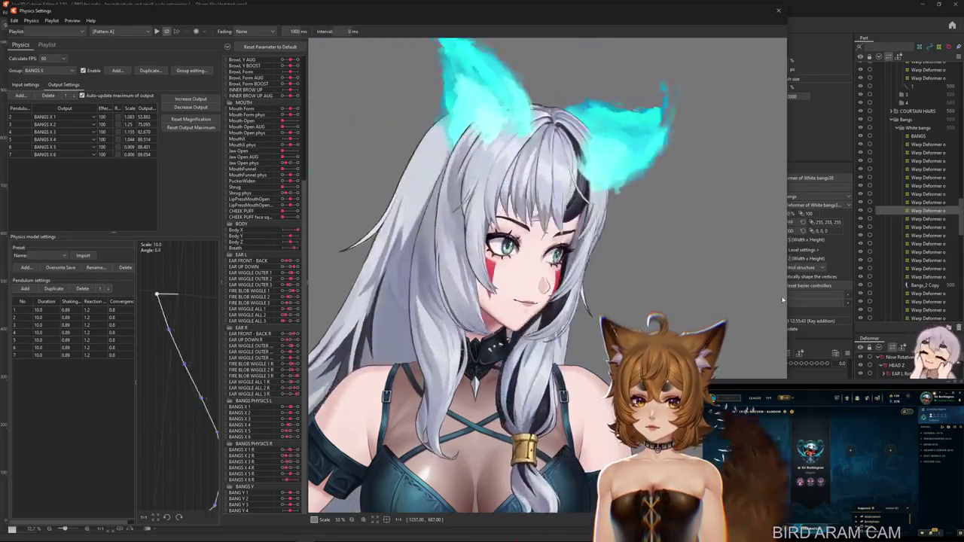
left_click_drag(783, 300, 379, 299)
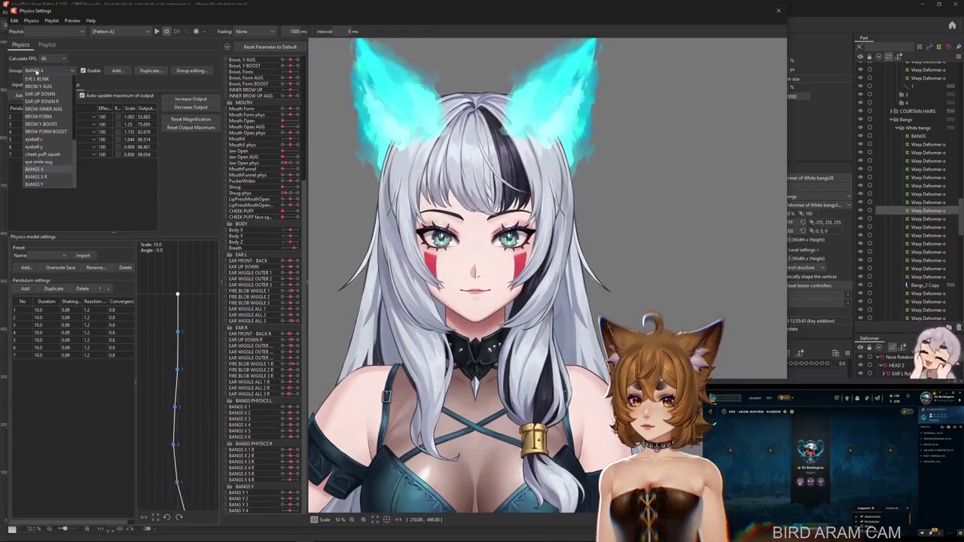
left_click(54, 94)
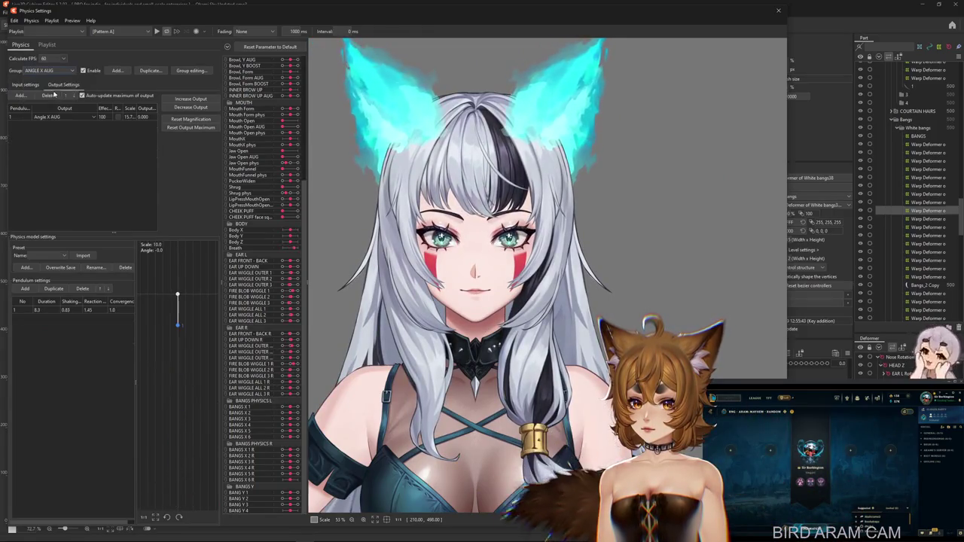
- Weight the ANGLE X AUG group's Angle Z input at 15 and fit its output magnification
left_click(26, 84)
left_click_drag(325, 233, 338, 268)
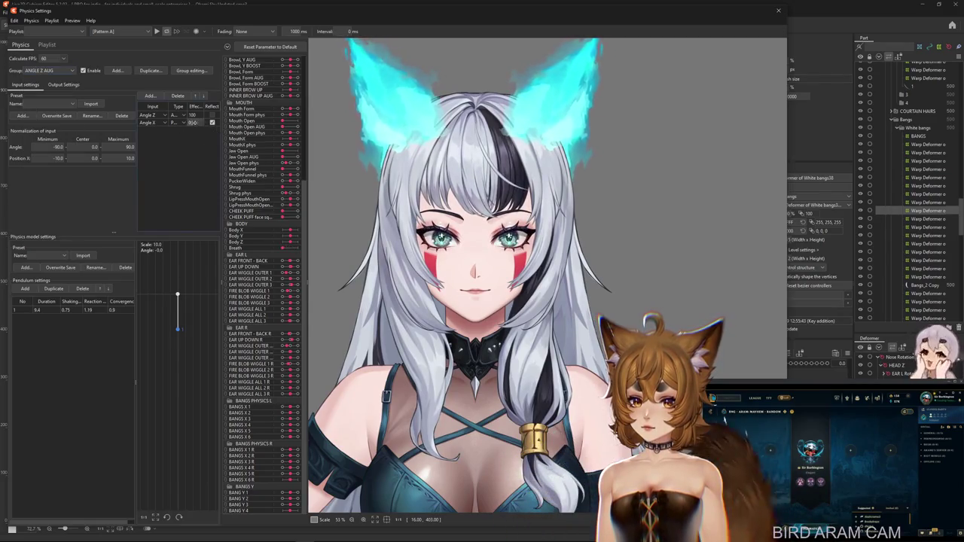
left_click_drag(482, 301, 868, 267)
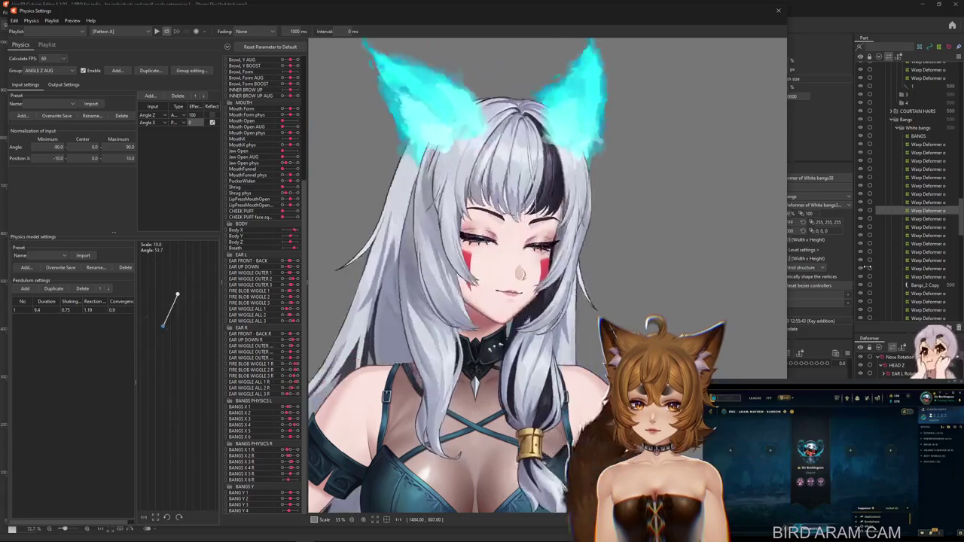
left_click(174, 122)
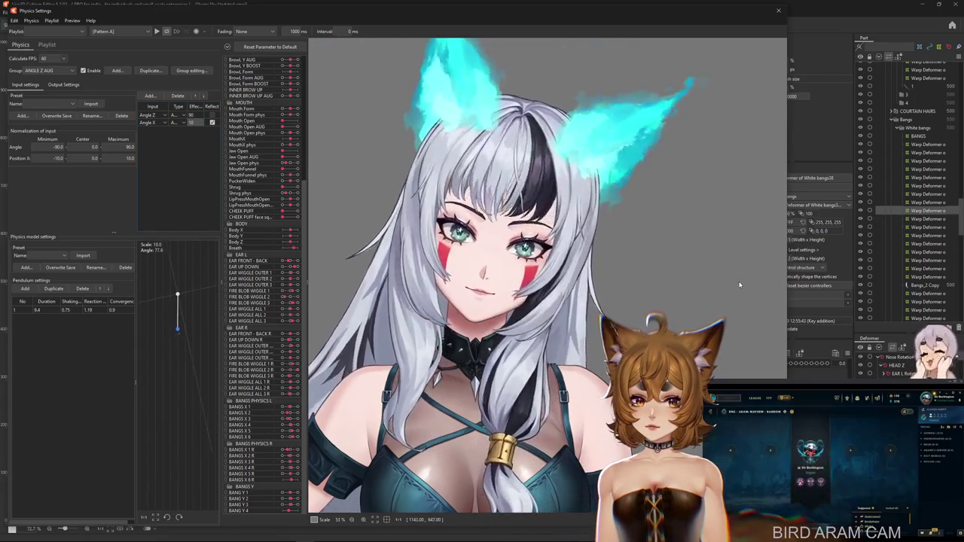
left_click(63, 84)
left_click(19, 85)
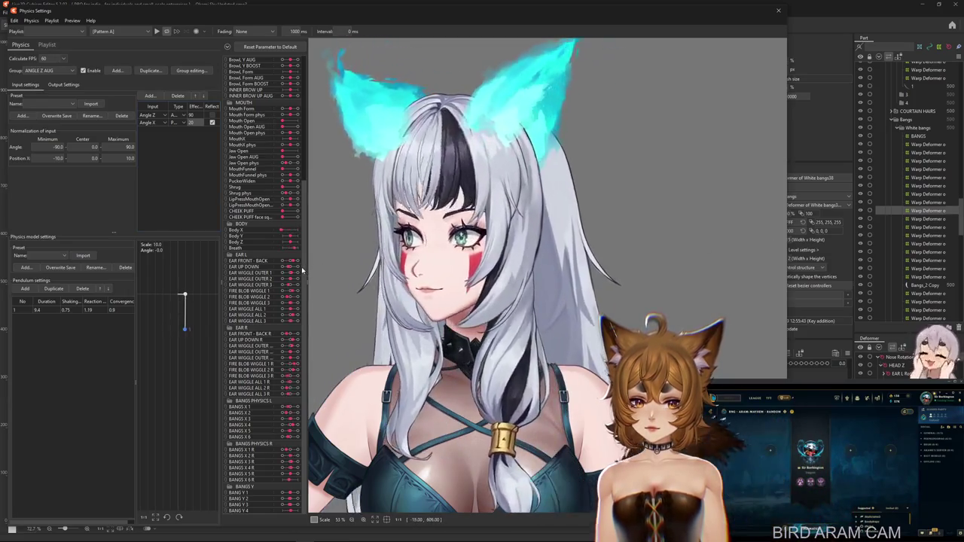
left_click(64, 84)
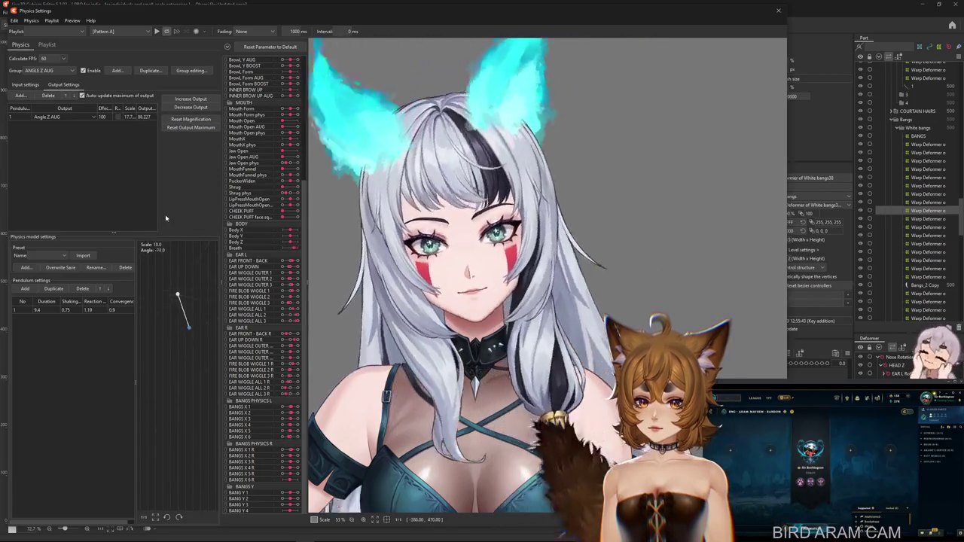
left_click(190, 99)
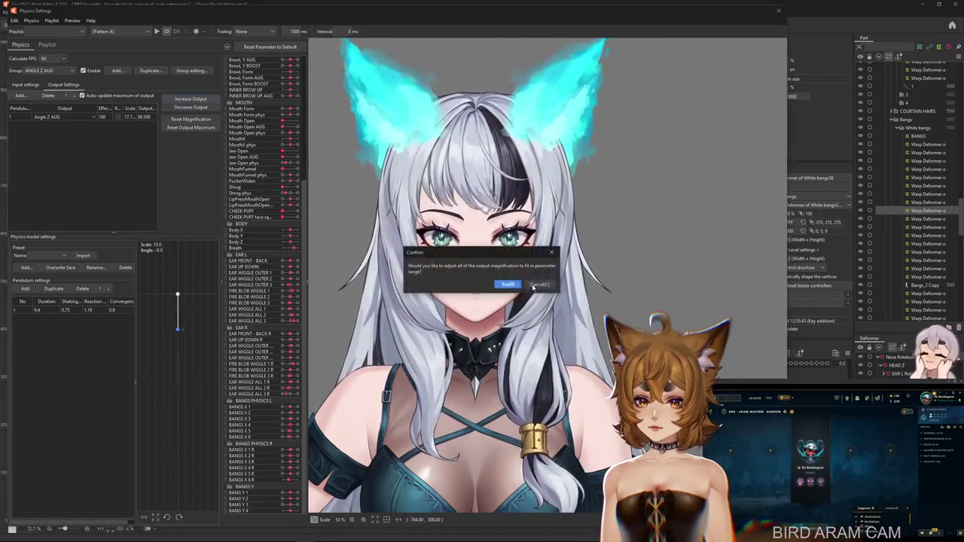
left_click_drag(527, 289, 738, 292)
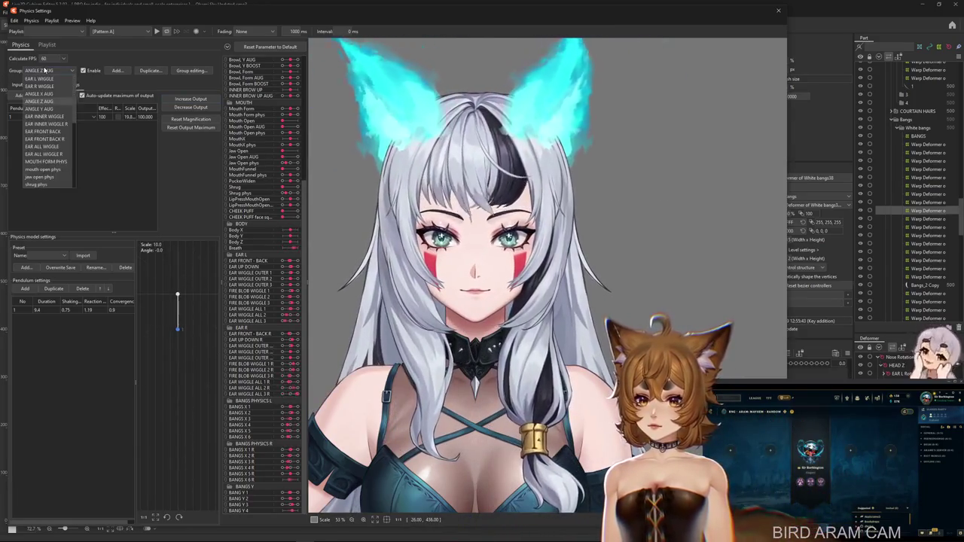
- Retest the head swing and switch to the BANGS X R group's outputs
left_click(26, 85)
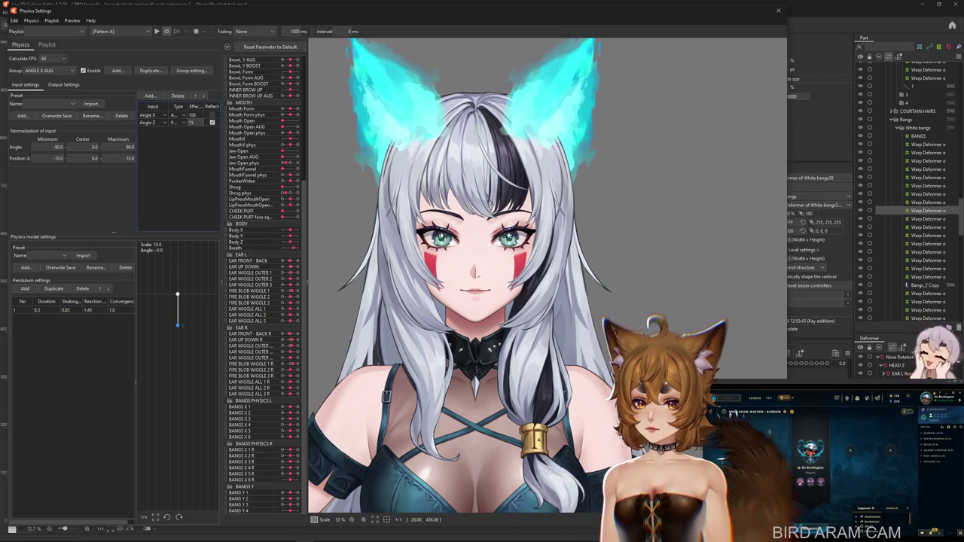
left_click_drag(685, 239, 806, 267)
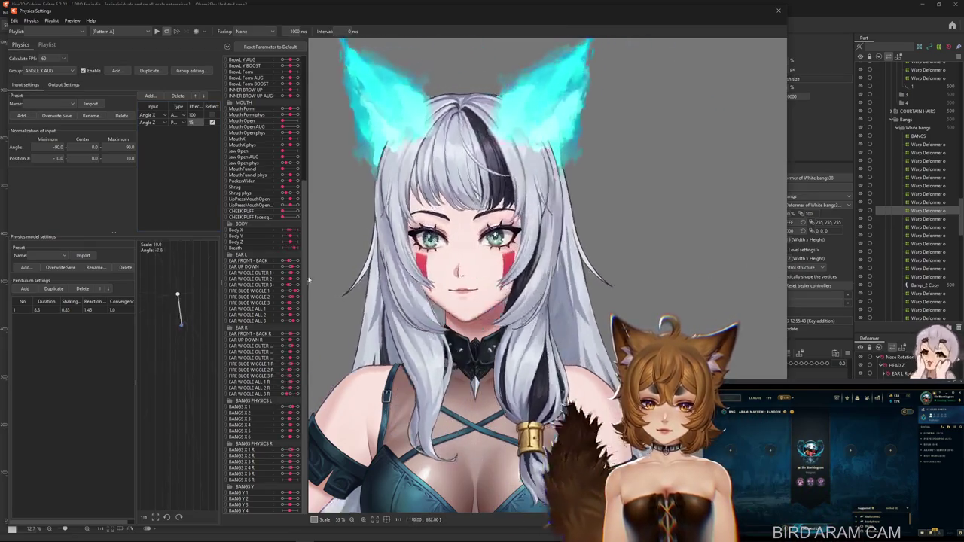
mouse_move(311, 280)
left_mouse_down()
mouse_move(584, 378)
mouse_move(64, 116)
left_mouse_up()
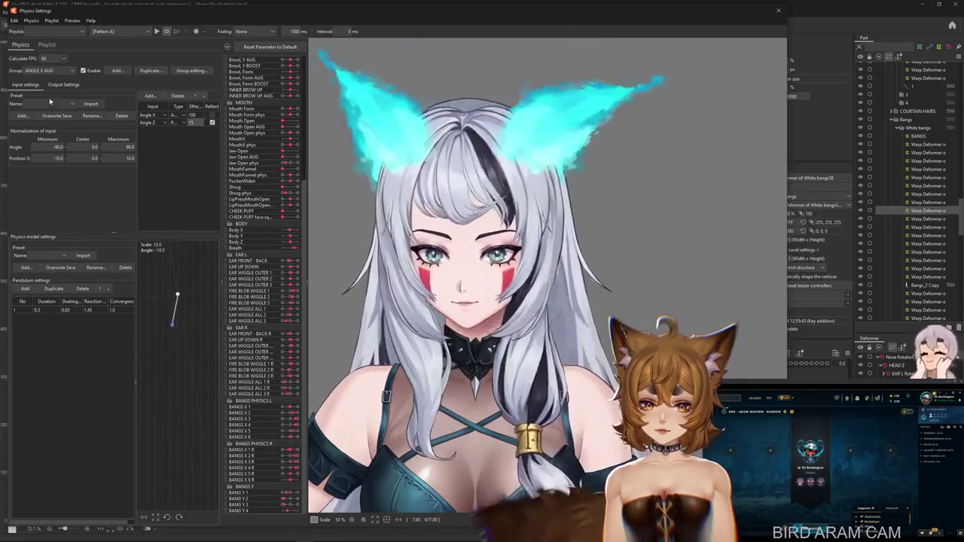
left_click(63, 85)
left_click(49, 70)
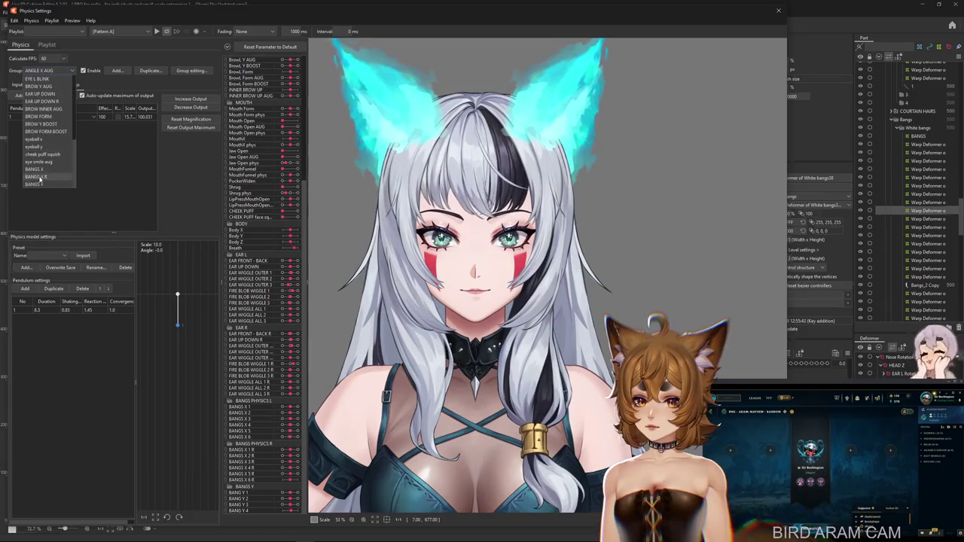
left_click(44, 178)
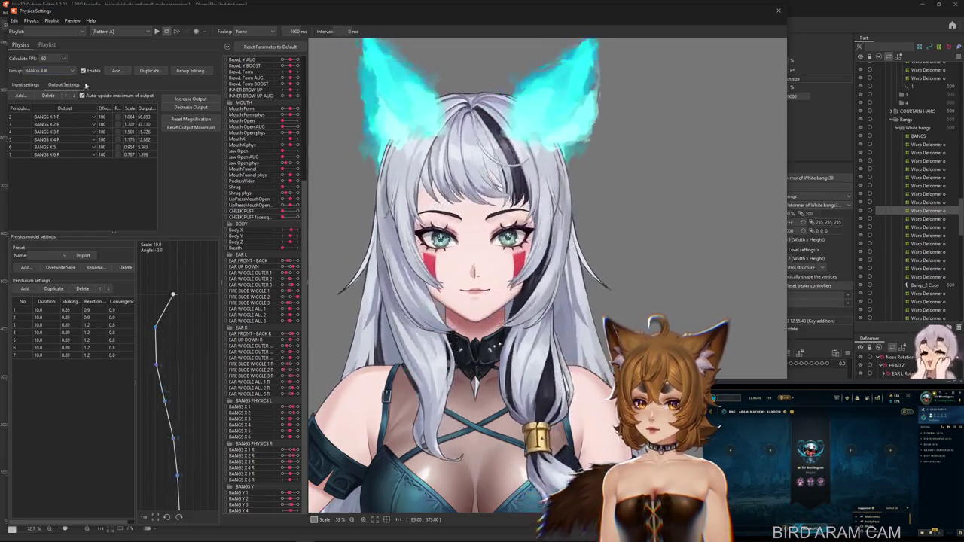
- Review the BANGS X R settings and test the bang sway with head turns
left_click(26, 85)
left_click(54, 85)
mouse_move(573, 301)
left_mouse_down()
mouse_move(354, 320)
mouse_move(733, 147)
mouse_move(717, 242)
left_mouse_up()
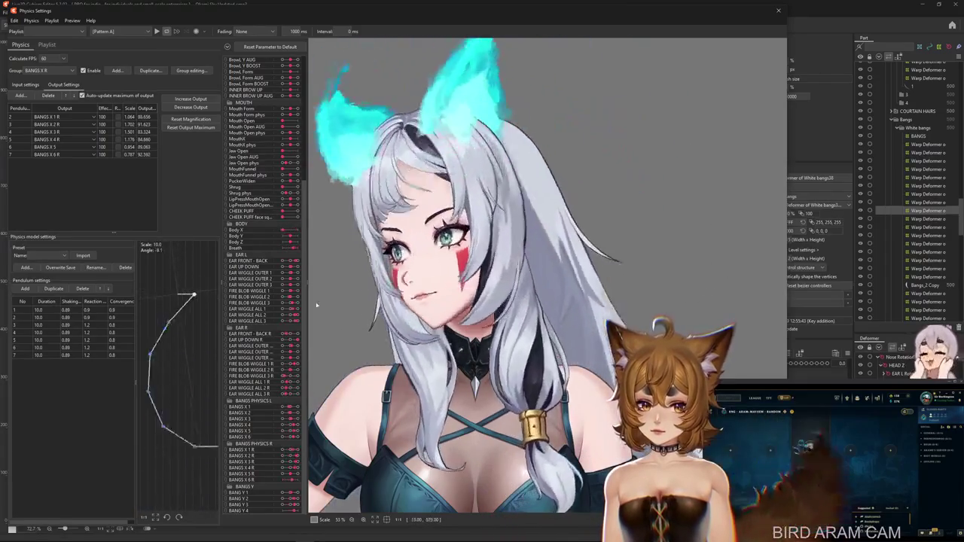
left_click_drag(716, 242, 226, 158)
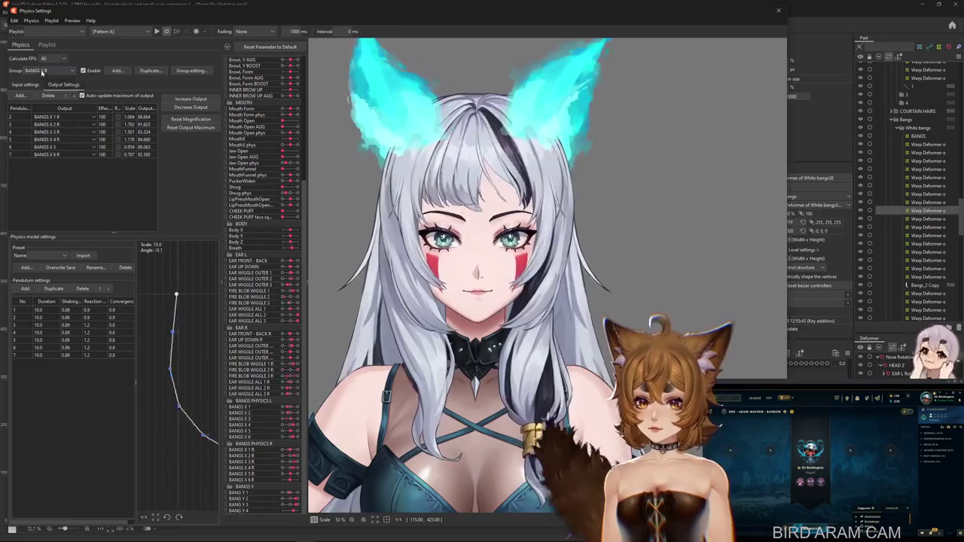
left_click(49, 71)
left_click_drag(431, 185, 737, 274)
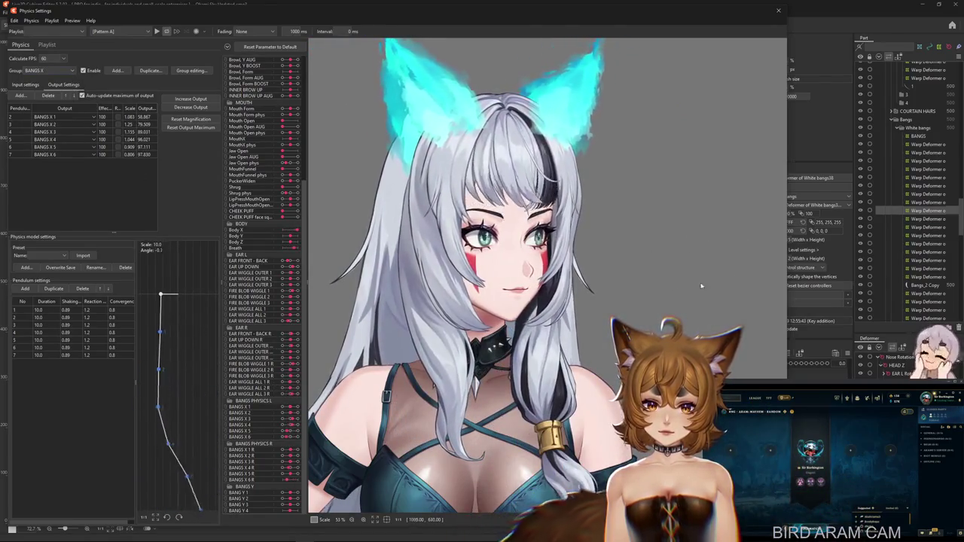
- Set every BANGS X pendulum duration to 12.0 and test the bang sway up close
left_click(53, 303)
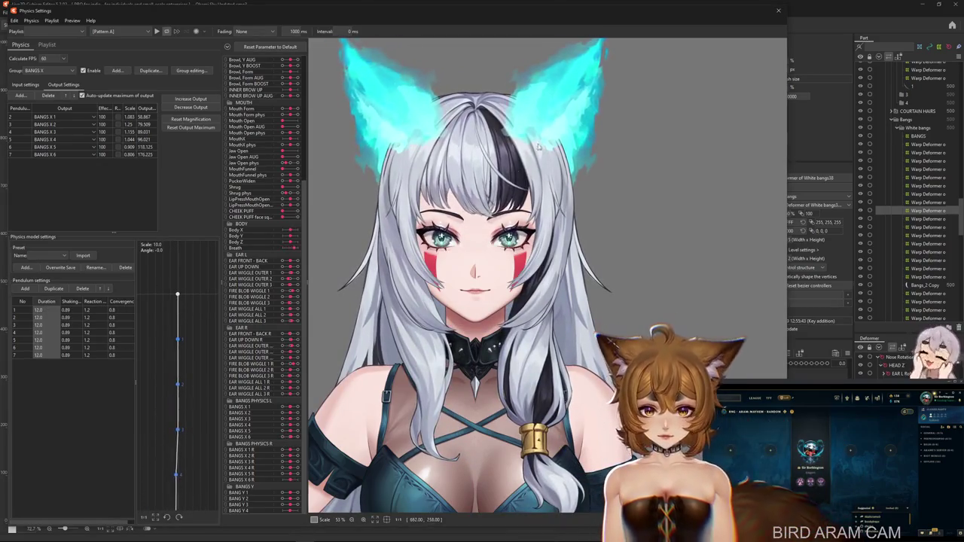
left_click_drag(558, 124, 751, 309)
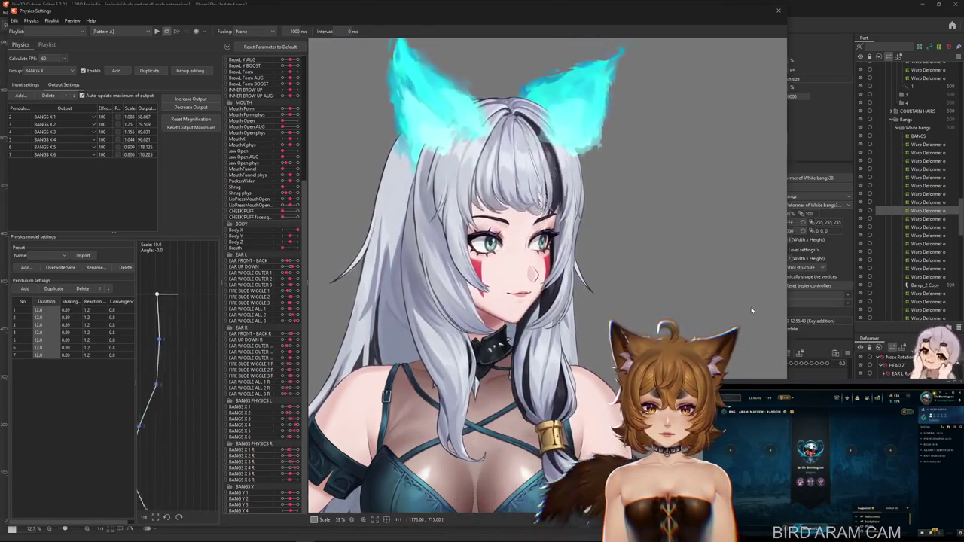
mouse_move(751, 309)
left_mouse_down()
mouse_move(728, 293)
mouse_move(231, 145)
left_mouse_up()
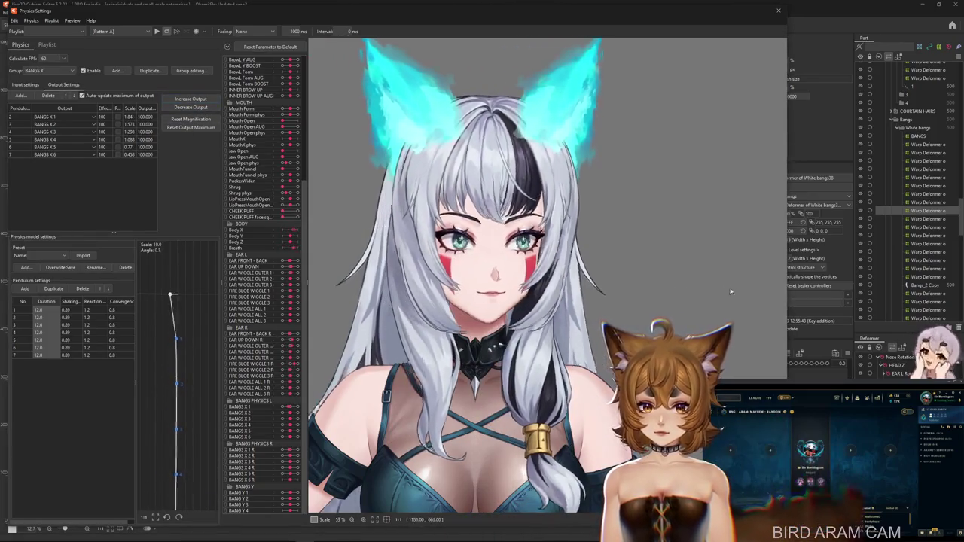
left_click_drag(720, 288, 760, 284)
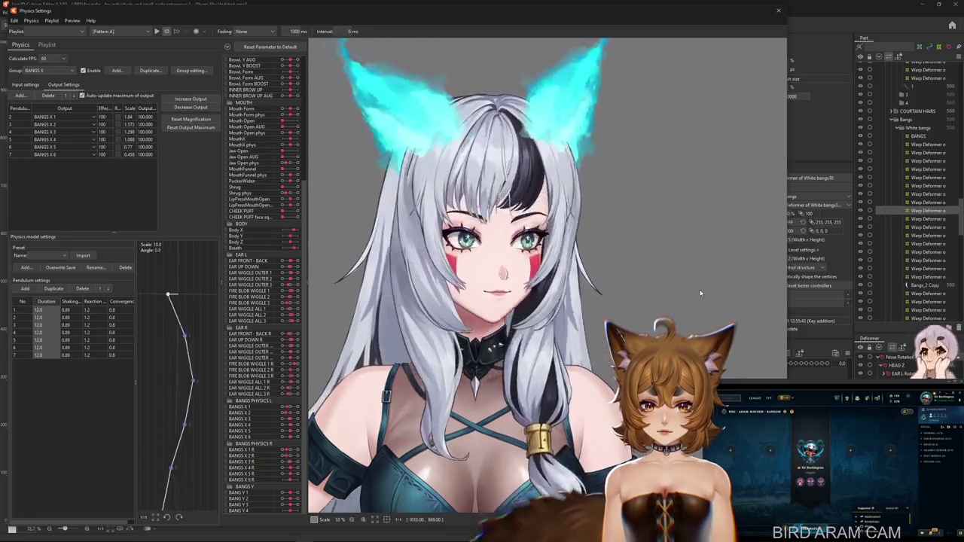
scroll(500, 173, "up", 5)
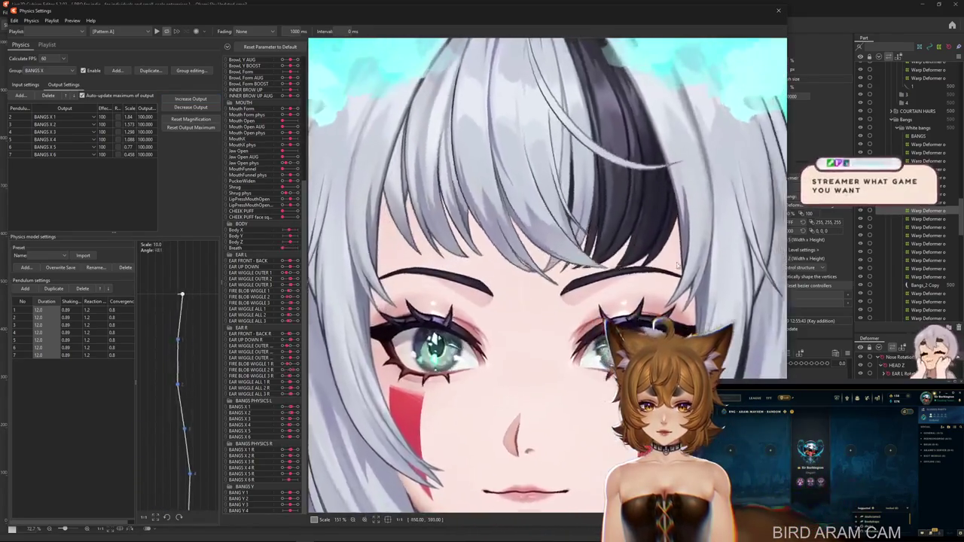
scroll(678, 273, "up", 2)
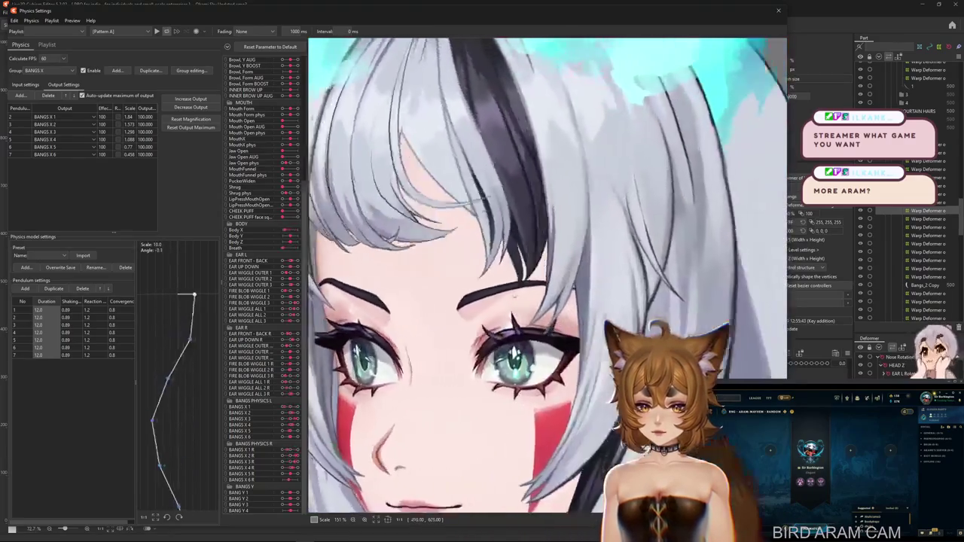
scroll(485, 291, "down", 2)
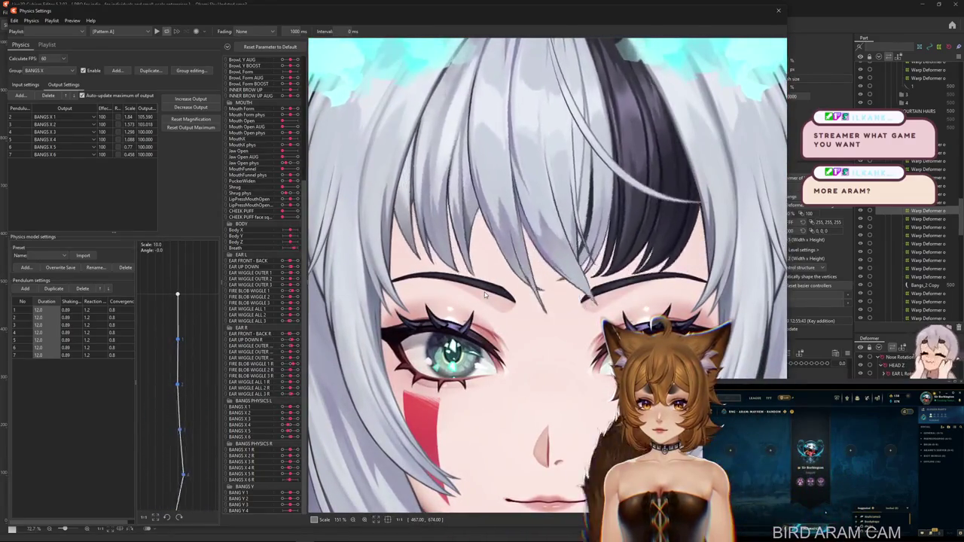
scroll(484, 291, "down", 2)
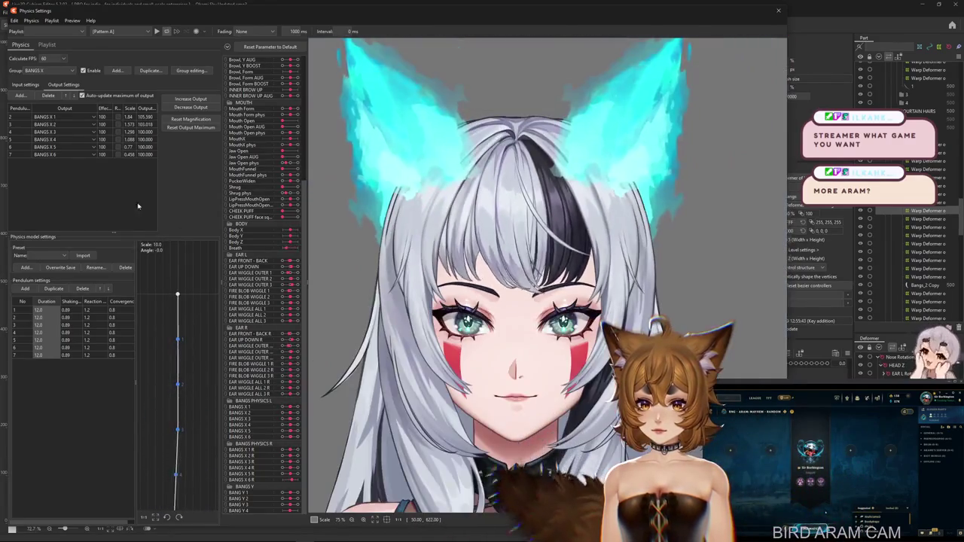
left_click(105, 108)
- Finish setting the BANGS X pendulums to 1.0, test the head sway, and refit output magnification
type("0")
key("Return")
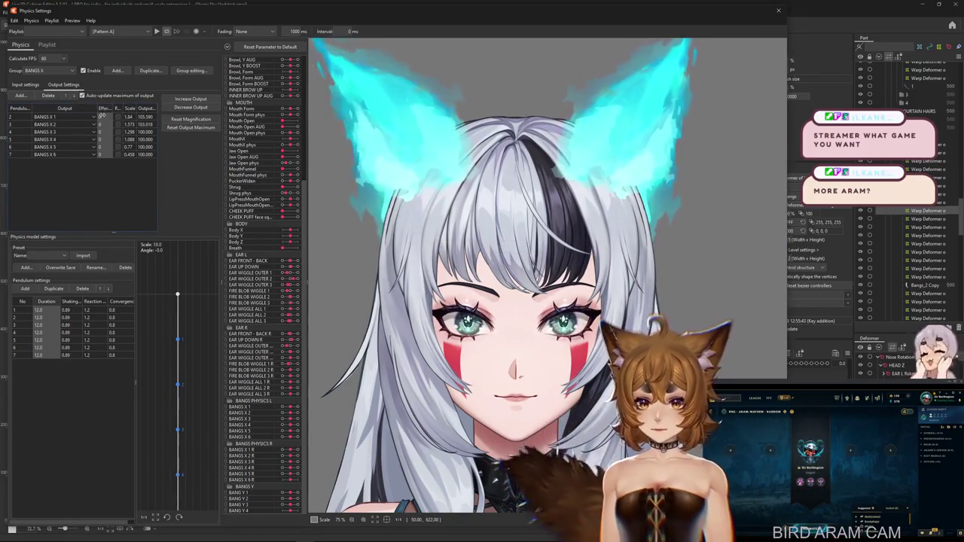
left_click_drag(667, 268, 483, 267)
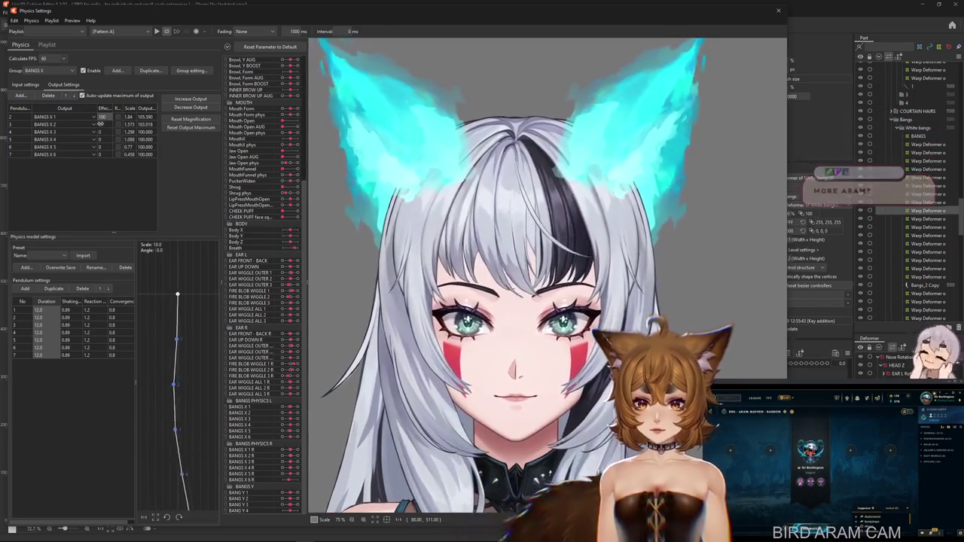
left_click_drag(684, 243, 443, 195)
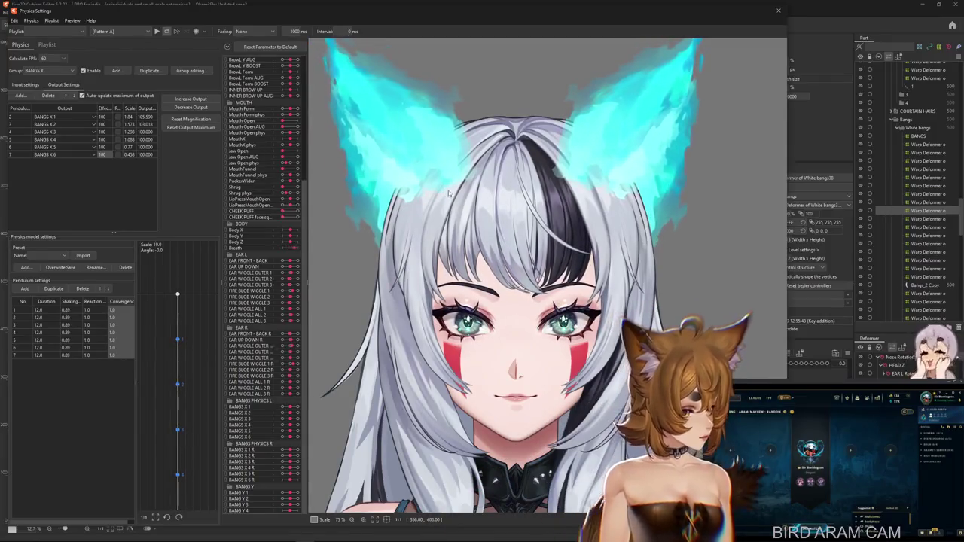
left_click_drag(719, 313, 679, 295)
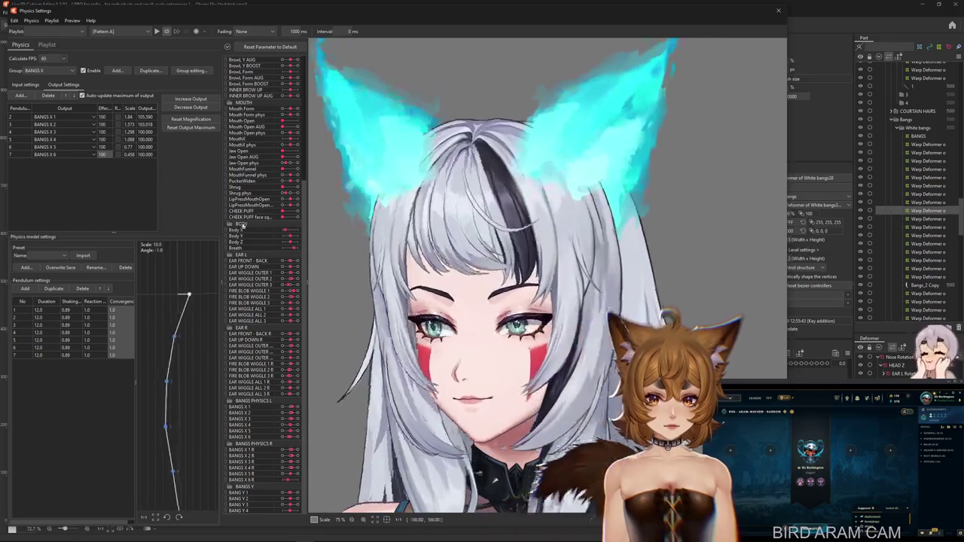
left_click(191, 108)
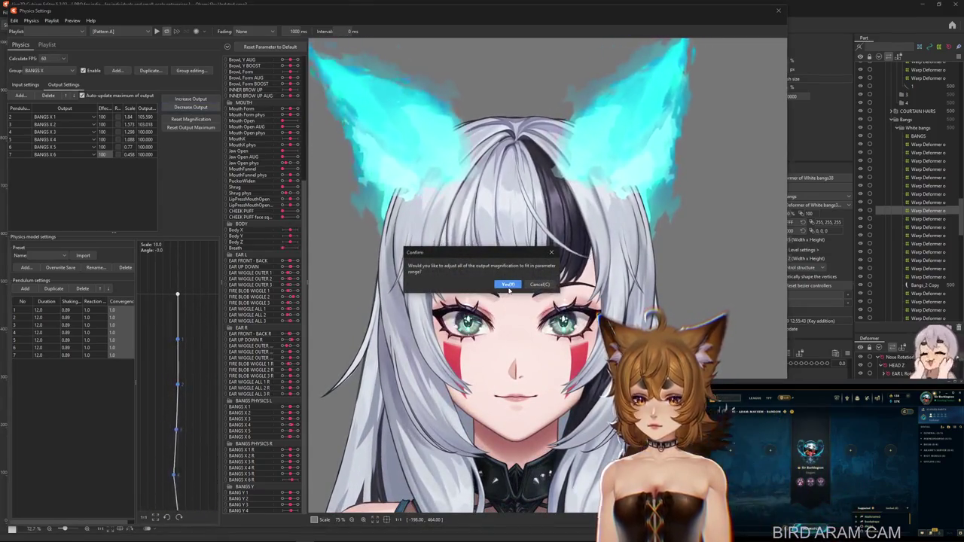
left_click(501, 281)
- Swing the head through poses and refit outputs so scales run 1.335 to 0.458, maxing at 100
left_click_drag(645, 299, 610, 168)
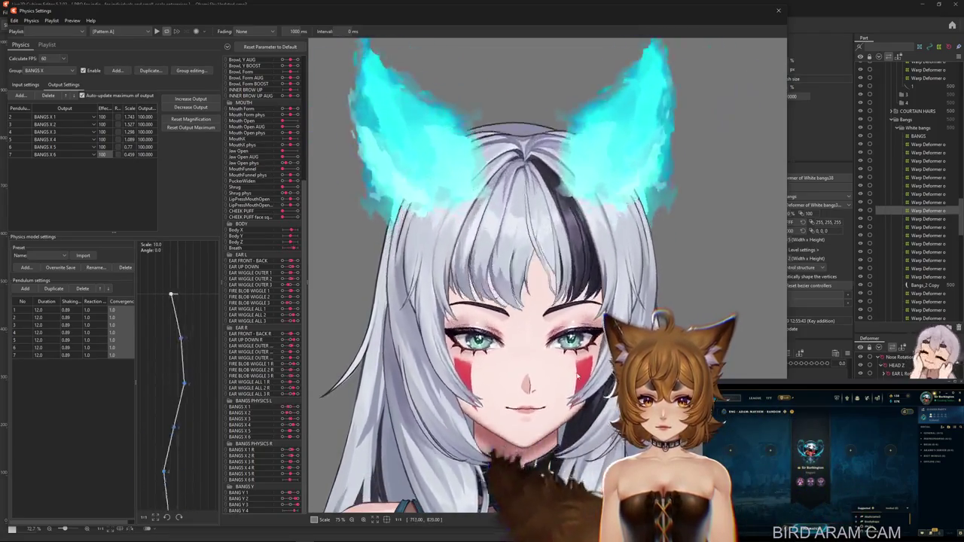
mouse_move(610, 168)
left_mouse_down()
mouse_move(585, 270)
mouse_move(457, 327)
mouse_move(204, 200)
left_mouse_up()
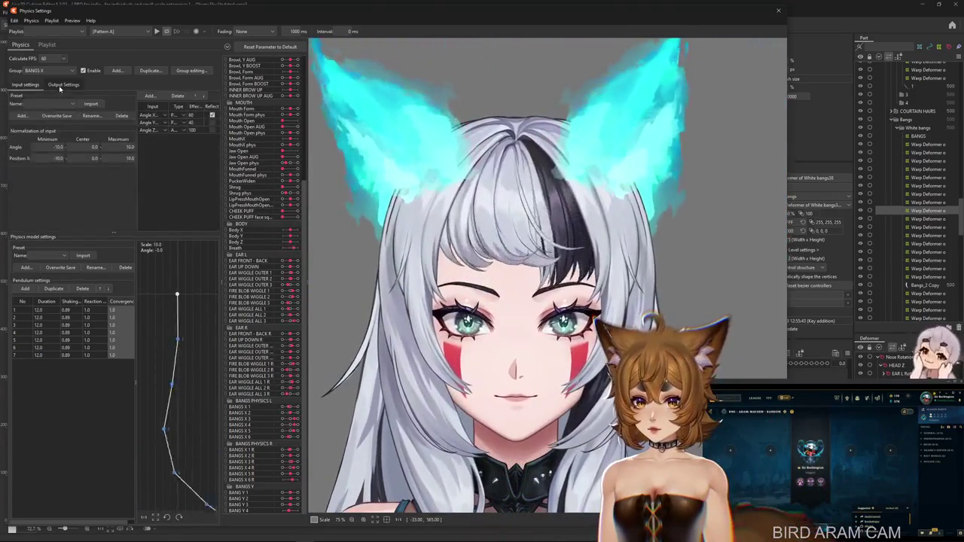
mouse_move(204, 200)
left_mouse_down()
mouse_move(721, 500)
mouse_move(432, 207)
left_mouse_up()
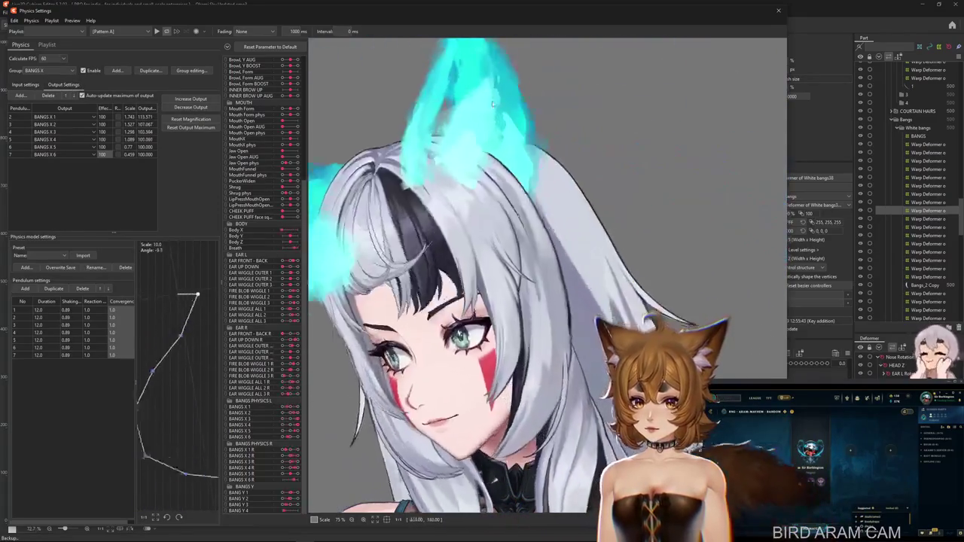
left_click_drag(431, 207, 214, 108)
left_click(191, 127)
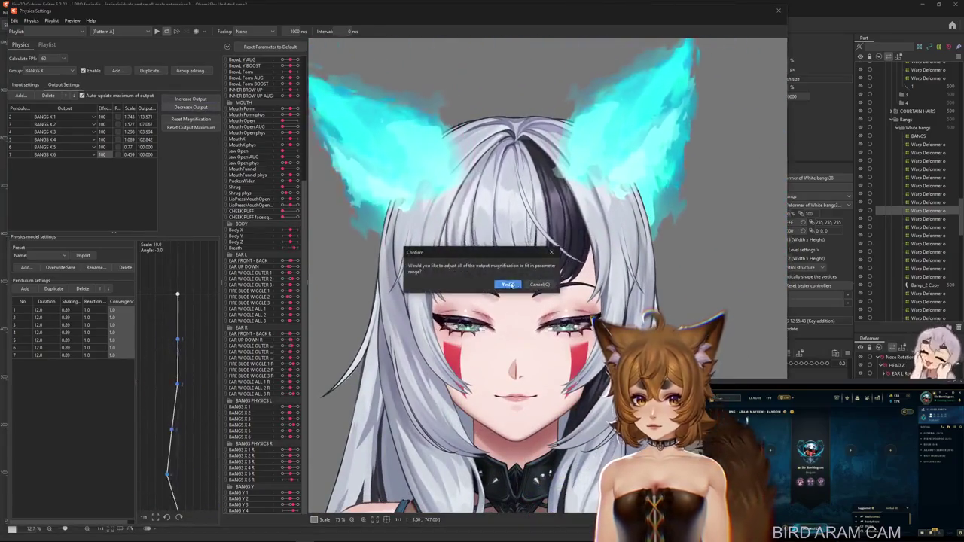
left_click(503, 282)
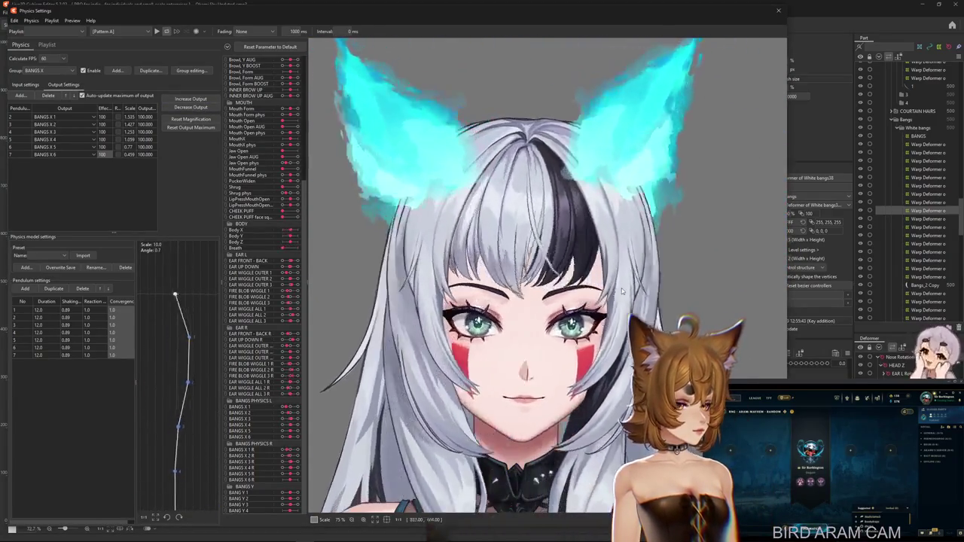
left_click_drag(464, 295, 654, 291)
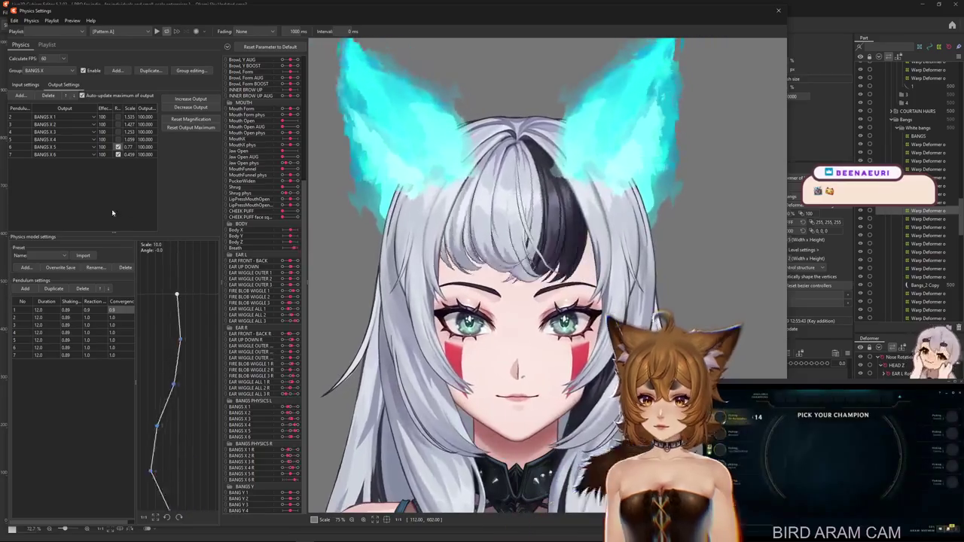
- Open the physics Group list to switch to BANGS X R
left_click(49, 71)
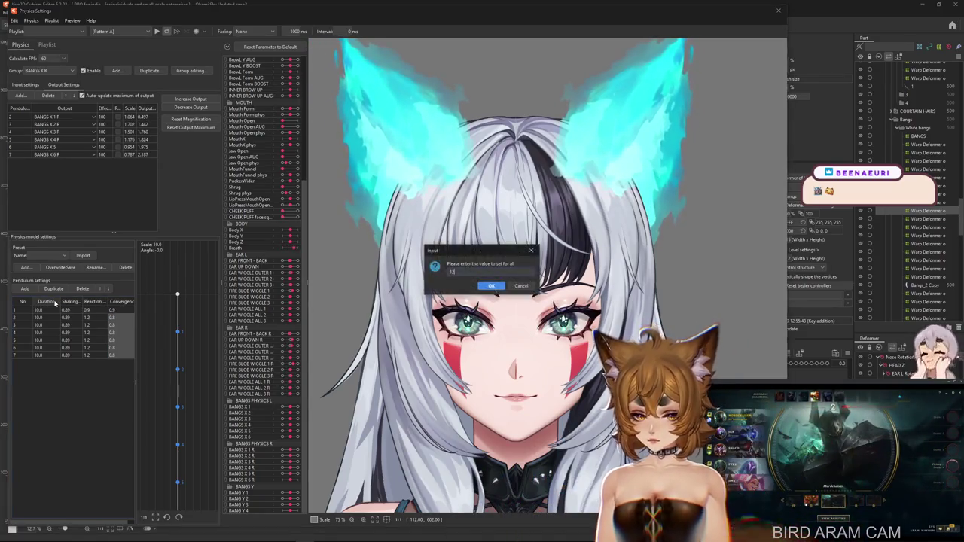
- Swing the head in the preview to test the BANGS X R sway at duration 12
left_click_drag(422, 286, 439, 292)
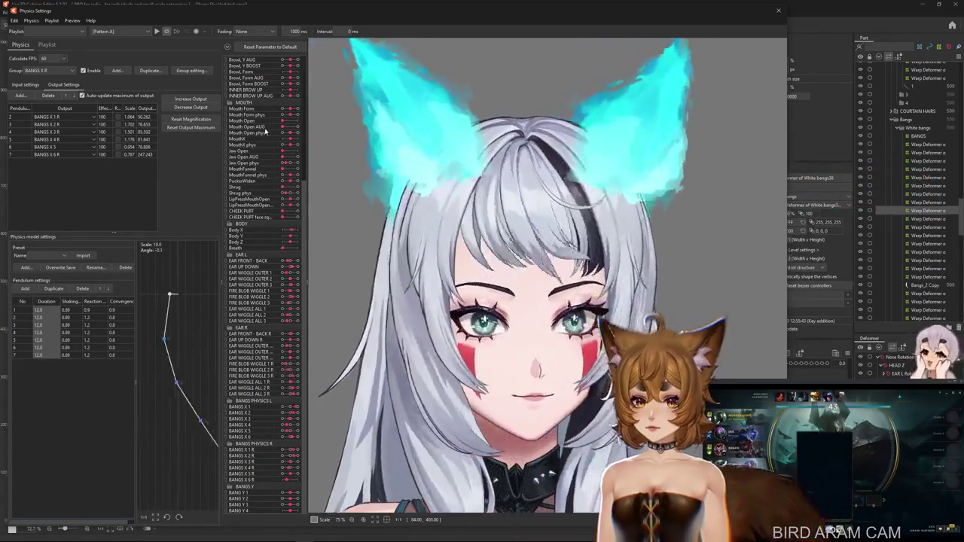
left_click_drag(445, 256, 453, 299)
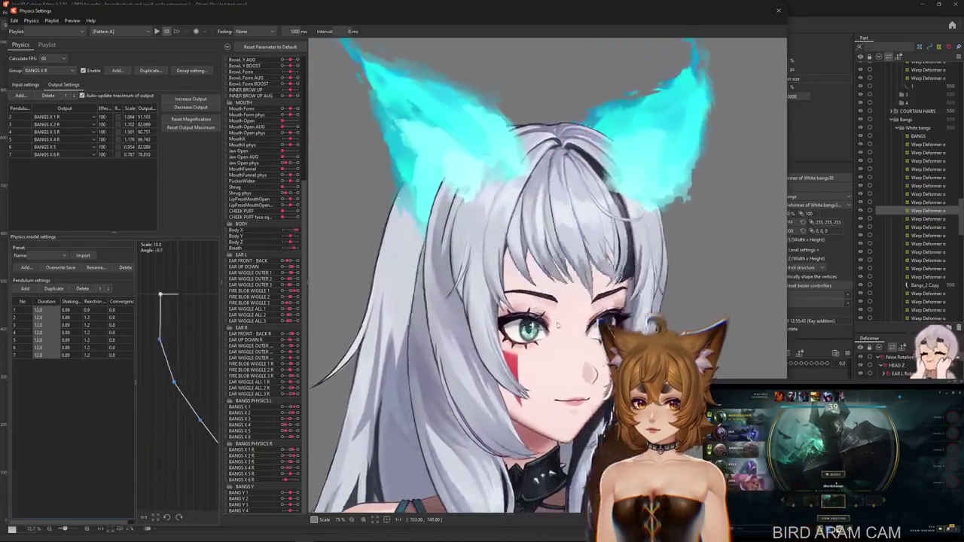
mouse_move(453, 300)
left_mouse_down()
mouse_move(761, 212)
mouse_move(365, 440)
left_mouse_up()
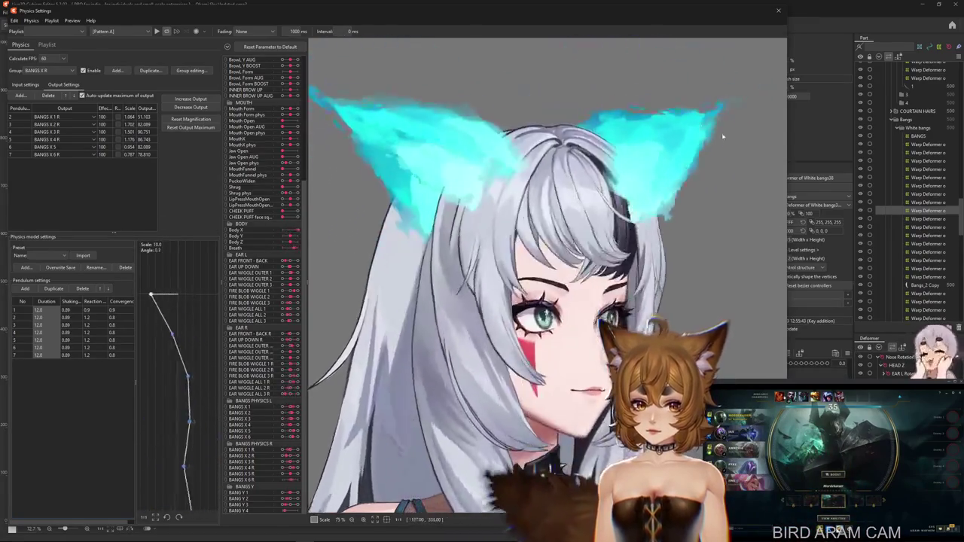
left_click_drag(365, 440, 197, 100)
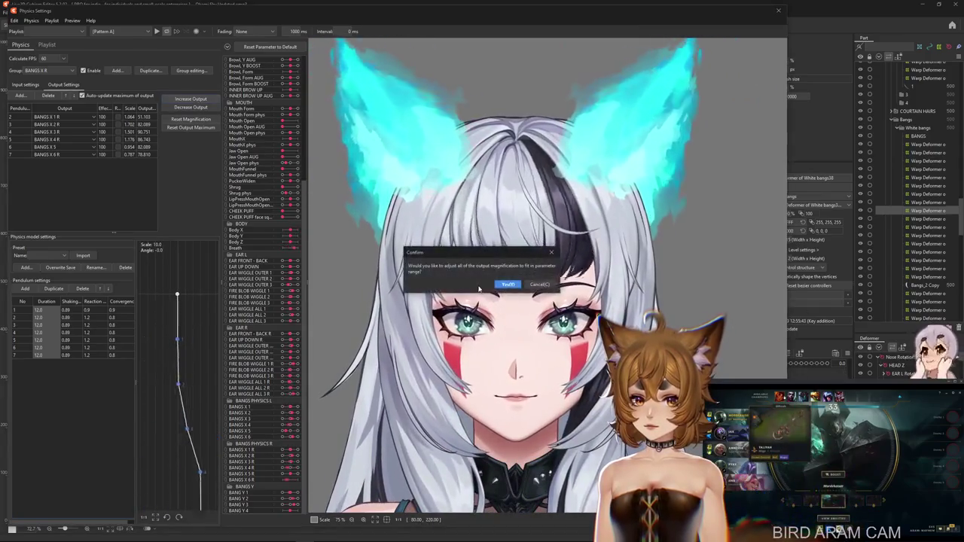
- Tilt the head sideways to check the bangs sway, then close Physics Settings
left_click_drag(667, 299, 701, 322)
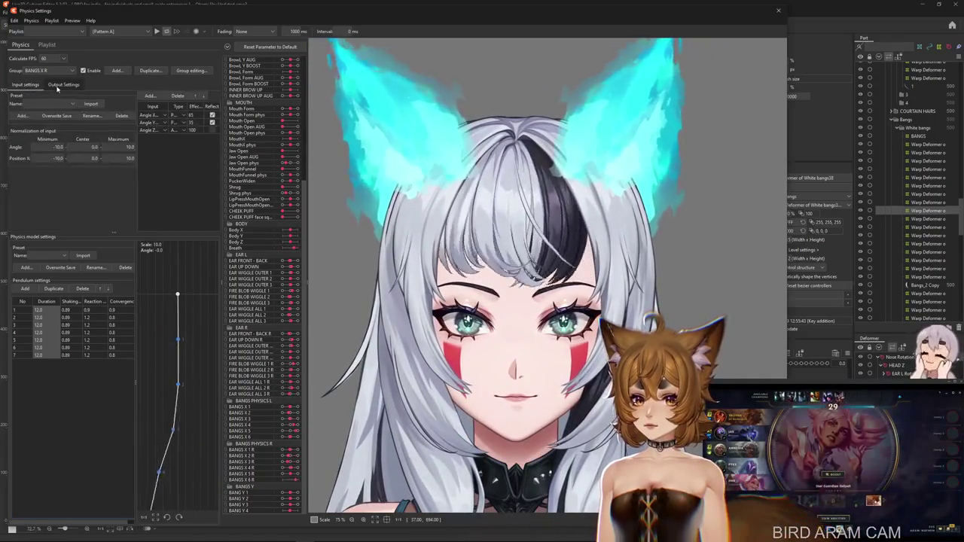
left_click_drag(619, 205, 703, 249)
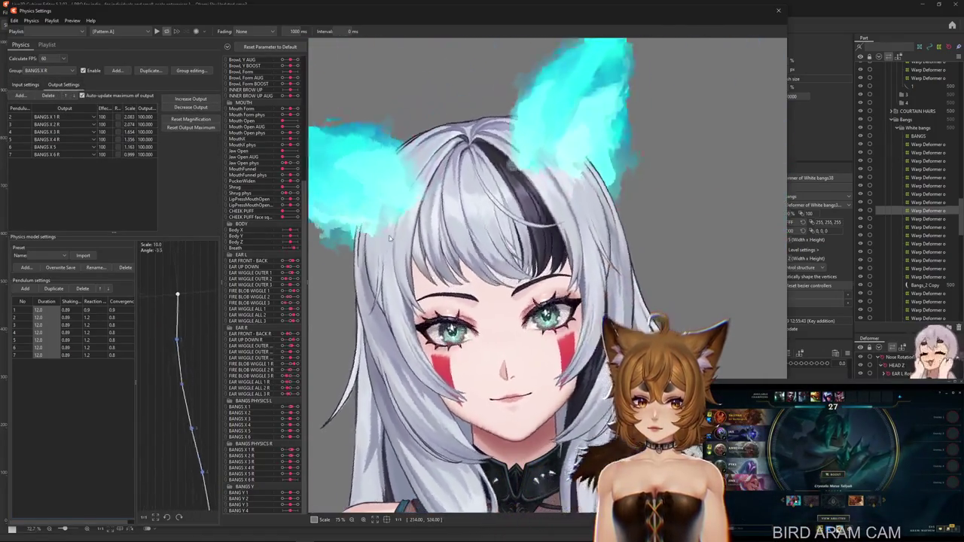
mouse_move(702, 249)
left_mouse_down()
mouse_move(458, 267)
mouse_move(603, 309)
mouse_move(742, 316)
mouse_move(516, 442)
left_mouse_up()
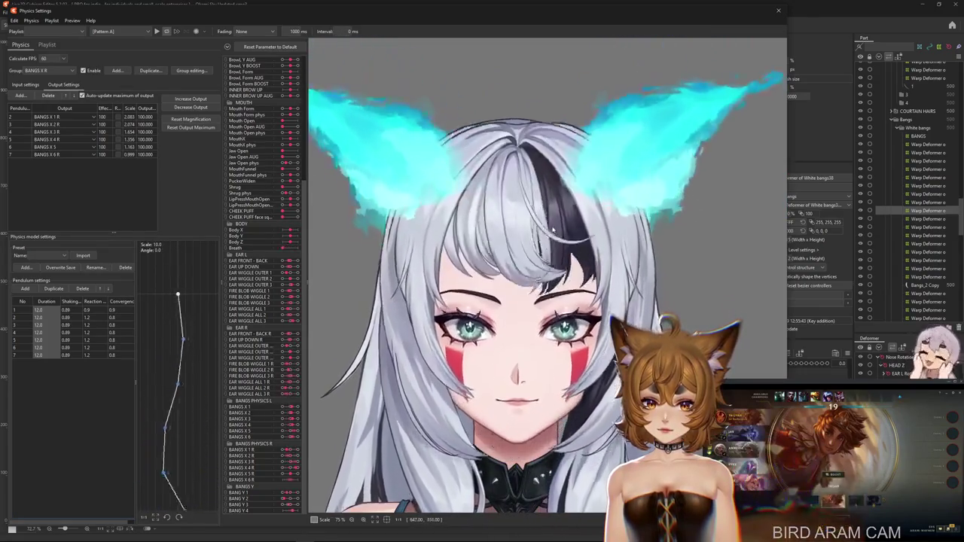
mouse_move(515, 440)
left_mouse_down()
mouse_move(535, 228)
mouse_move(460, 391)
mouse_move(465, 384)
left_mouse_up()
scroll(465, 384, "down", 3)
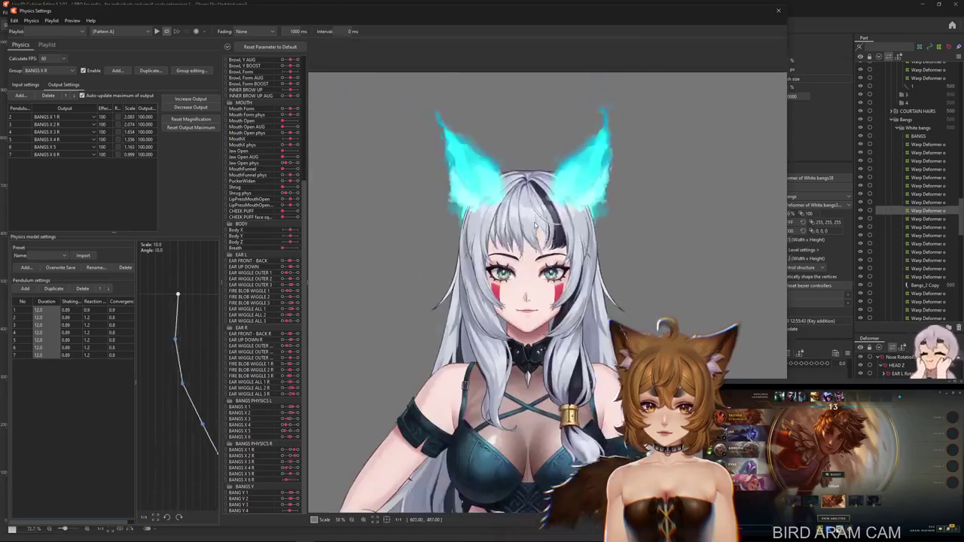
left_click(778, 10)
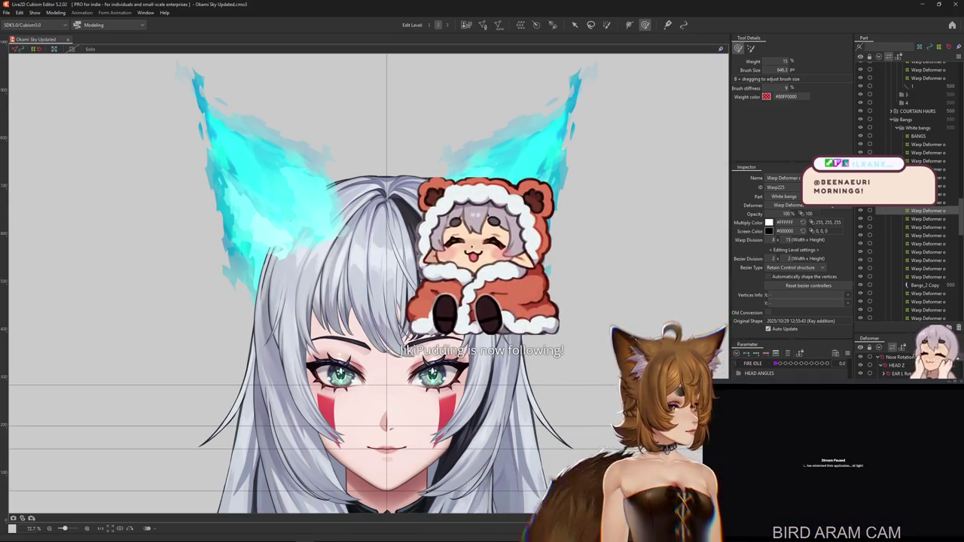
- Zoom onto the face and reshape the White bangs warp deformer over the forehead
scroll(393, 265, "up", 4)
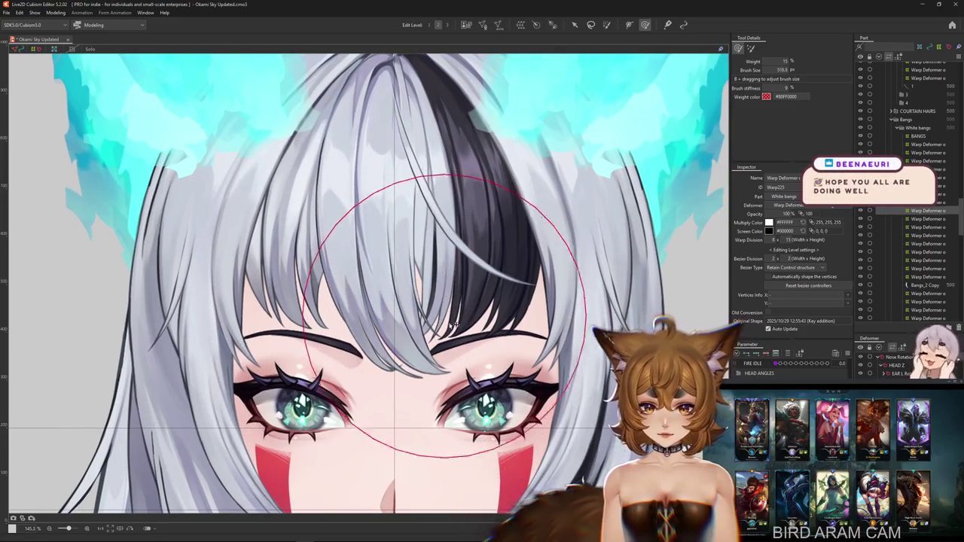
left_click_drag(216, 287, 241, 325)
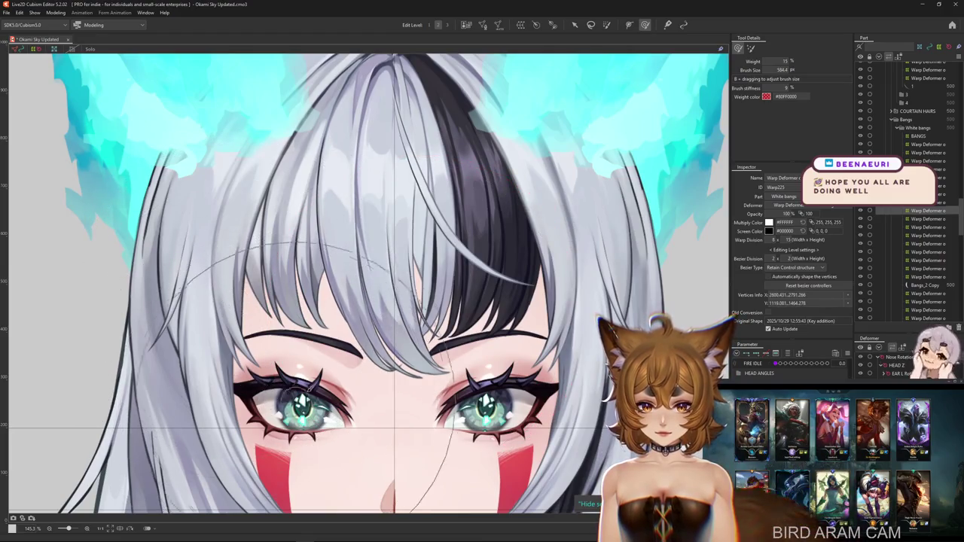
scroll(305, 377, "up", 2)
scroll(354, 405, "up", 2)
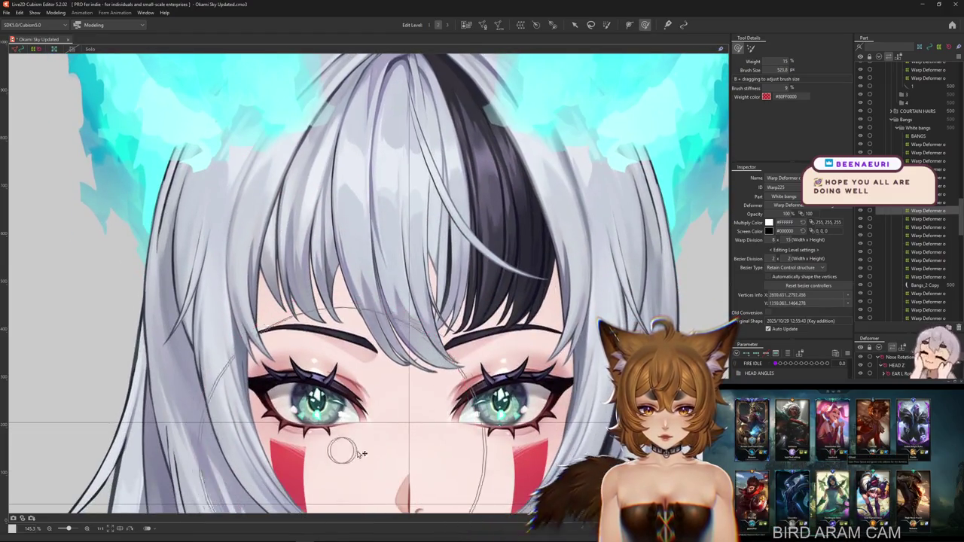
scroll(334, 392, "up", 2)
scroll(427, 360, "down", 3)
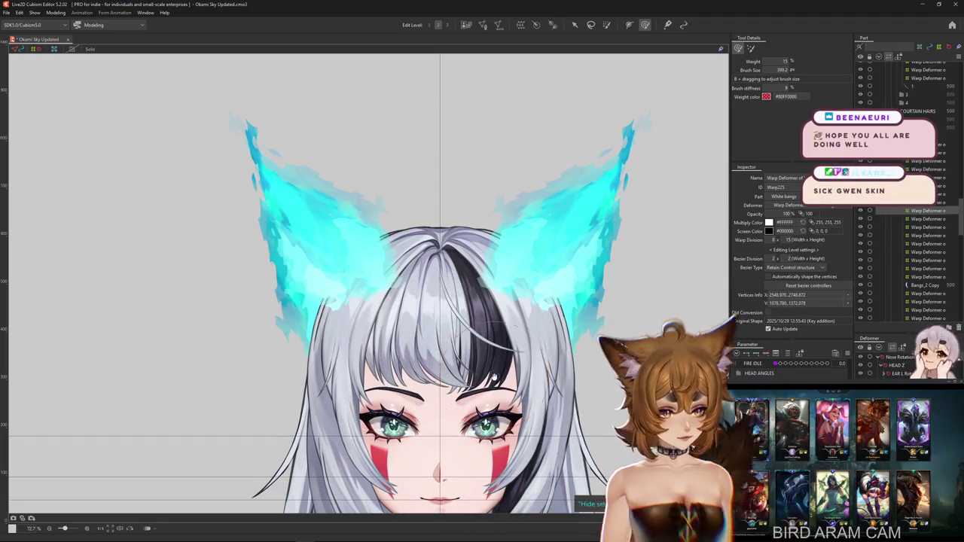
key("b")
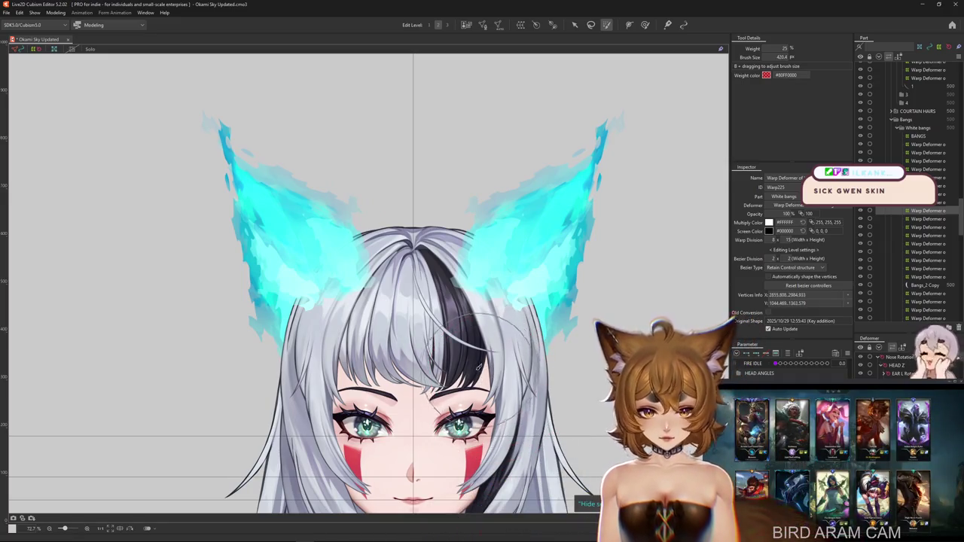
scroll(433, 357, "up", 3)
- Paint weight and reshape the White bangs warp mesh over the forehead
left_click(372, 323)
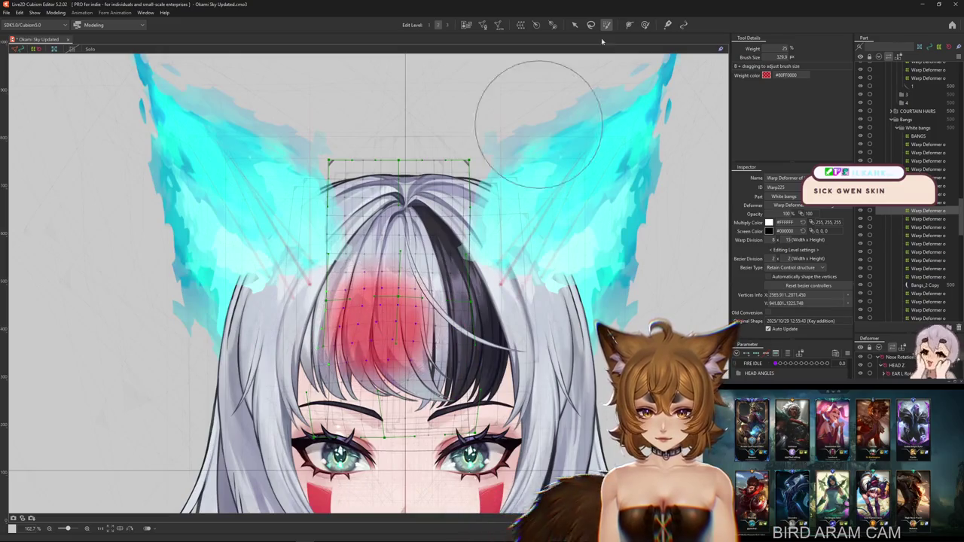
left_click(640, 28)
left_click_drag(366, 226, 365, 324)
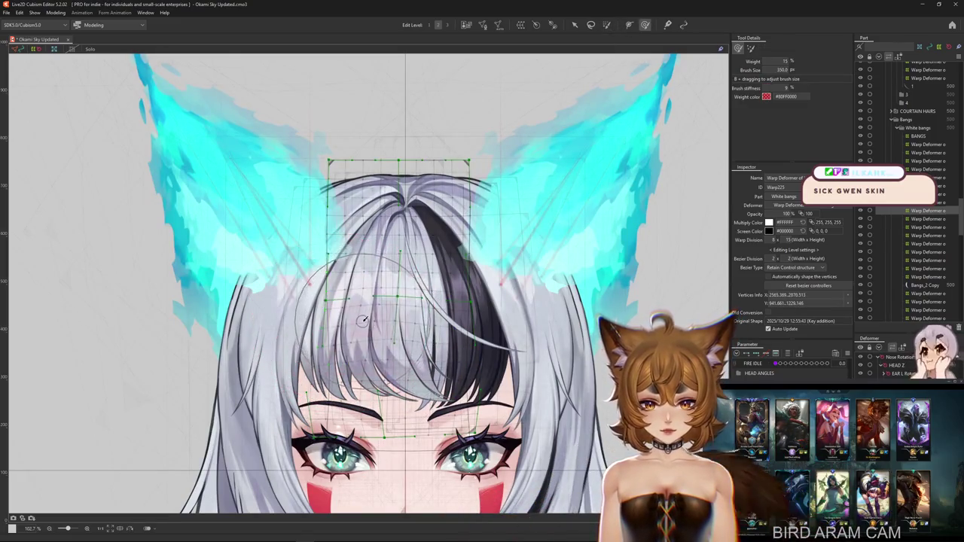
scroll(386, 362, "down", 2)
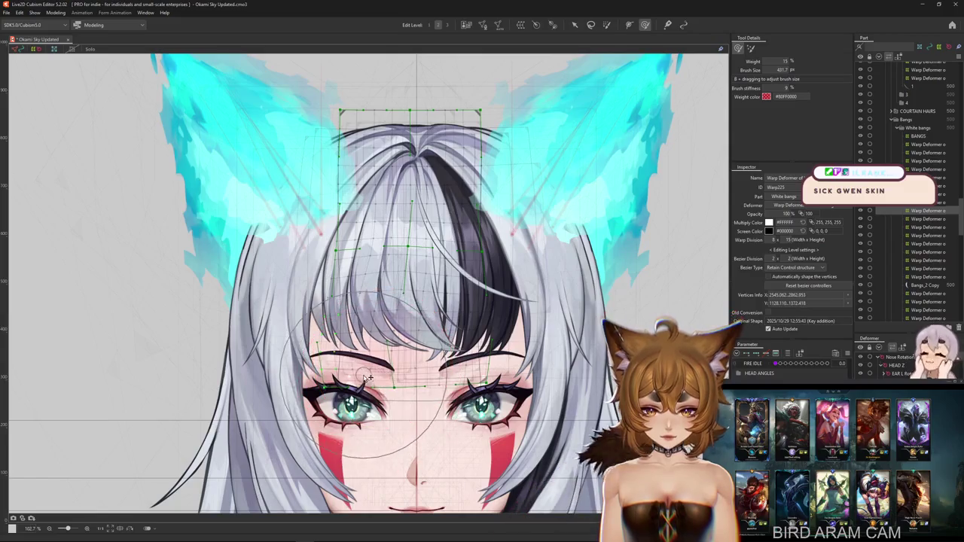
left_click_drag(368, 377, 360, 363)
left_click_drag(373, 300, 369, 268)
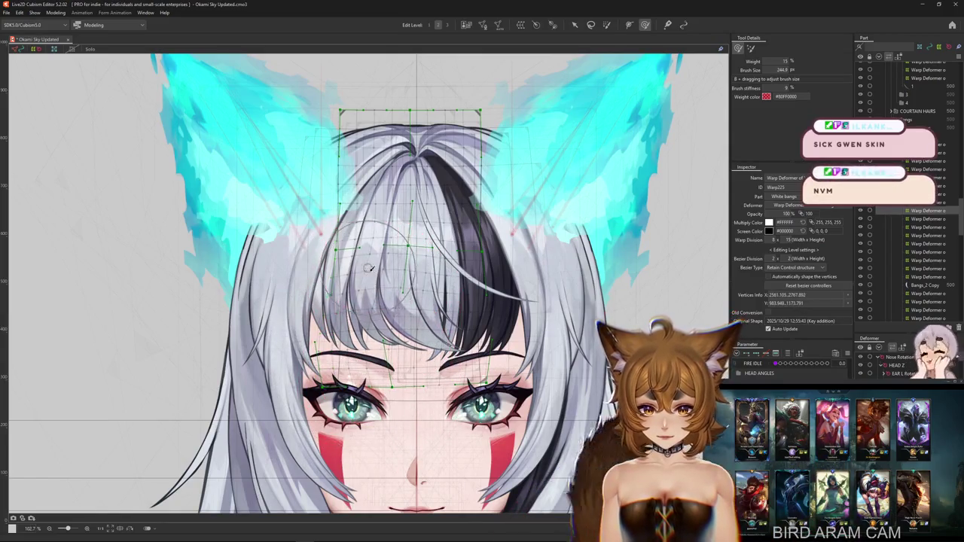
scroll(466, 296, "up", 1)
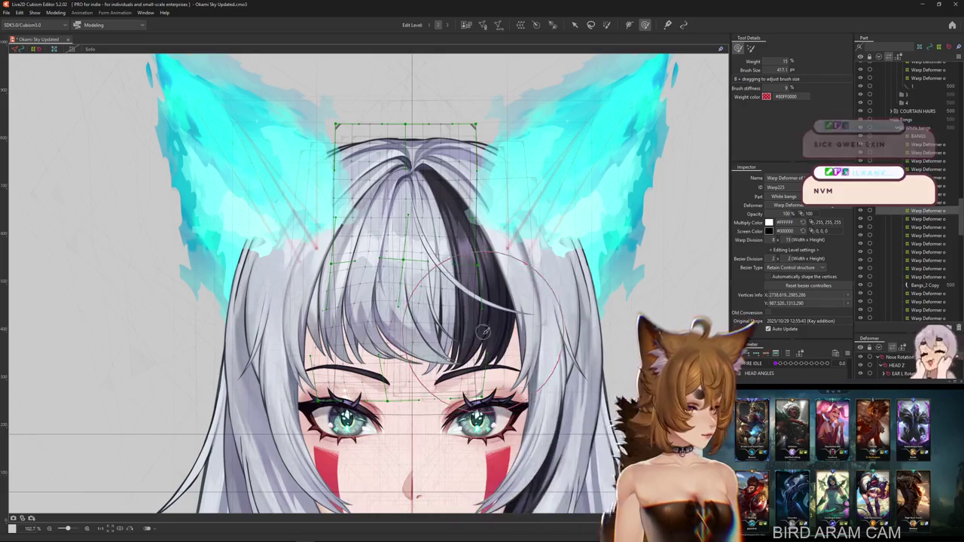
left_click_drag(491, 345, 497, 369)
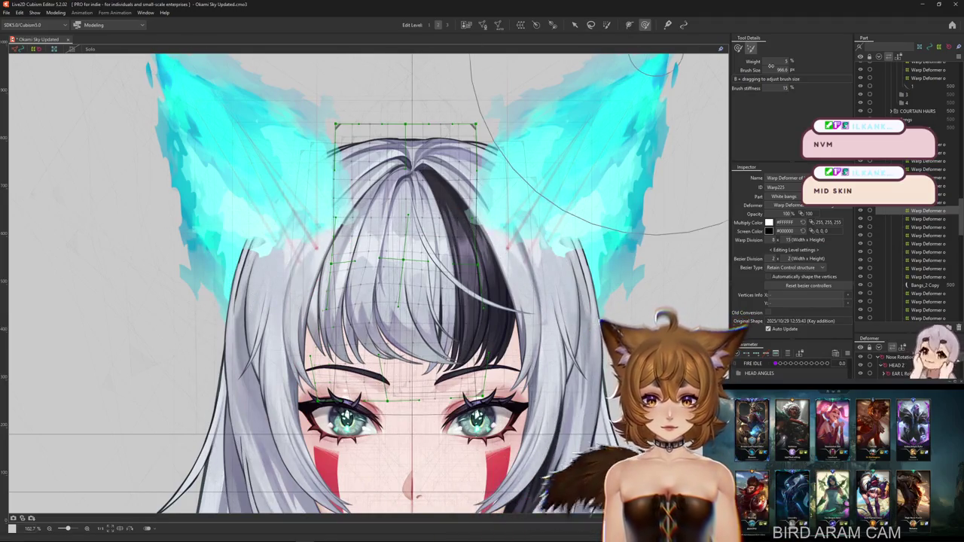
- Push the bangs strands toward the right eyebrow and eye, undoing the last stroke
left_click(740, 49)
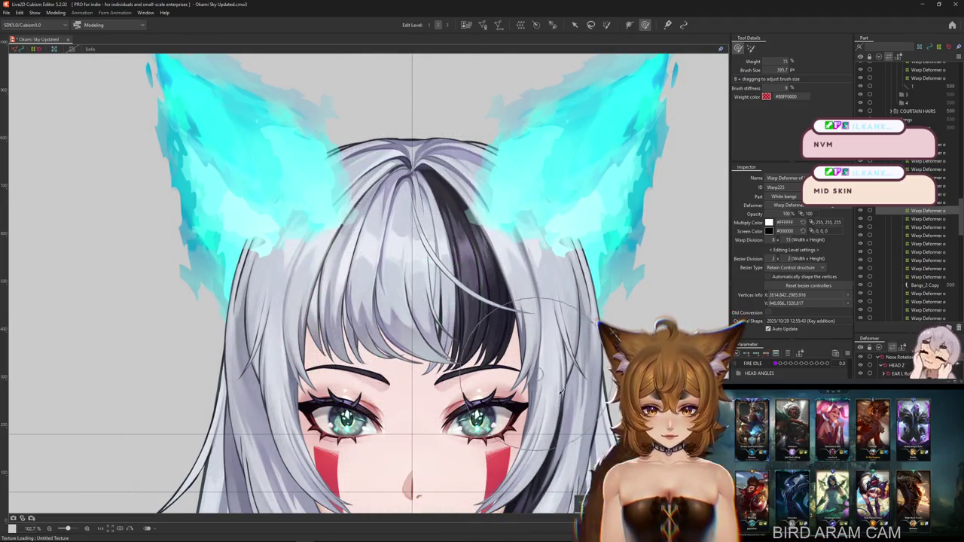
left_click_drag(541, 372, 506, 372)
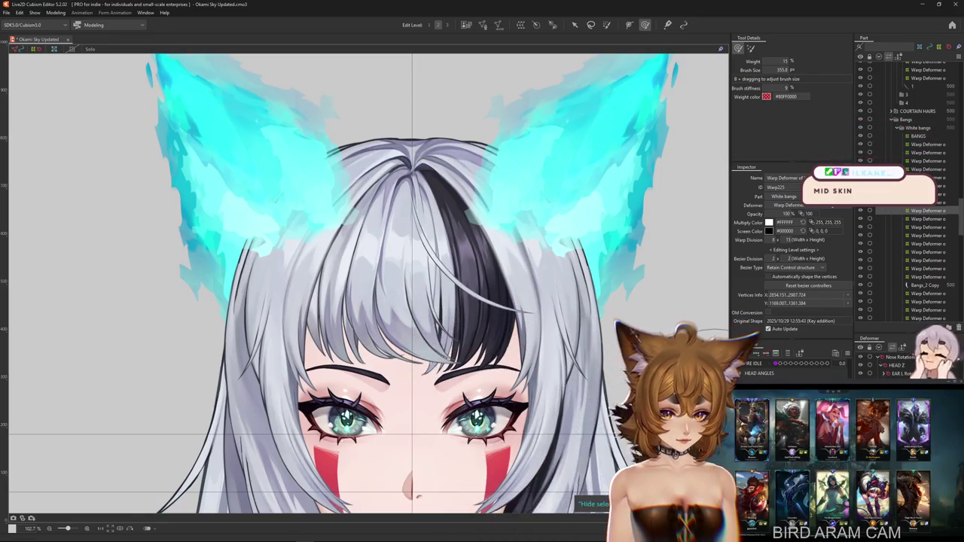
mouse_move(389, 340)
left_mouse_down()
mouse_move(415, 340)
mouse_move(336, 338)
left_mouse_up()
left_click_drag(318, 377, 533, 398)
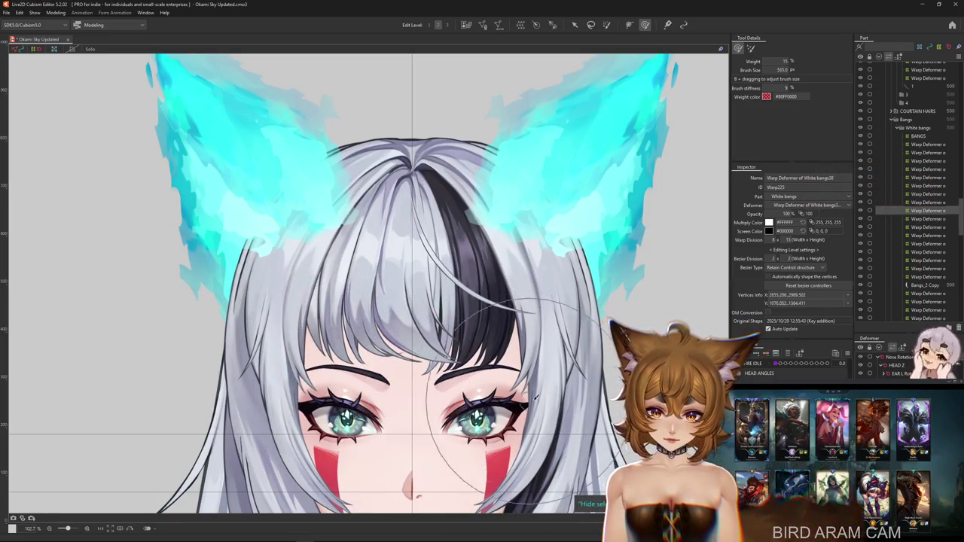
key("ctrl+z")
key("ctrl+z")
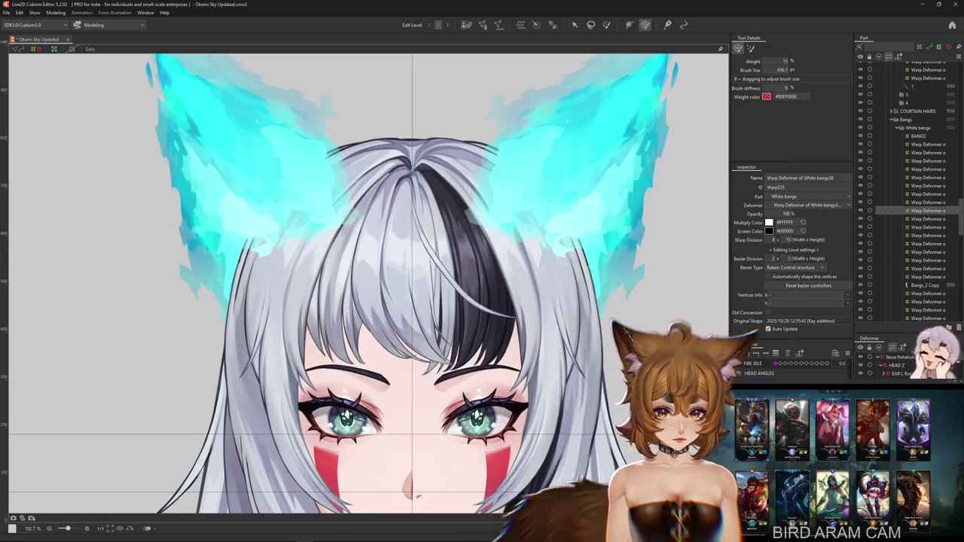
- Bring up the neighbouring bangs warp grid and paint weights around the forehead
left_click_drag(409, 204, 395, 315)
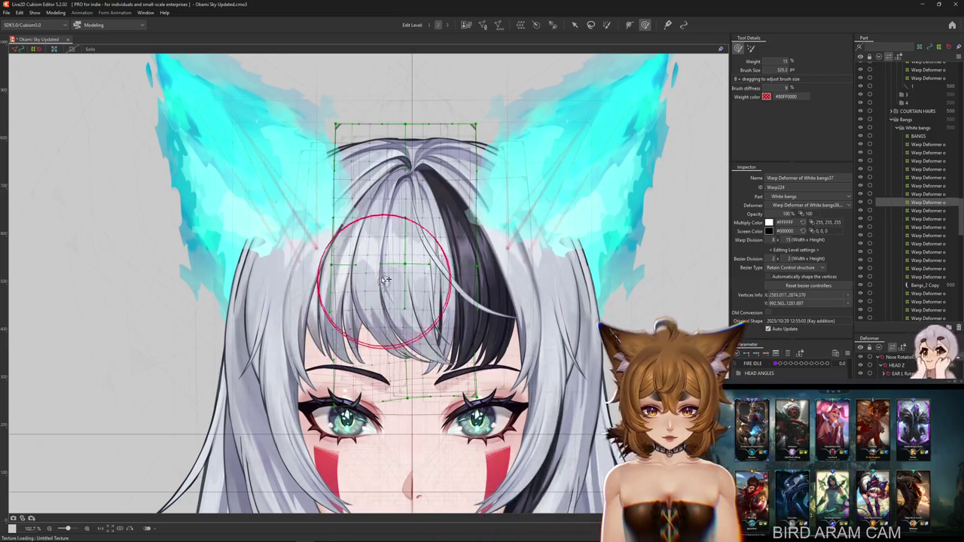
left_click_drag(385, 280, 382, 267)
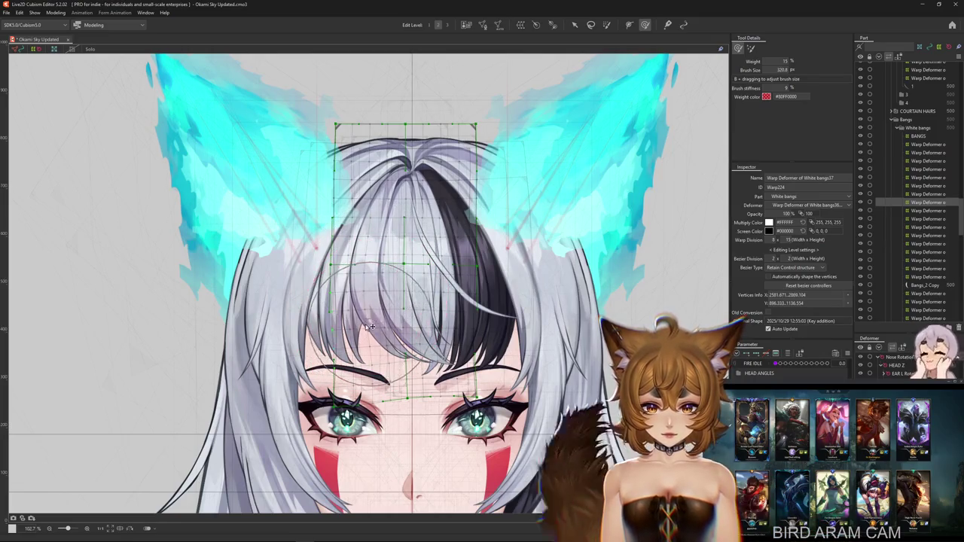
scroll(380, 334, "up", 2)
left_click_drag(384, 334, 433, 320)
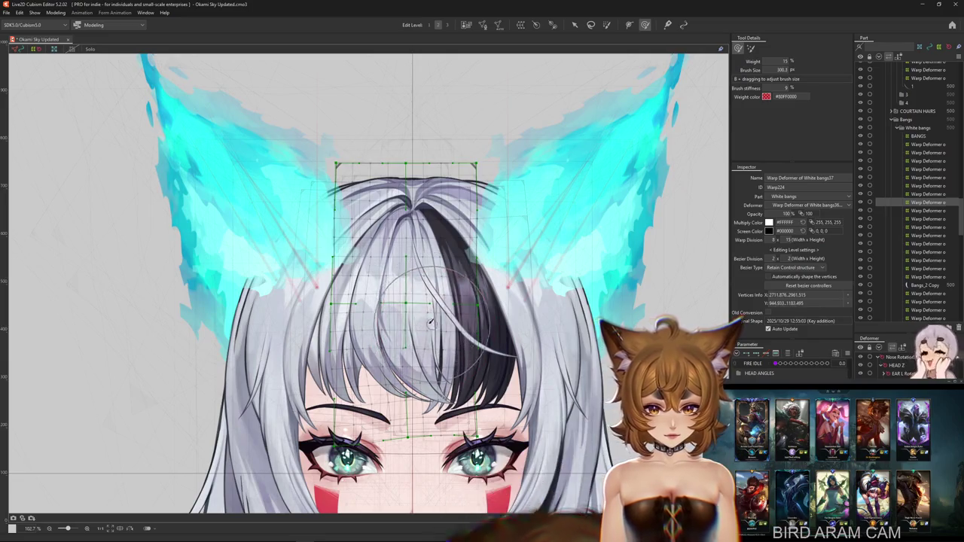
scroll(430, 309, "up", 1)
mouse_move(430, 337)
left_mouse_down()
mouse_move(373, 325)
mouse_move(390, 360)
left_mouse_up()
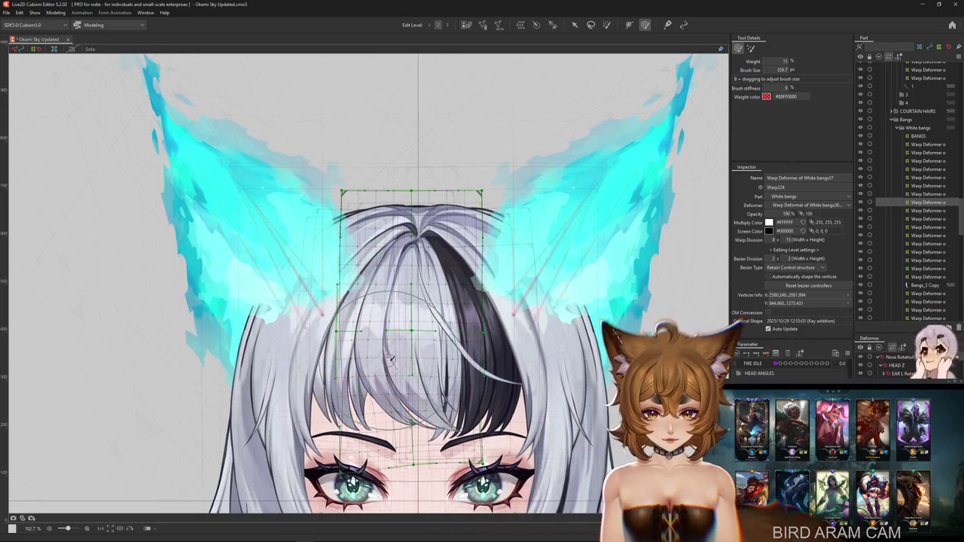
scroll(411, 386, "down", 3)
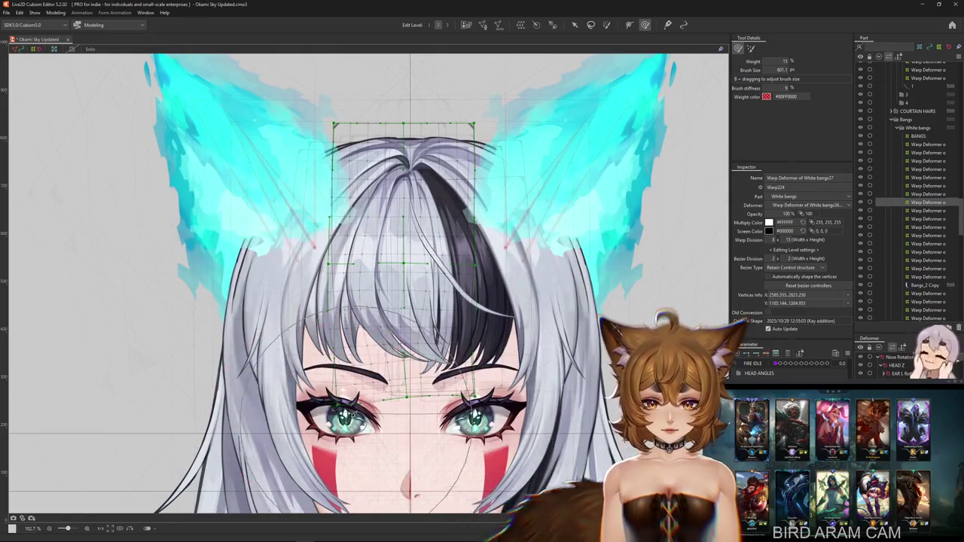
- Resize the weight brush several times and paint weights across the bangs mesh
left_click_drag(397, 413, 404, 387)
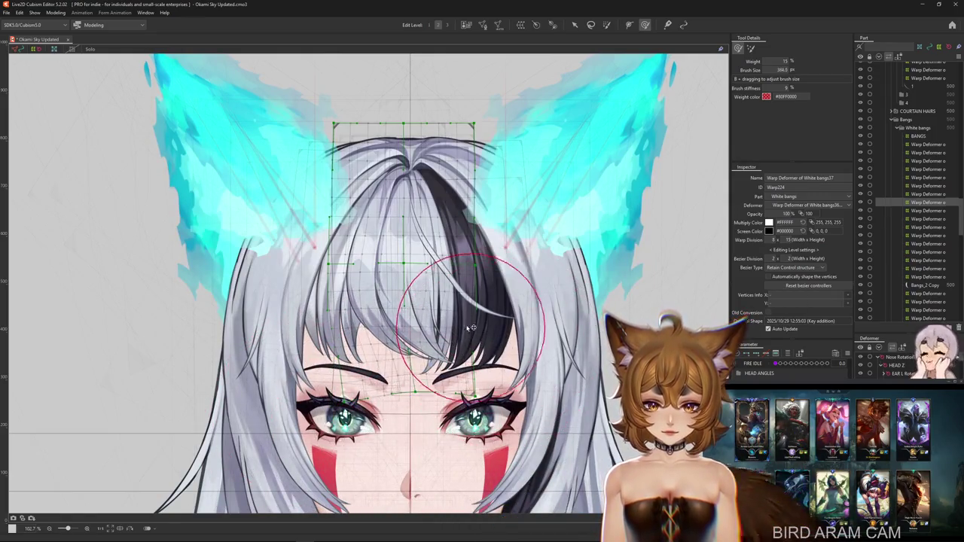
left_click_drag(473, 329, 410, 337)
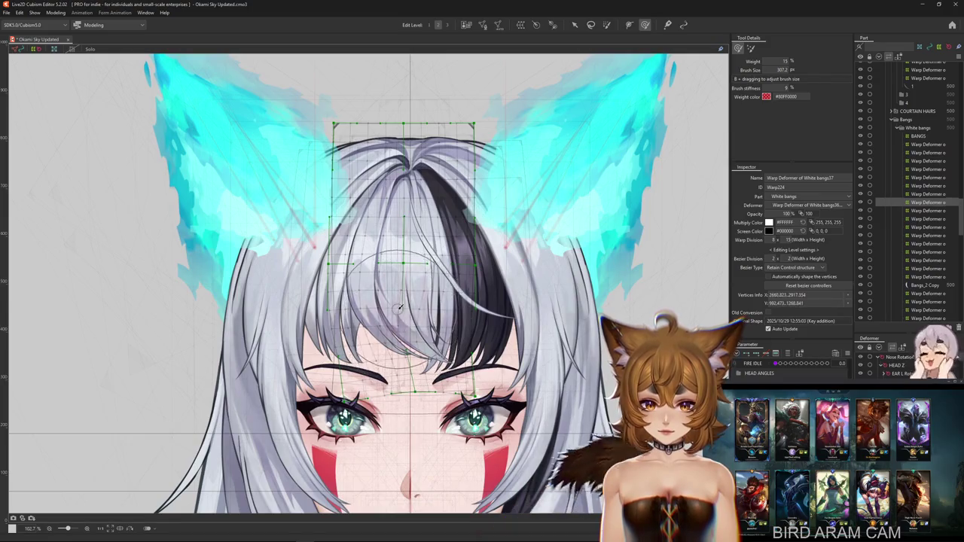
scroll(399, 308, "up", 2)
mouse_move(359, 377)
left_mouse_down()
mouse_move(399, 376)
mouse_move(385, 450)
mouse_move(403, 429)
left_mouse_up()
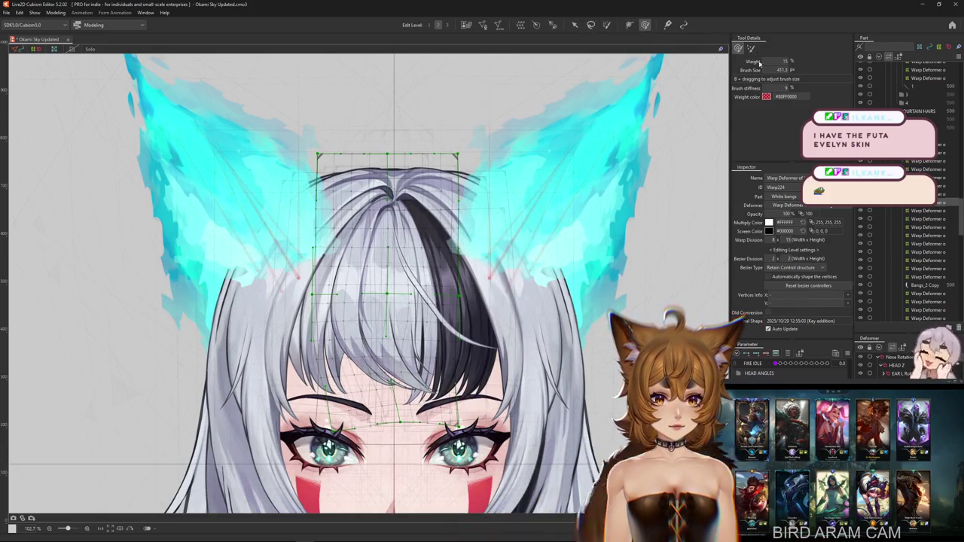
mouse_move(324, 254)
left_mouse_down()
mouse_move(417, 329)
mouse_move(423, 286)
mouse_move(275, 350)
left_mouse_up()
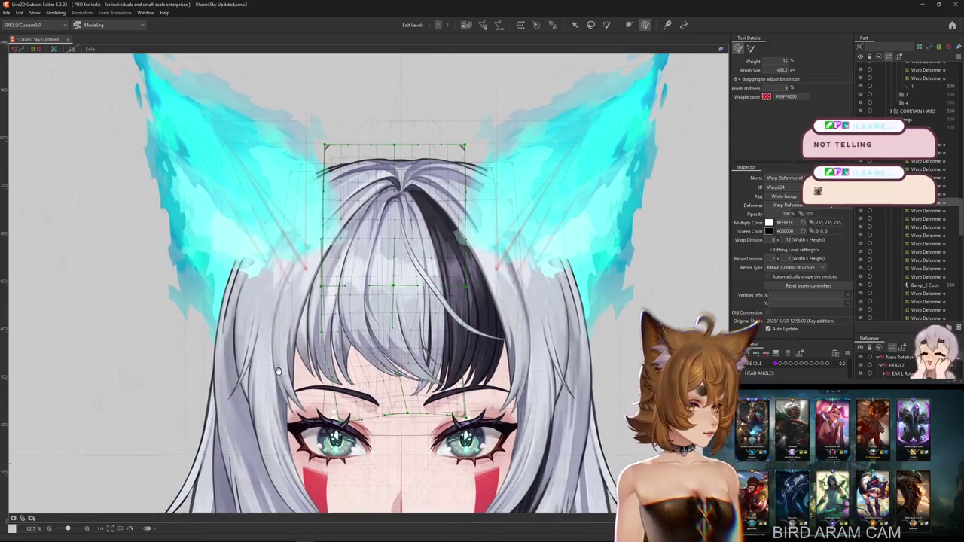
mouse_move(275, 350)
left_mouse_down()
mouse_move(362, 466)
mouse_move(343, 440)
mouse_move(461, 414)
left_mouse_up()
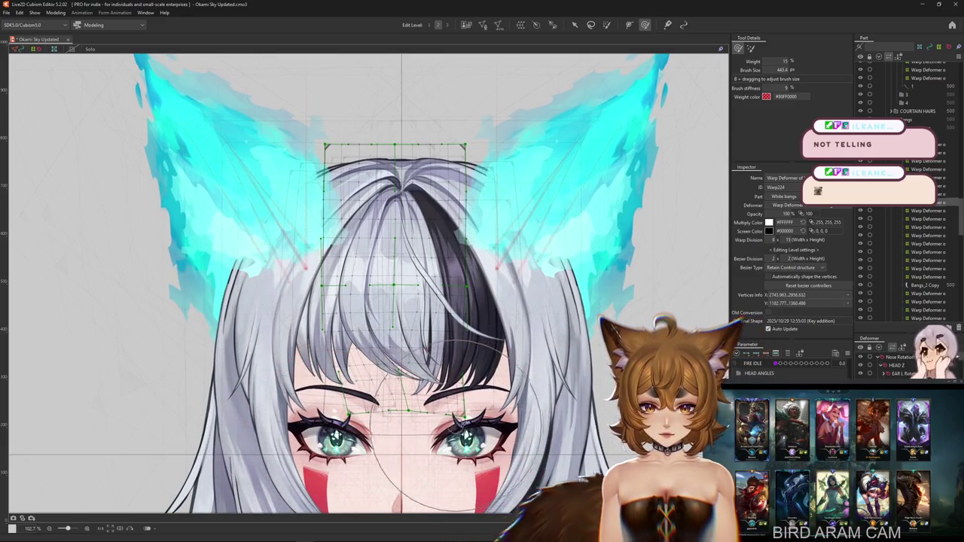
- Select the mesh vertices above the eyes, adjust the brush, and set Warp Division to 8 x 15
key("Escape")
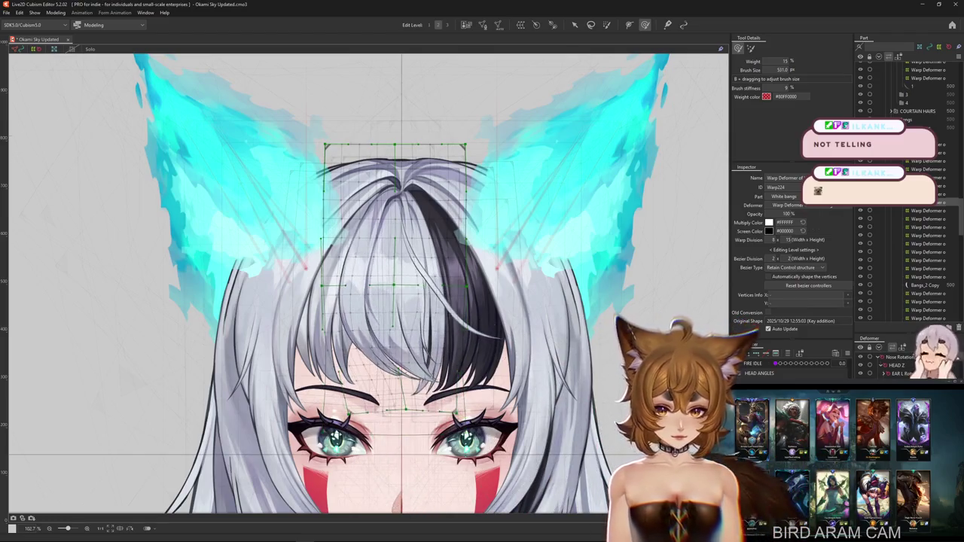
left_click_drag(406, 422, 450, 440)
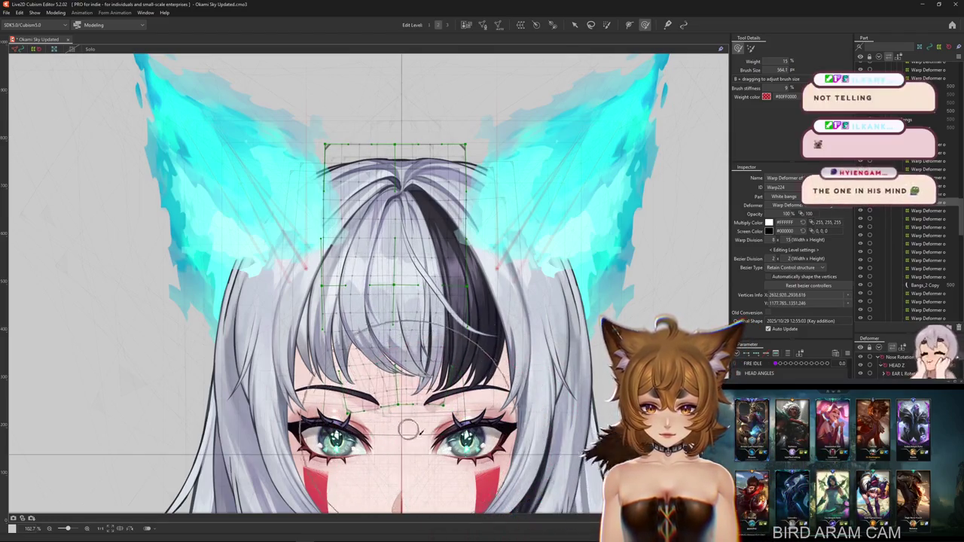
scroll(450, 441, "down", 2)
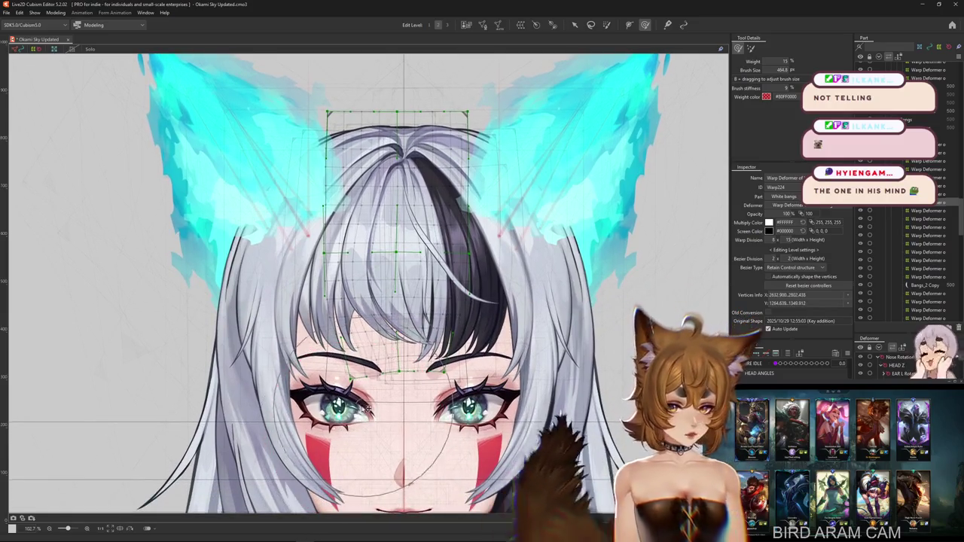
scroll(399, 385, "down", 2)
left_click_drag(430, 377, 367, 309)
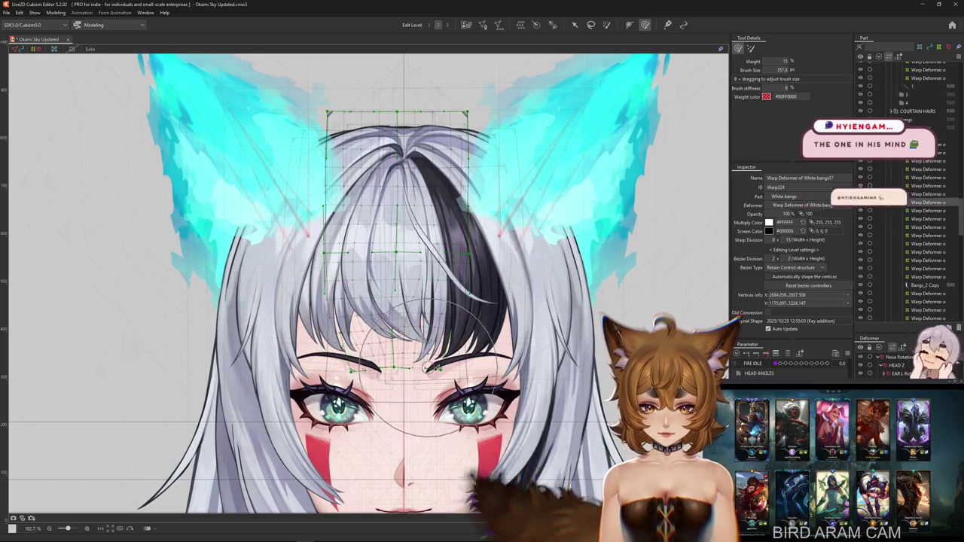
mouse_move(374, 316)
left_mouse_down()
mouse_move(433, 335)
mouse_move(340, 290)
mouse_move(444, 318)
mouse_move(309, 449)
left_mouse_up()
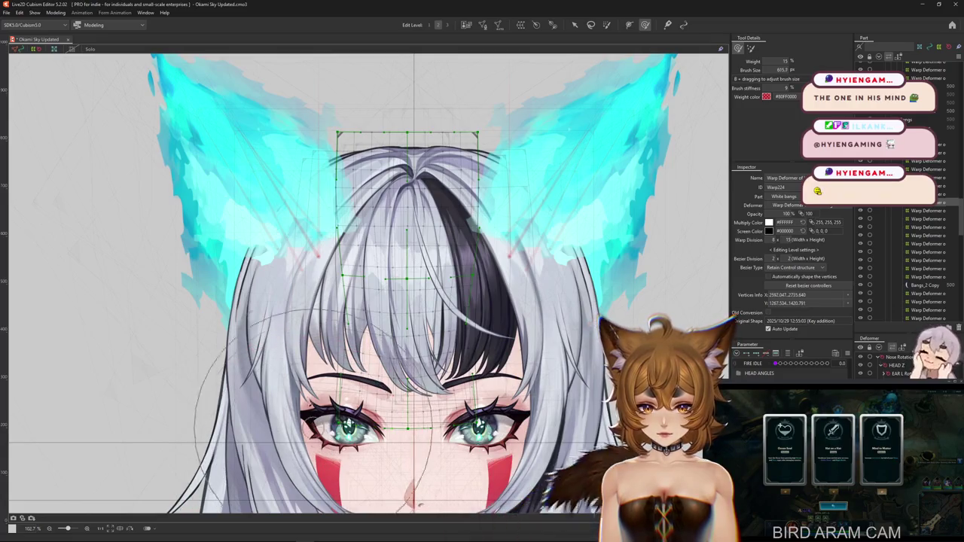
key("ctrl+z")
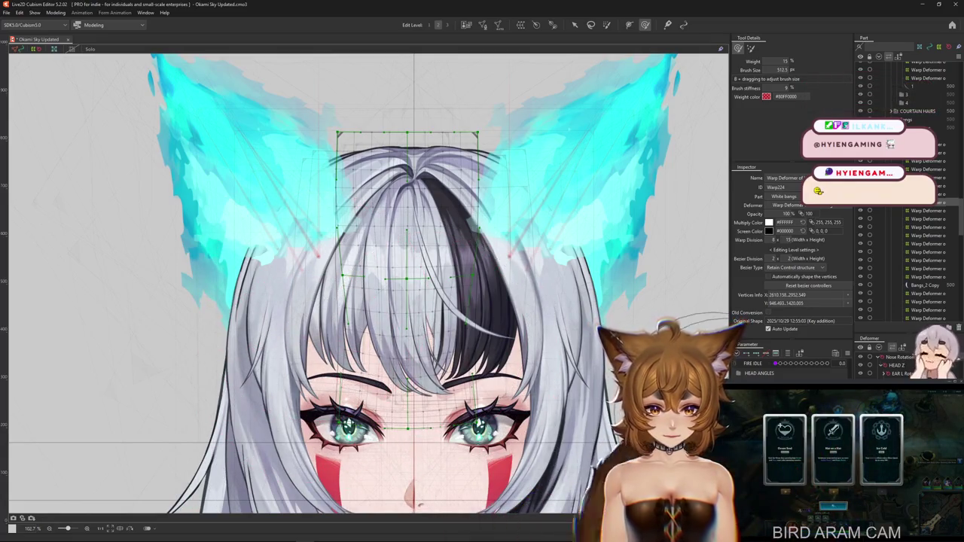
type("8")
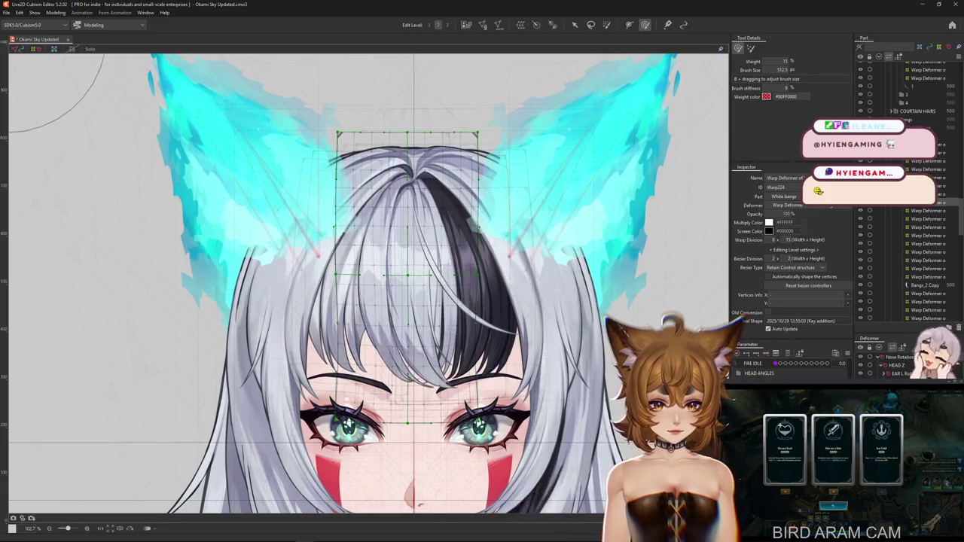
key("Return")
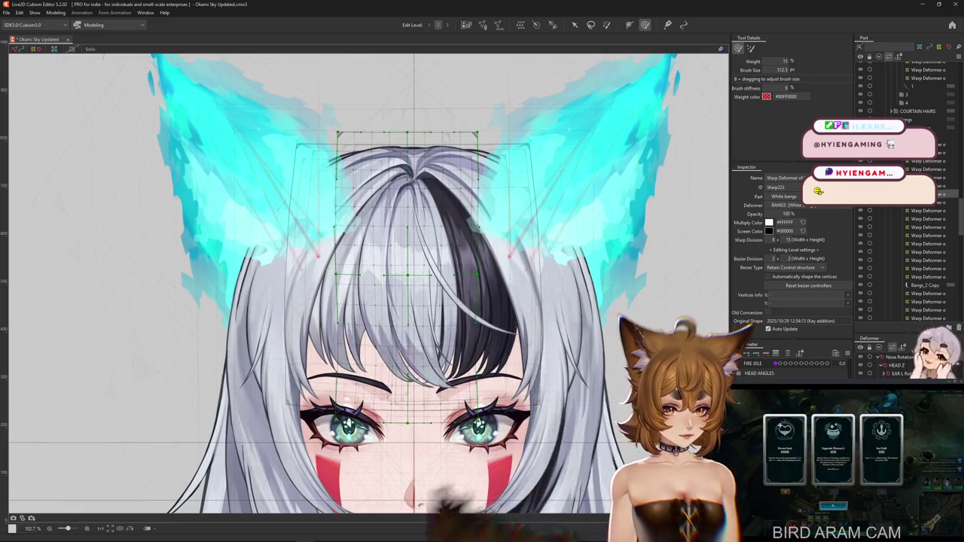
- Paint weights on the BANGS warp grid with a smaller brush, toggling the overlay to inspect
left_click_drag(422, 286, 400, 261)
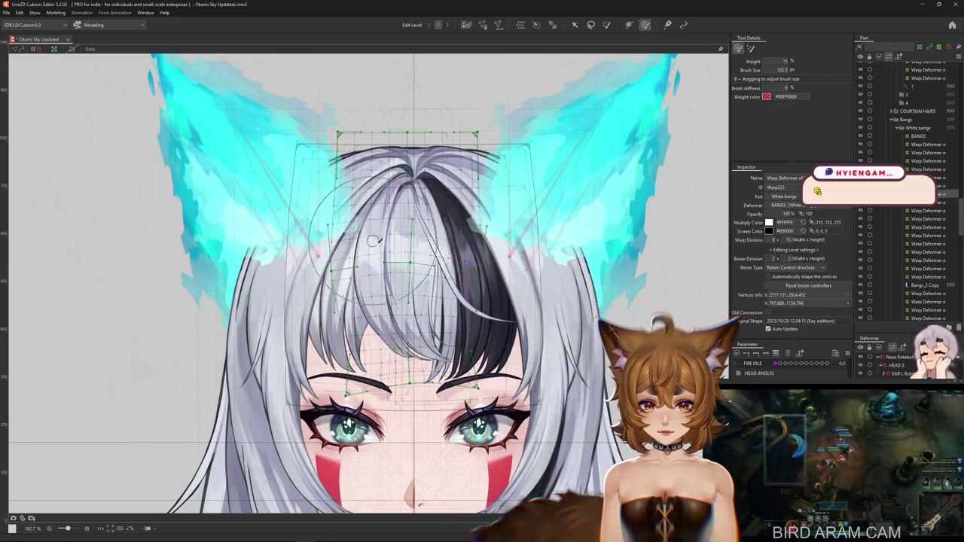
left_click_drag(383, 243, 414, 261)
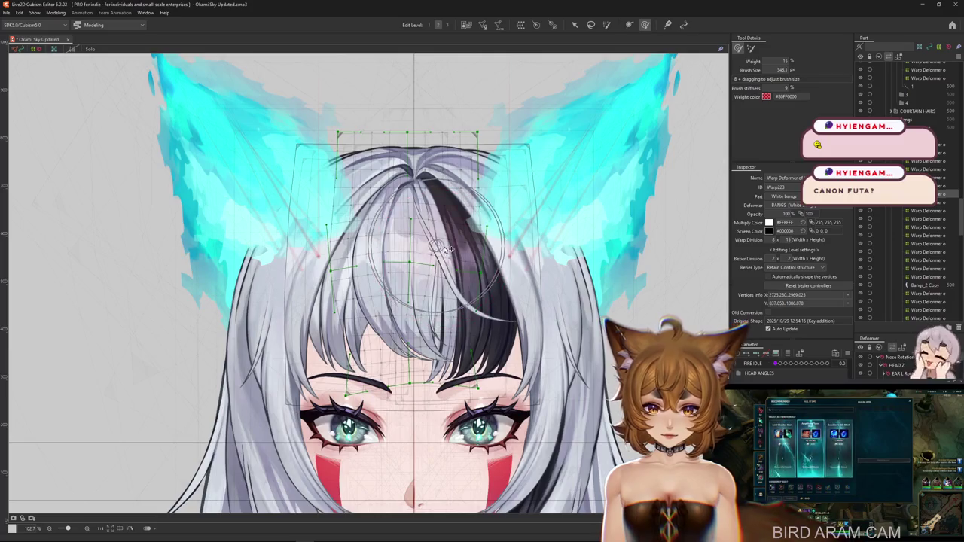
mouse_move(433, 249)
left_mouse_down()
mouse_move(349, 362)
mouse_move(444, 391)
left_mouse_up()
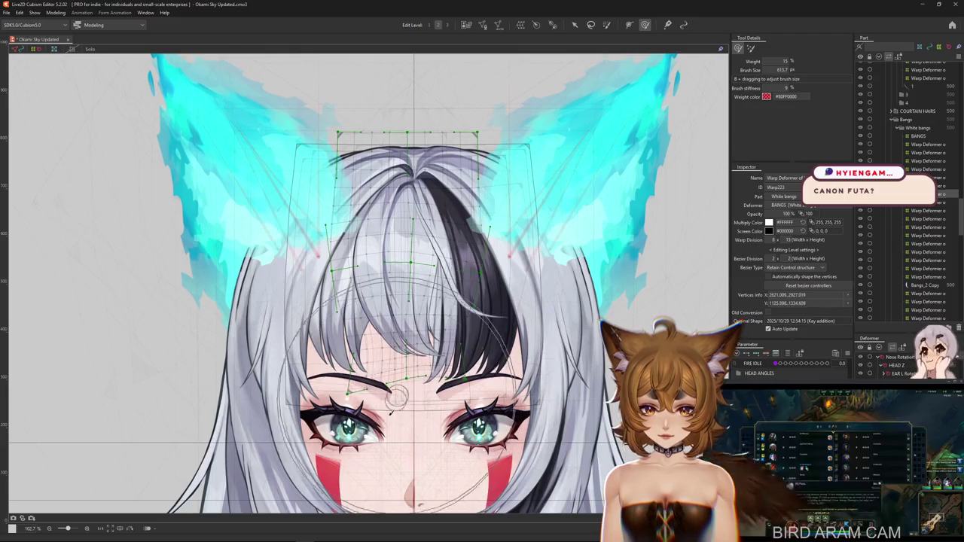
left_click(572, 473)
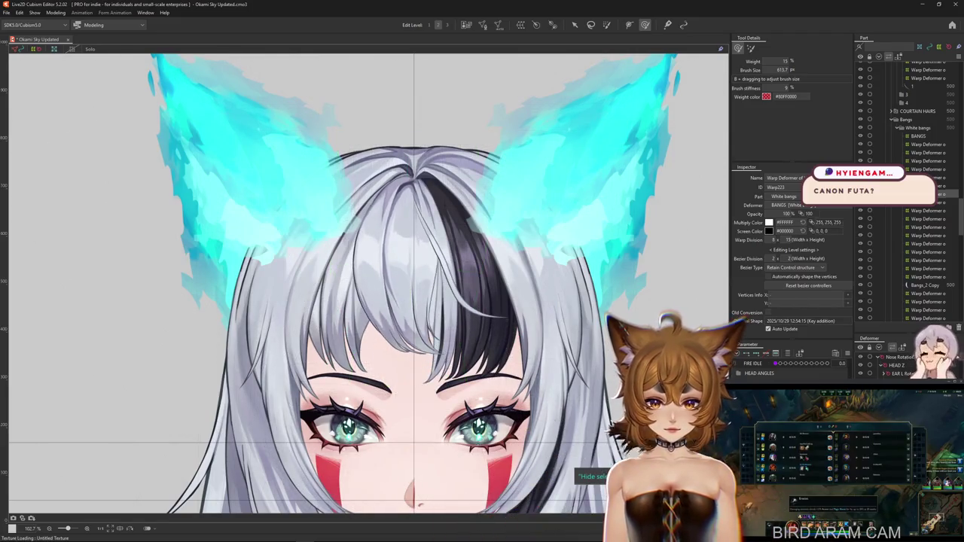
left_click(399, 263)
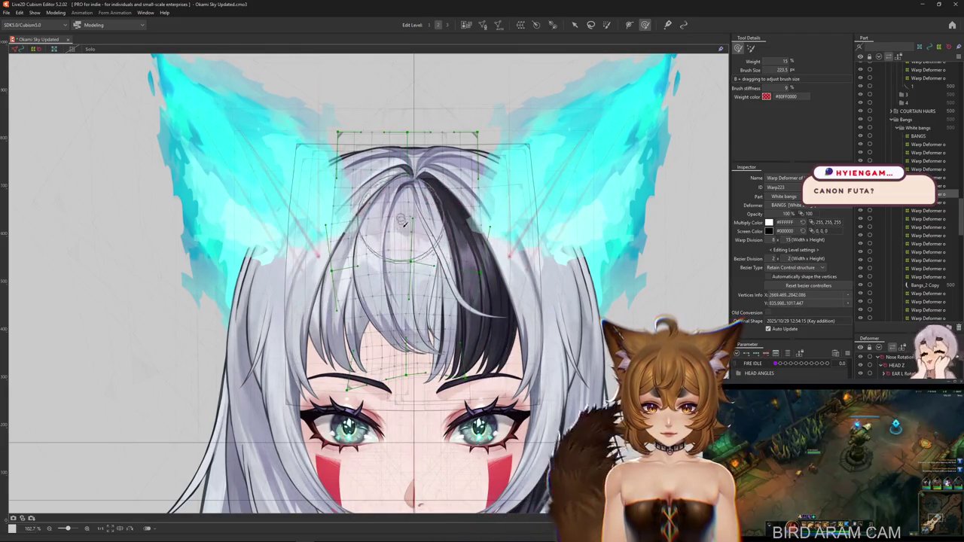
- Pull the bangs down over the eyebrows, checking the change with undo and redo
mouse_move(403, 272)
left_mouse_down()
mouse_move(390, 268)
mouse_move(405, 327)
left_mouse_up()
key("ctrl+z")
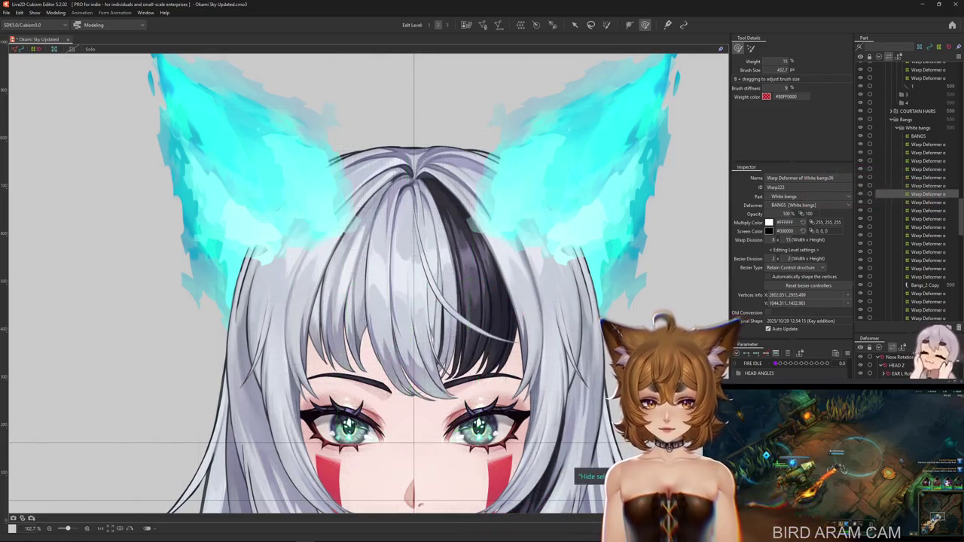
key("ctrl+y")
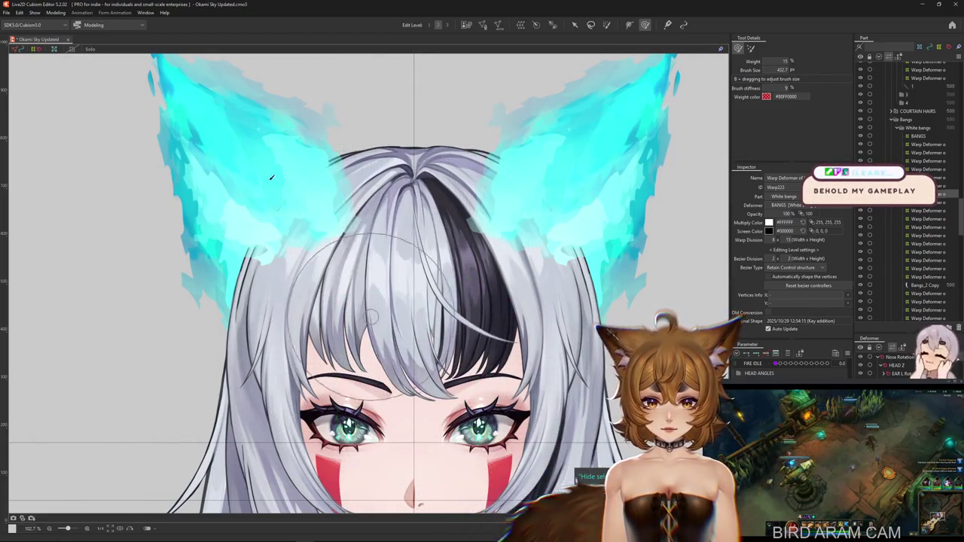
left_click(56, 13)
- Open Physics Settings on BANGS X R, zoom the preview, and tilt the head up and down
left_click(82, 162)
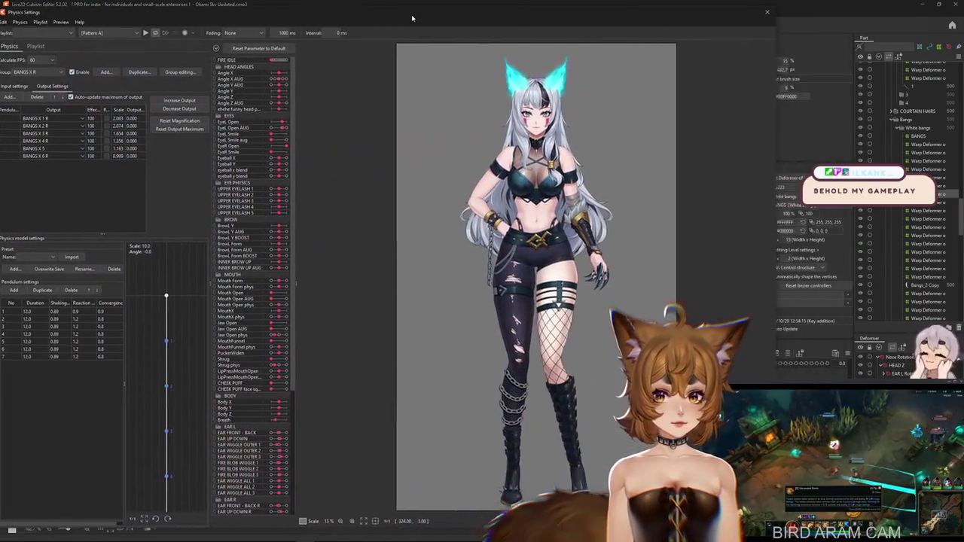
left_click_drag(482, 15, 405, 8)
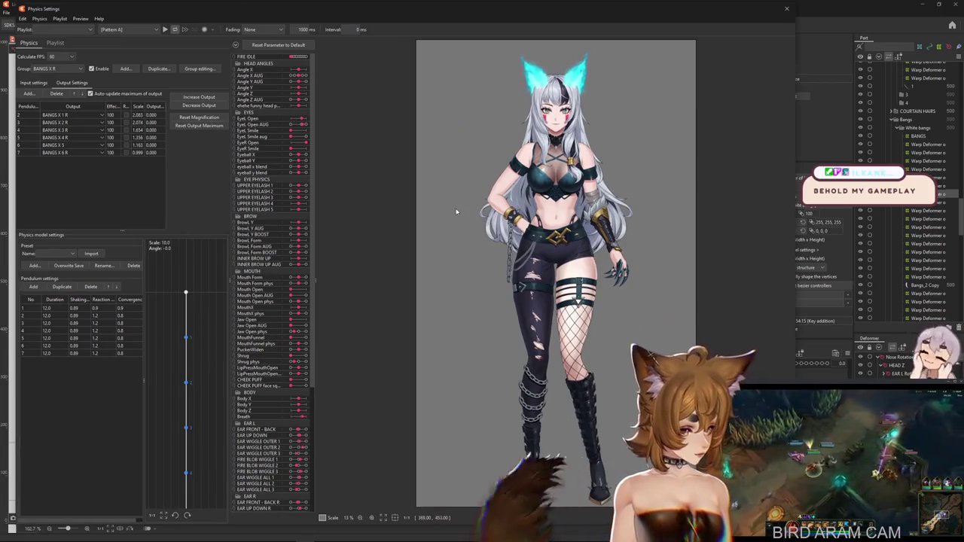
scroll(467, 166, "up", 3)
scroll(599, 259, "up", 2)
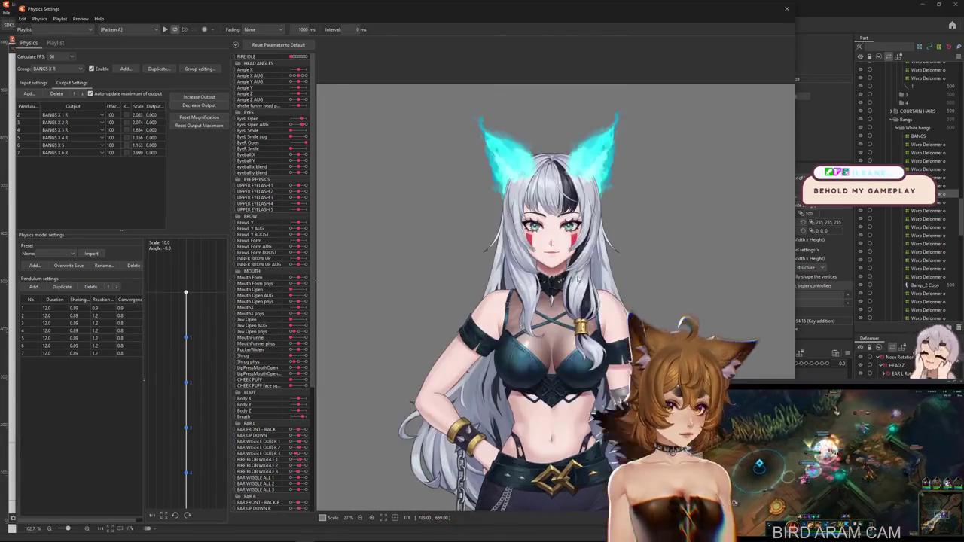
scroll(580, 248, "up", 2)
scroll(565, 238, "up", 2)
scroll(548, 229, "up", 2)
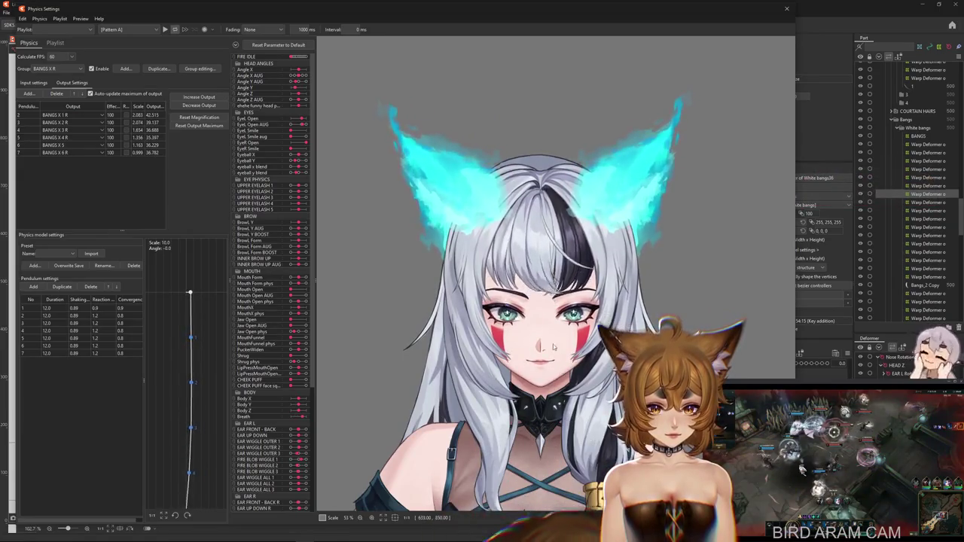
left_click_drag(550, 331, 551, 191)
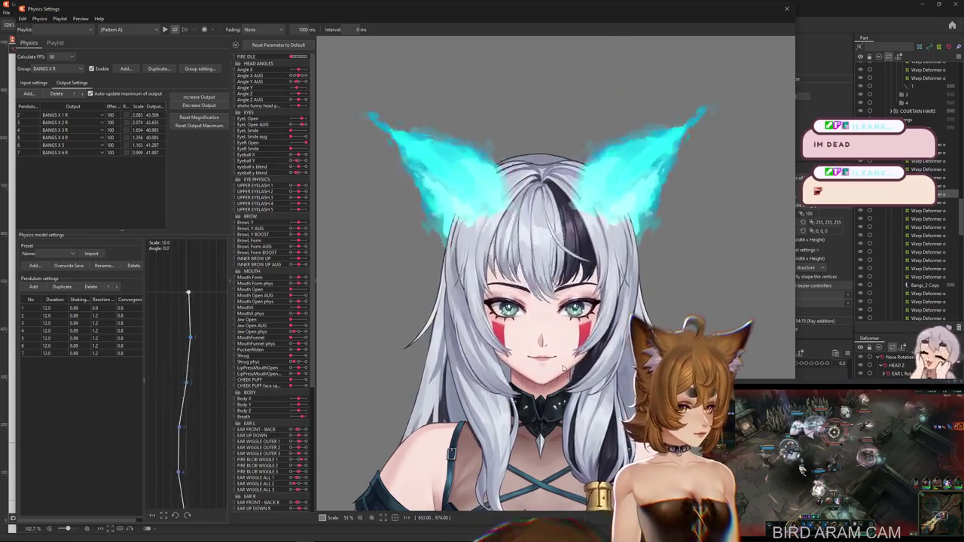
left_click_drag(552, 191, 564, 366)
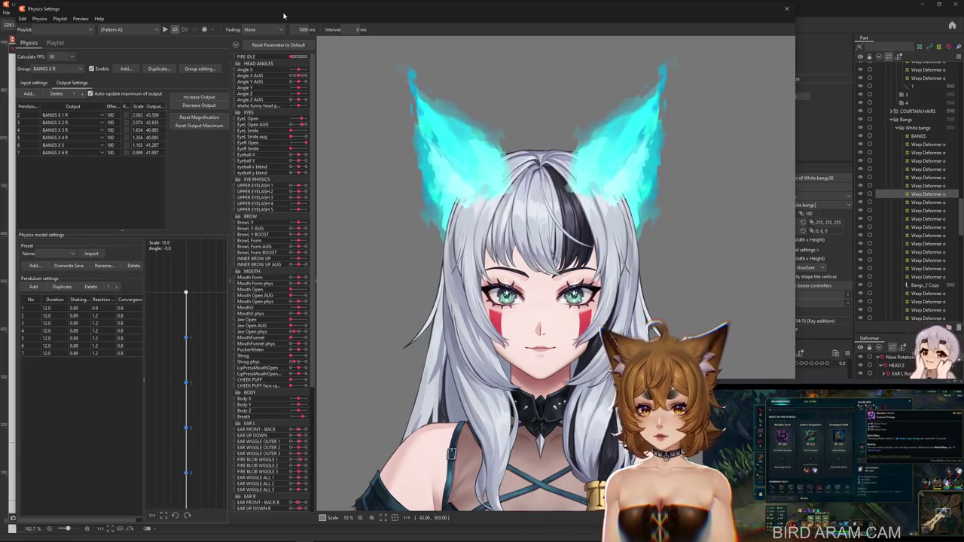
left_click_drag(285, 15, 272, 12)
scroll(537, 324, "up", 3)
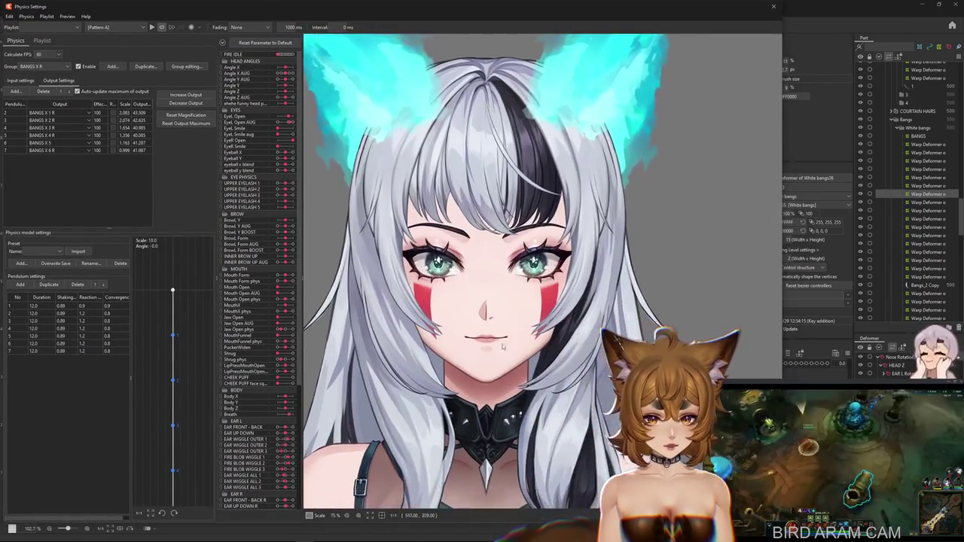
left_click_drag(547, 289, 555, 205)
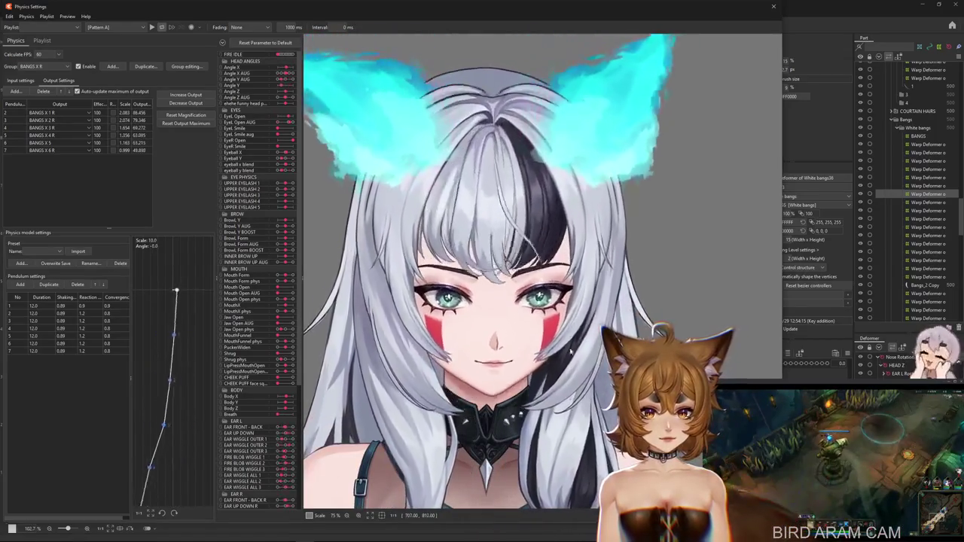
scroll(556, 204, "down", 5)
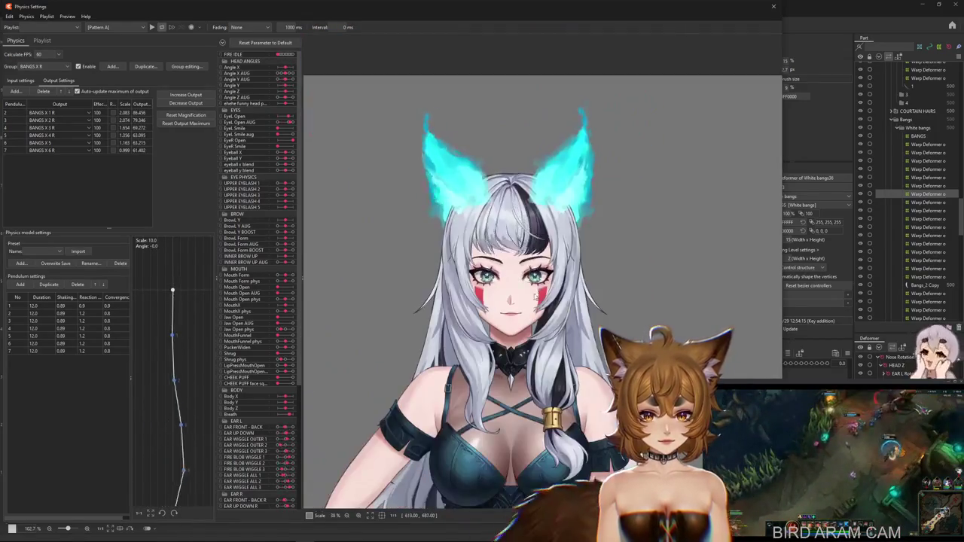
mouse_move(556, 203)
left_mouse_down()
mouse_move(531, 211)
mouse_move(558, 220)
left_mouse_up()
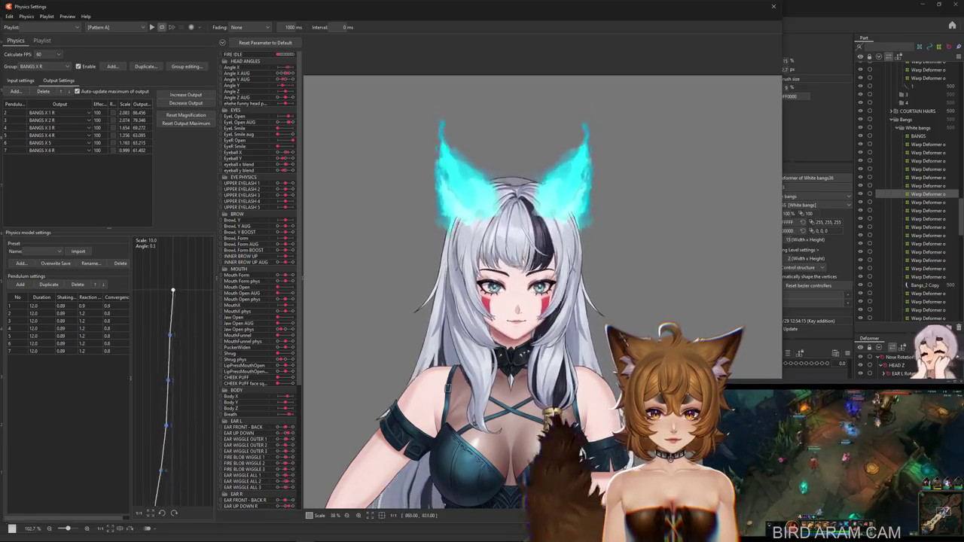
left_click_drag(558, 220, 604, 227)
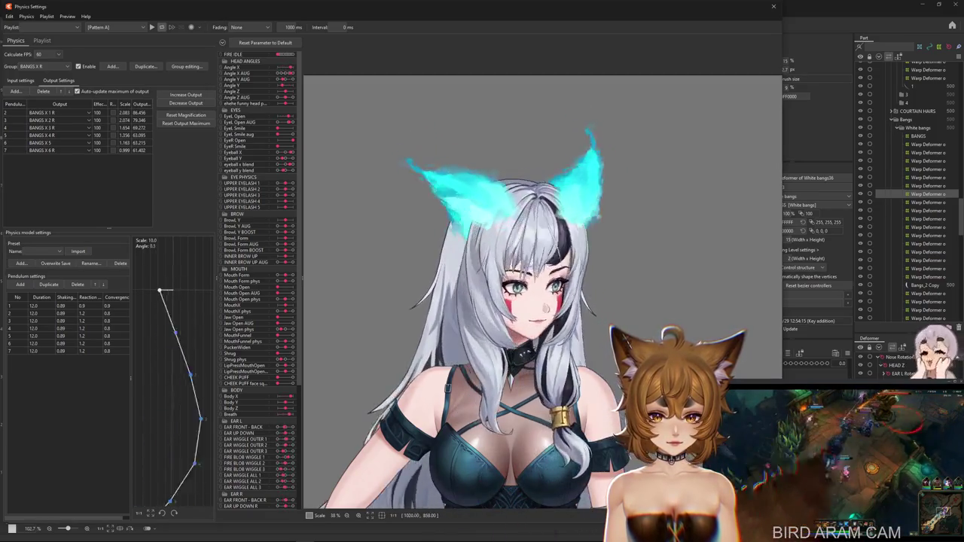
left_click_drag(680, 323, 644, 198)
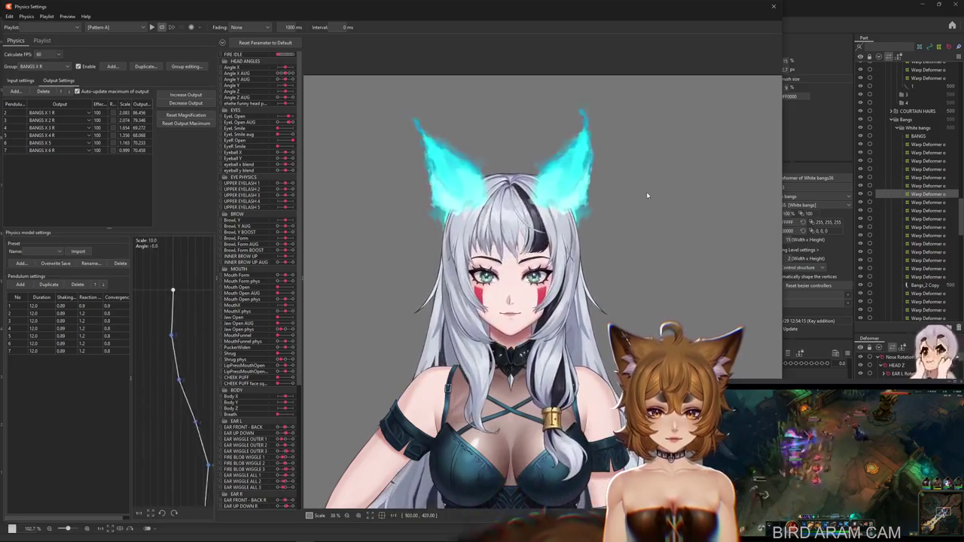
left_click(771, 7)
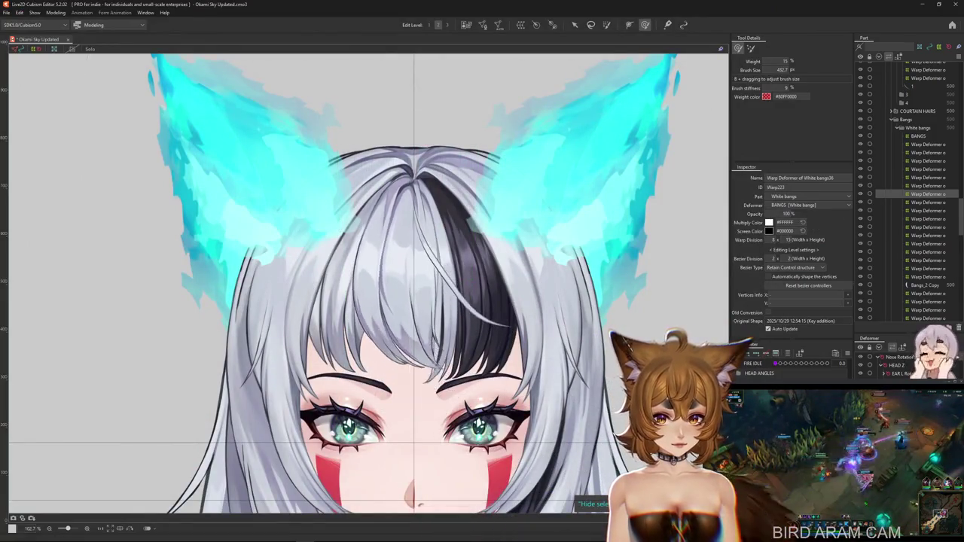
- Pick the Bangs_1 mesh from the stacked list and select the White bangs warp deformer
scroll(482, 256, "up", 2)
right_click(472, 270)
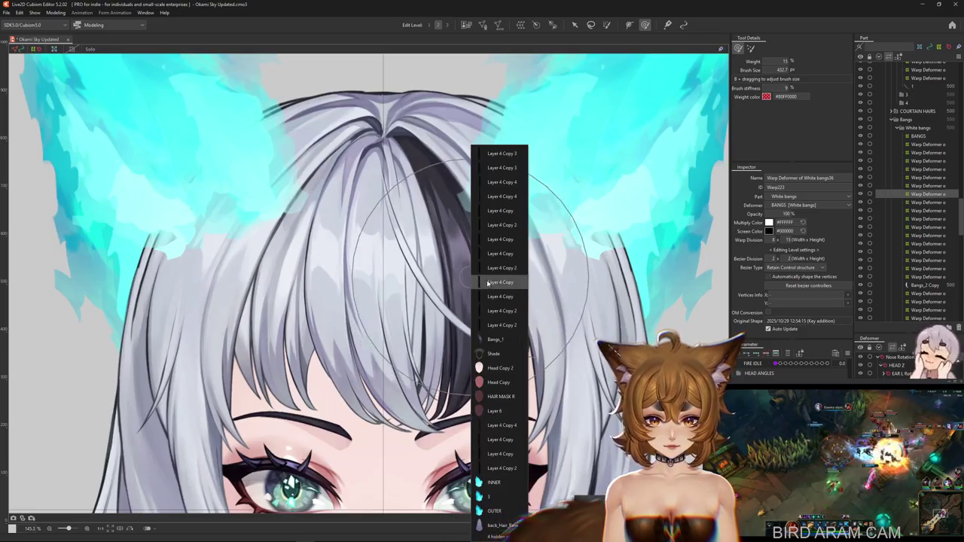
left_click(494, 339)
left_click(422, 286)
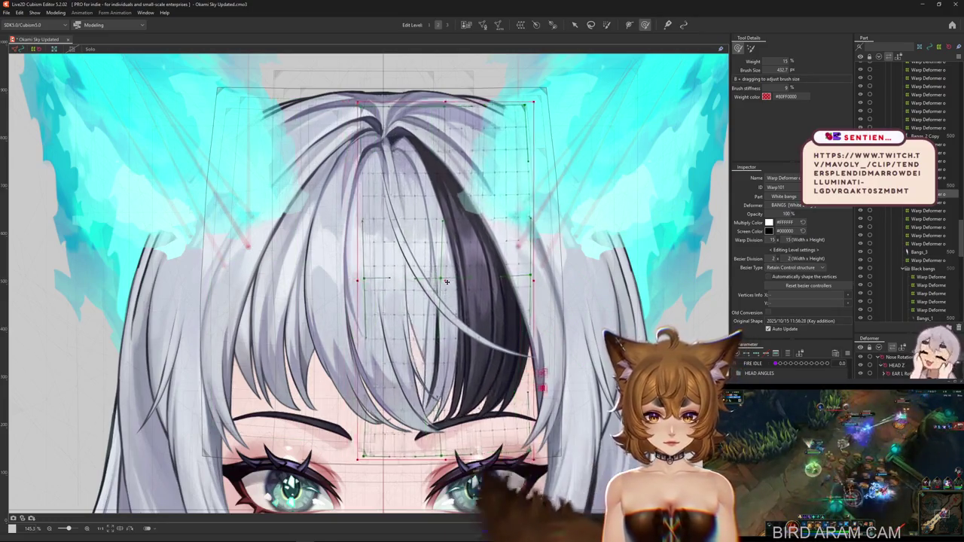
key("ctrl+z")
key("ctrl+z")
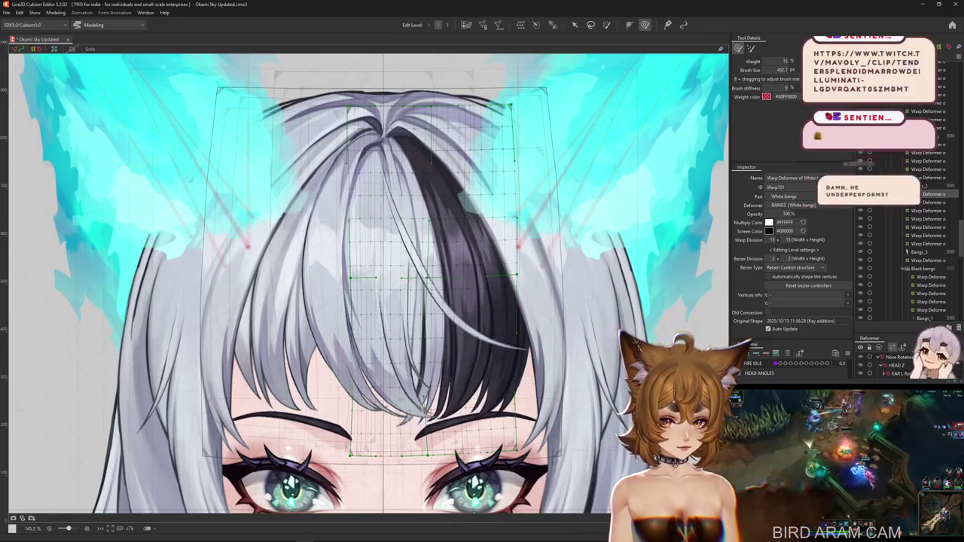
key("ctrl+z")
key("ctrl+z")
key("ctrl+z")
key("ctrl+z")
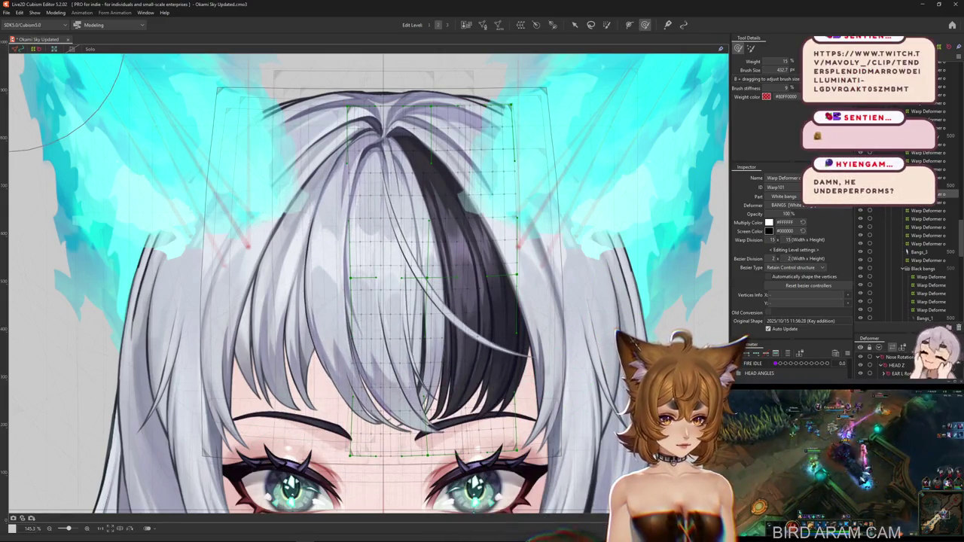
- Select the left and right bangs warp deformers, then Warp226, and switch to the browser
left_click(927, 260)
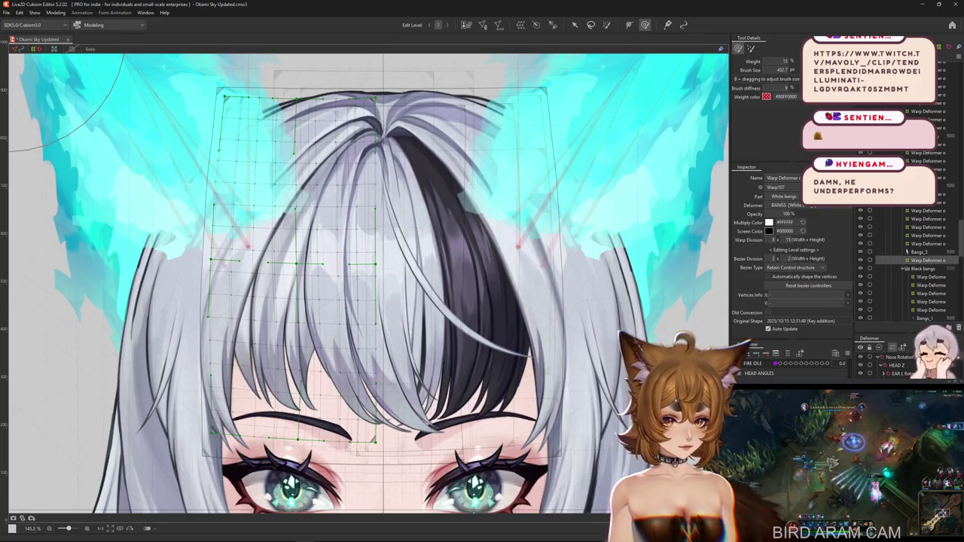
left_click(931, 318)
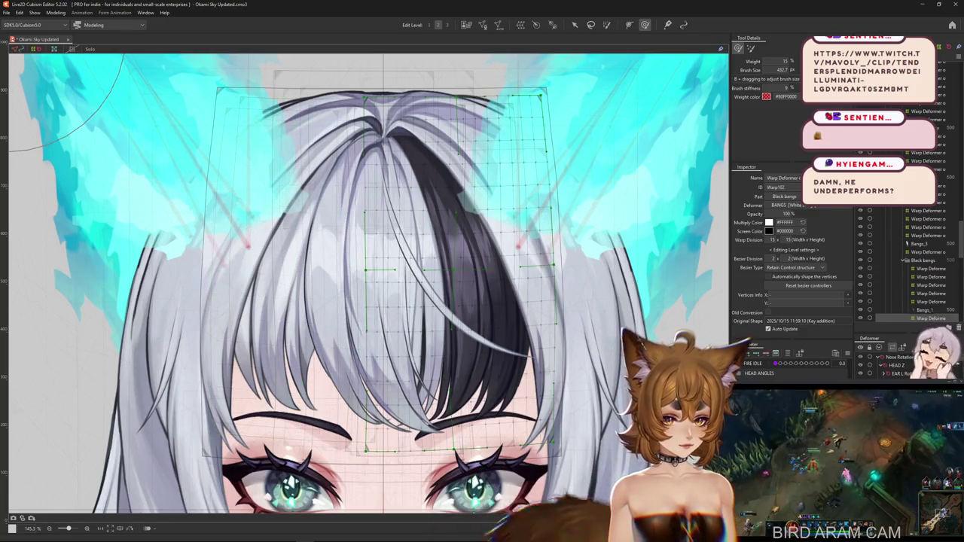
key("ctrl+a")
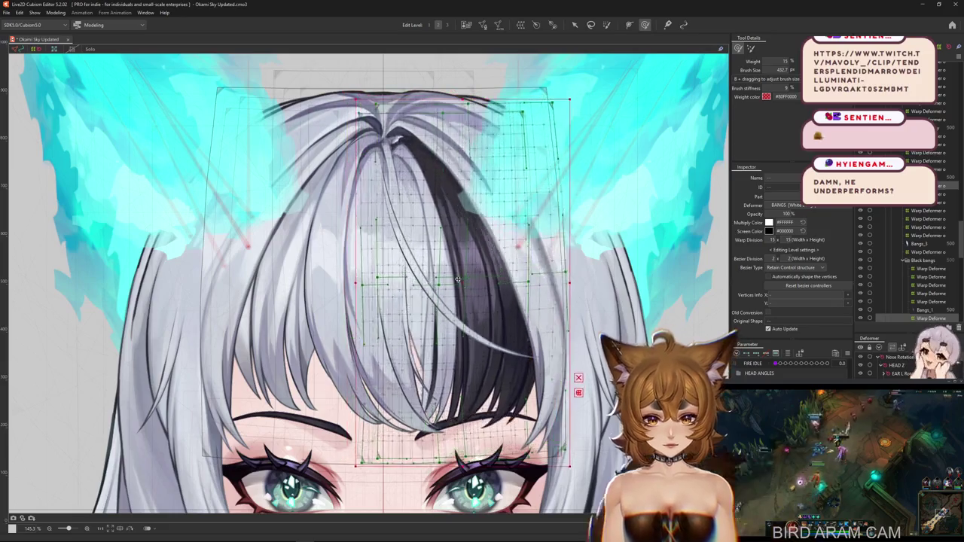
key("Escape")
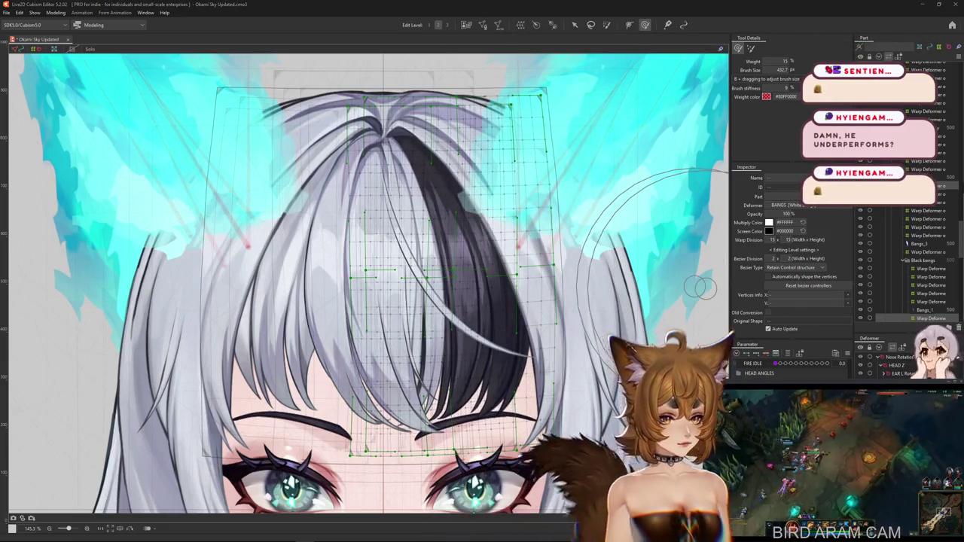
left_click(376, 226)
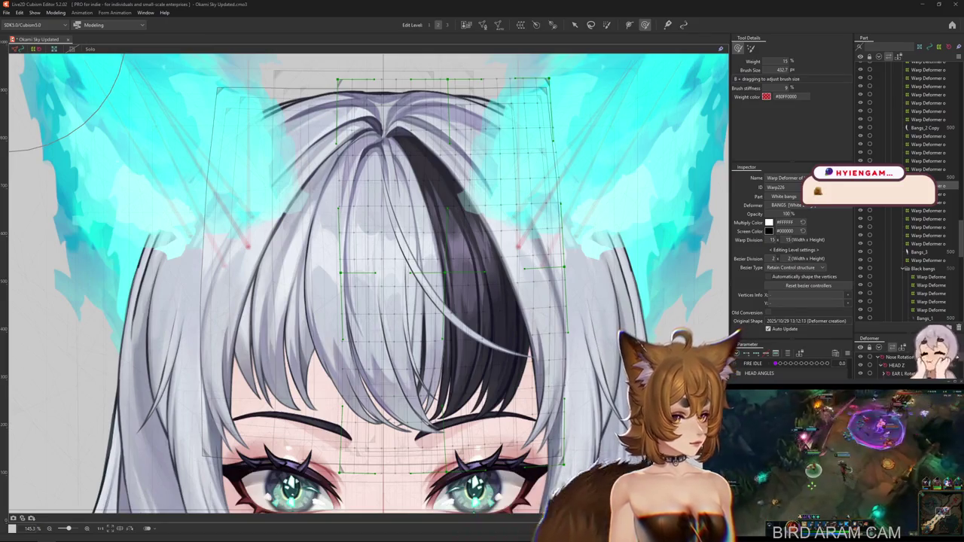
key("alt+Tab")
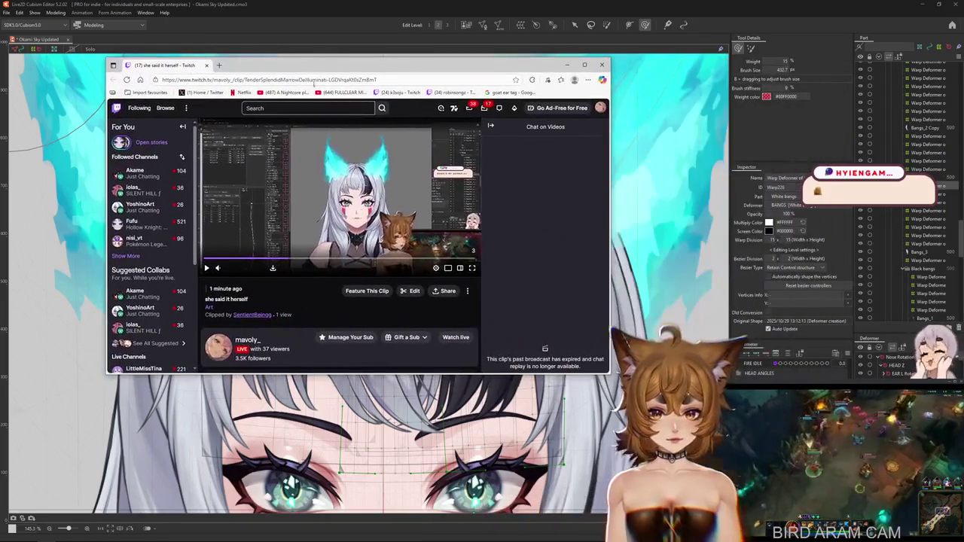
- Maximize the browser, play the 'she said it herself' Twitch clip, and close it
double_click(283, 66)
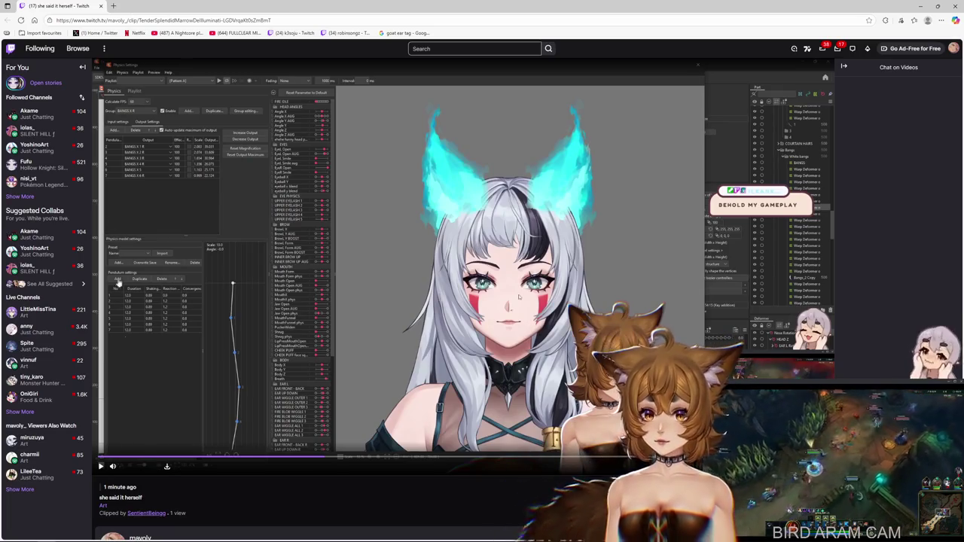
left_click(101, 466)
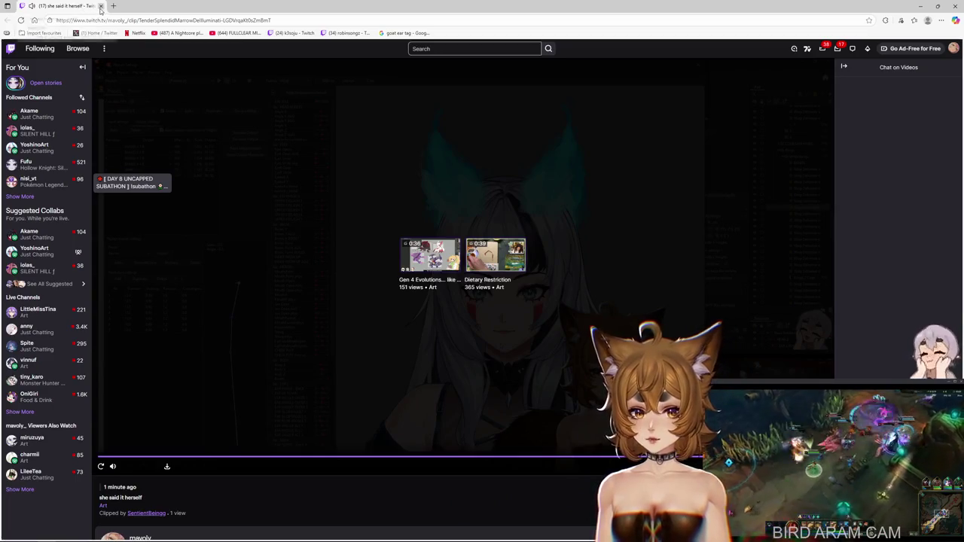
left_click(100, 6)
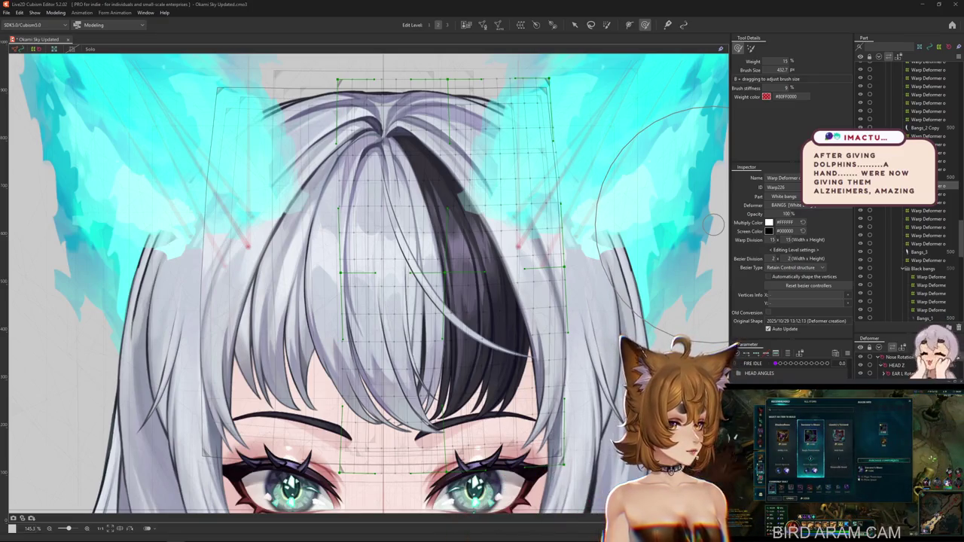
scroll(564, 241, "down", 2)
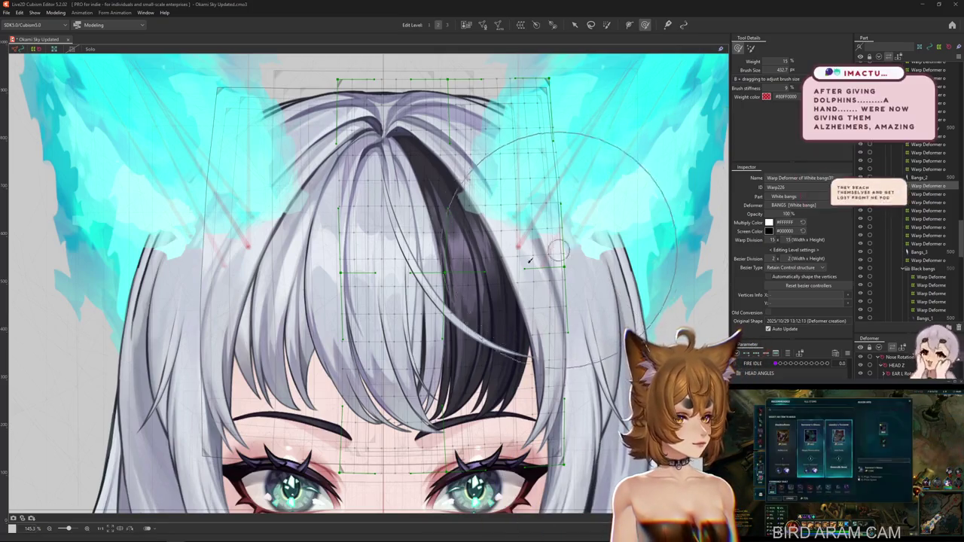
scroll(413, 322, "down", 2)
left_click_drag(413, 322, 401, 304)
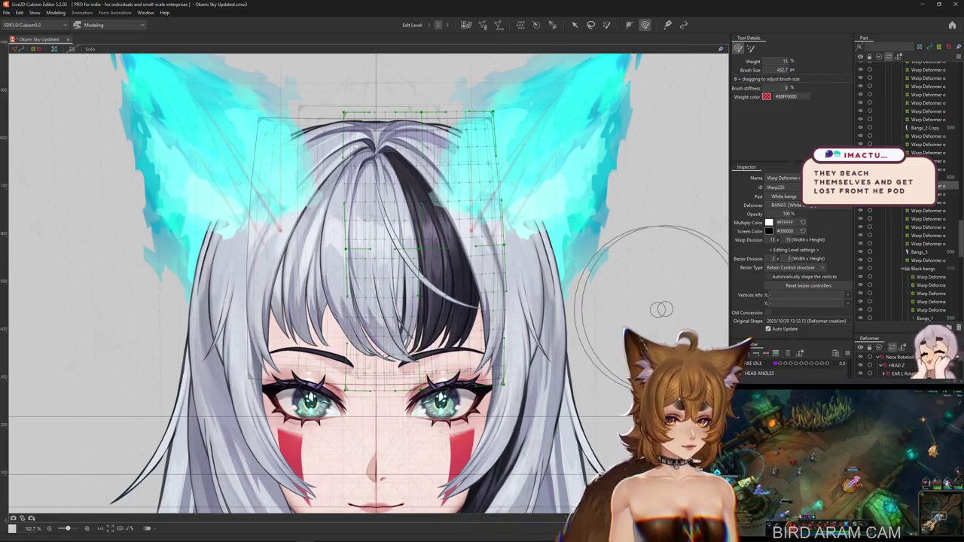
scroll(448, 308, "up", 2)
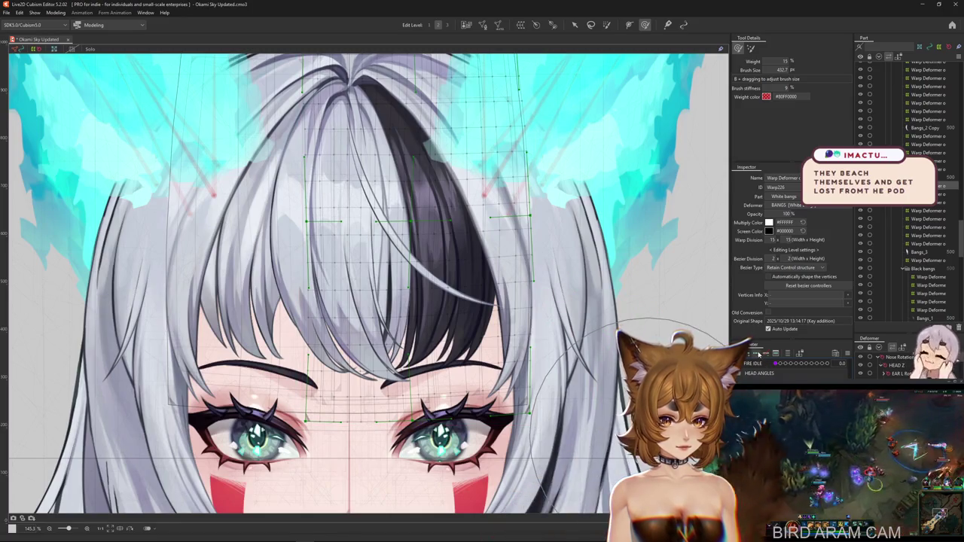
left_click(488, 202)
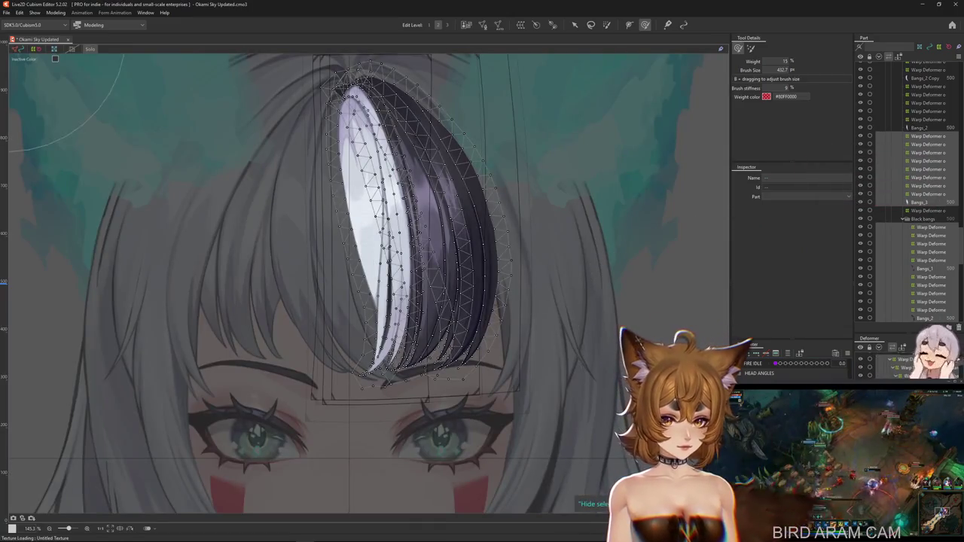
- Select the White bangs warp deformer and size the brush to cover the bangs
left_click(389, 312)
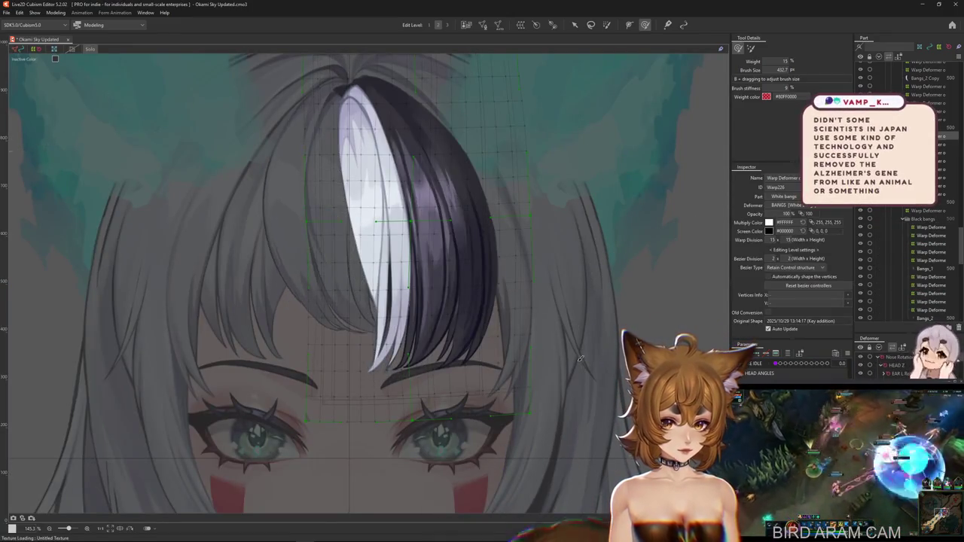
mouse_move(392, 314)
left_mouse_down()
mouse_move(386, 235)
mouse_move(403, 282)
mouse_move(391, 205)
left_mouse_up()
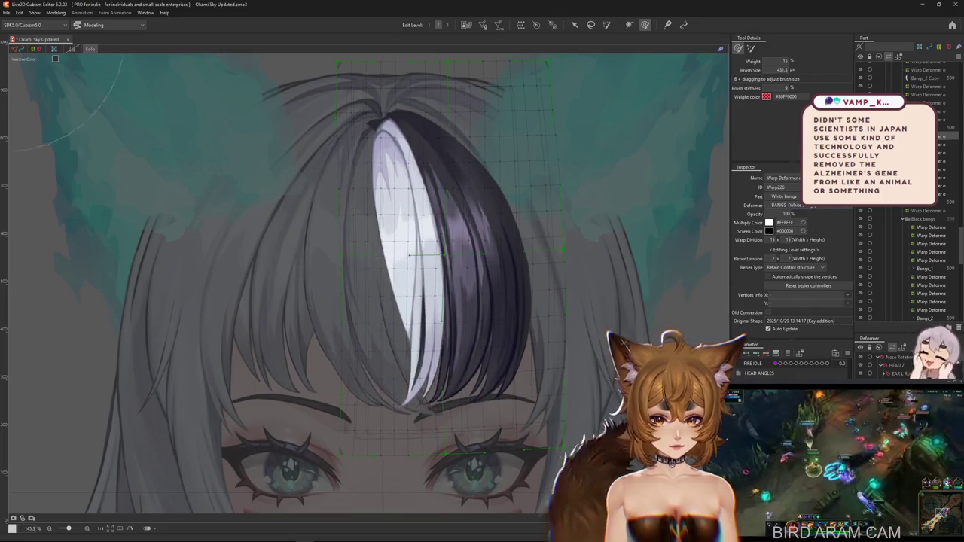
mouse_move(383, 394)
left_mouse_down()
mouse_move(362, 397)
mouse_move(357, 279)
mouse_move(401, 288)
mouse_move(335, 219)
mouse_move(402, 176)
mouse_move(462, 191)
mouse_move(486, 247)
mouse_move(437, 172)
mouse_move(456, 269)
left_mouse_up()
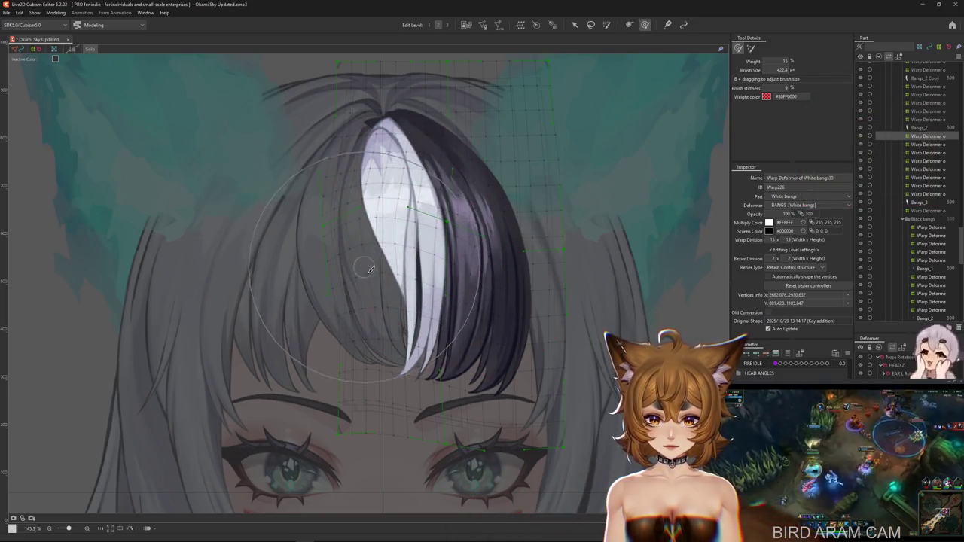
scroll(443, 387, "down", 3)
mouse_move(443, 386)
left_mouse_down()
mouse_move(332, 306)
mouse_move(362, 302)
mouse_move(348, 275)
left_mouse_up()
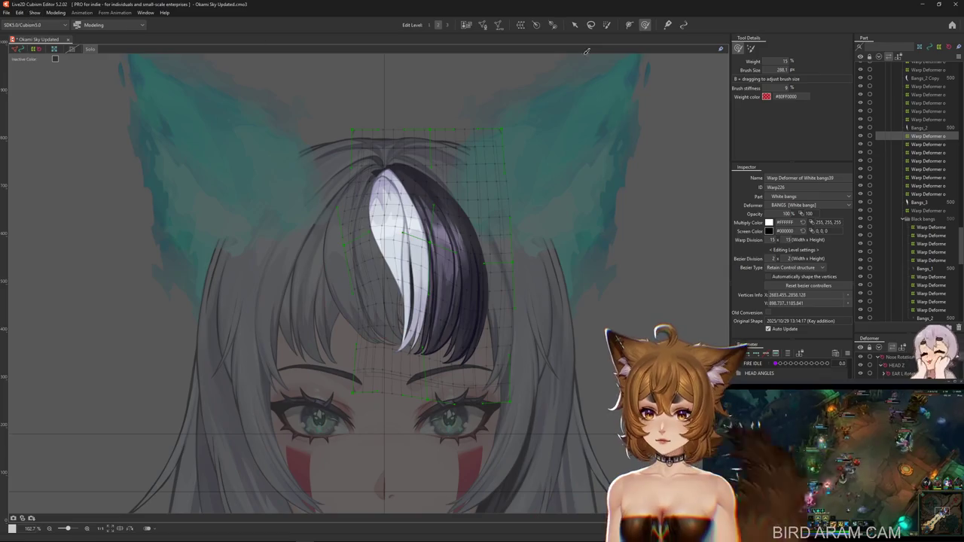
- Alternate deform and weight brushes, shrinking and enlarging the deform brush over the bangs
left_click(751, 50)
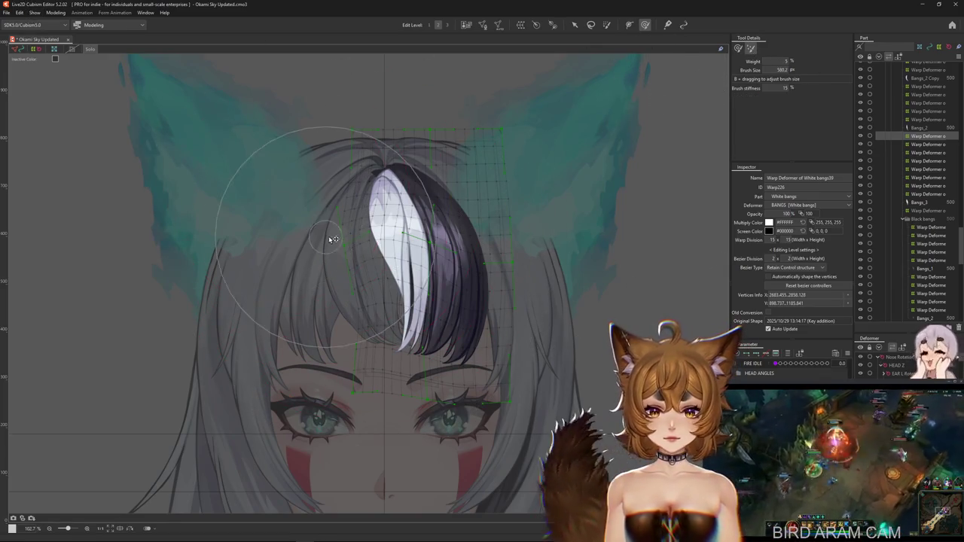
left_click_drag(355, 248, 372, 263)
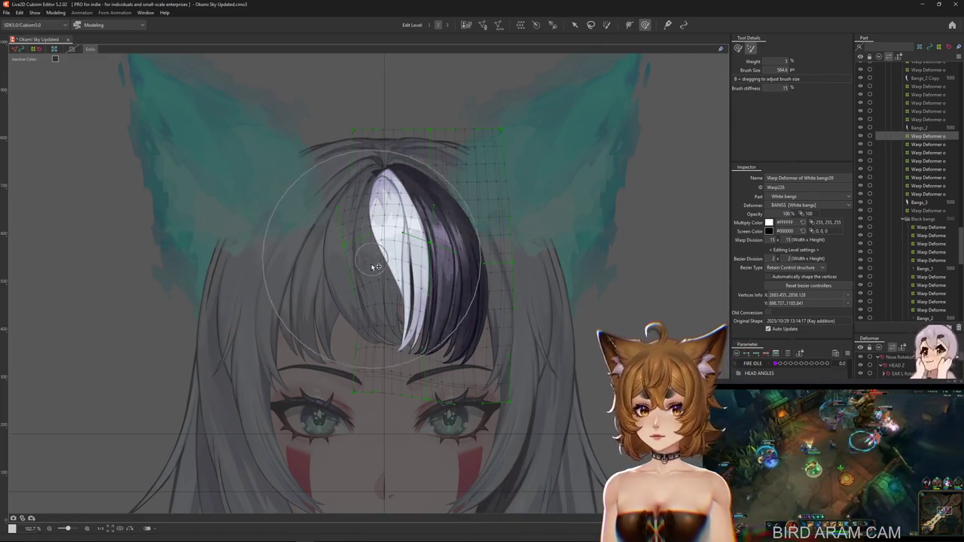
left_click(738, 49)
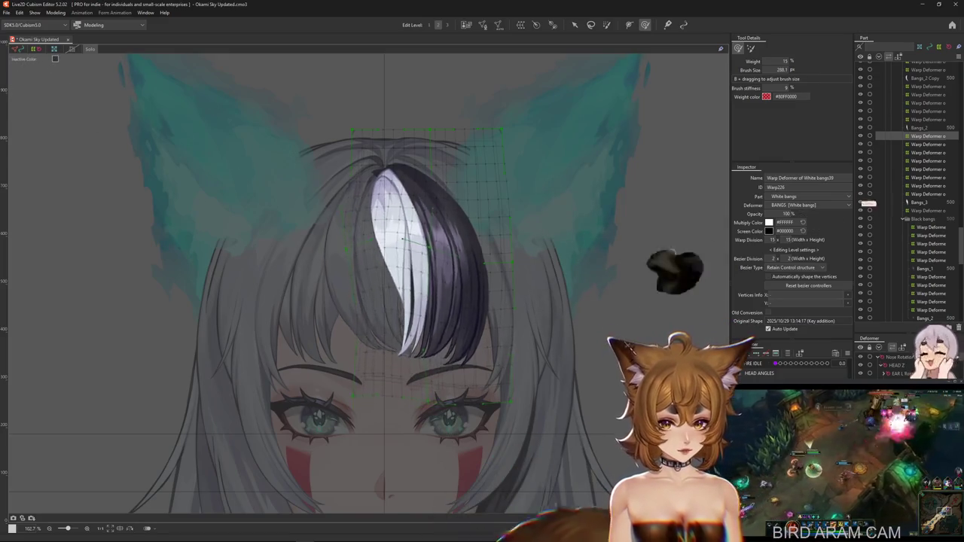
mouse_move(407, 218)
left_mouse_down()
mouse_move(389, 212)
mouse_move(441, 300)
left_mouse_up()
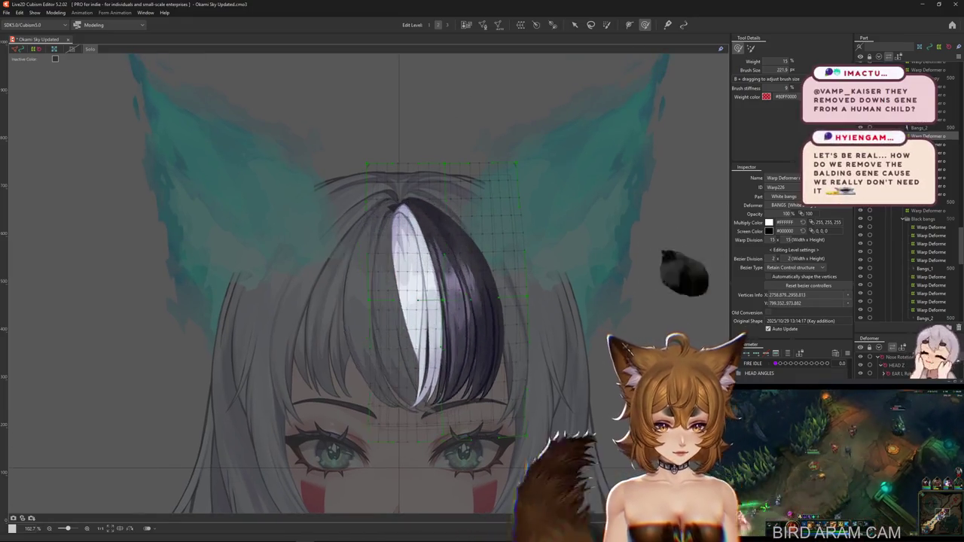
mouse_move(441, 300)
left_mouse_down()
mouse_move(372, 467)
mouse_move(390, 424)
mouse_move(392, 360)
left_mouse_up()
mouse_move(429, 341)
left_mouse_down()
mouse_move(458, 302)
mouse_move(422, 284)
left_mouse_up()
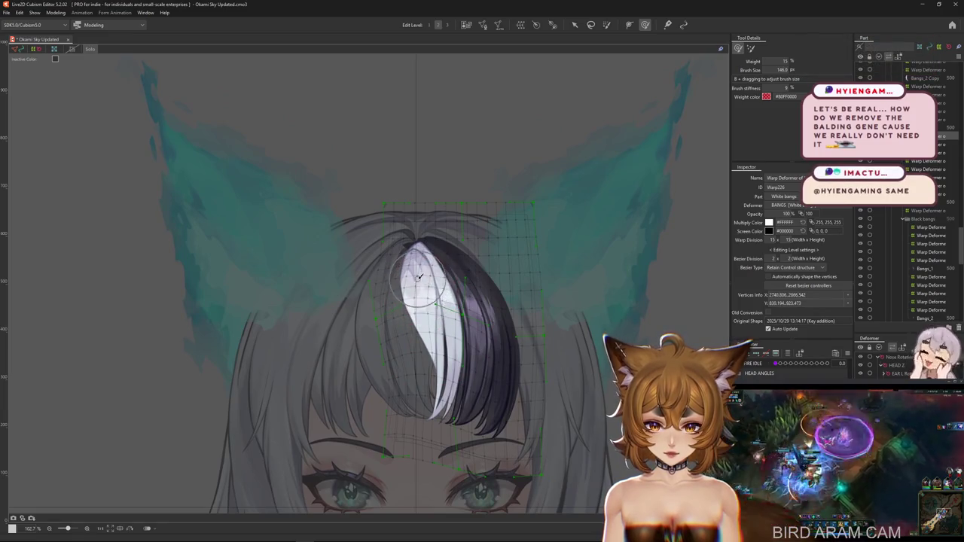
- Enlarge the deform brush over the White bangs mesh and undo the last bend
scroll(420, 301, "up", 3)
scroll(407, 309, "down", 2)
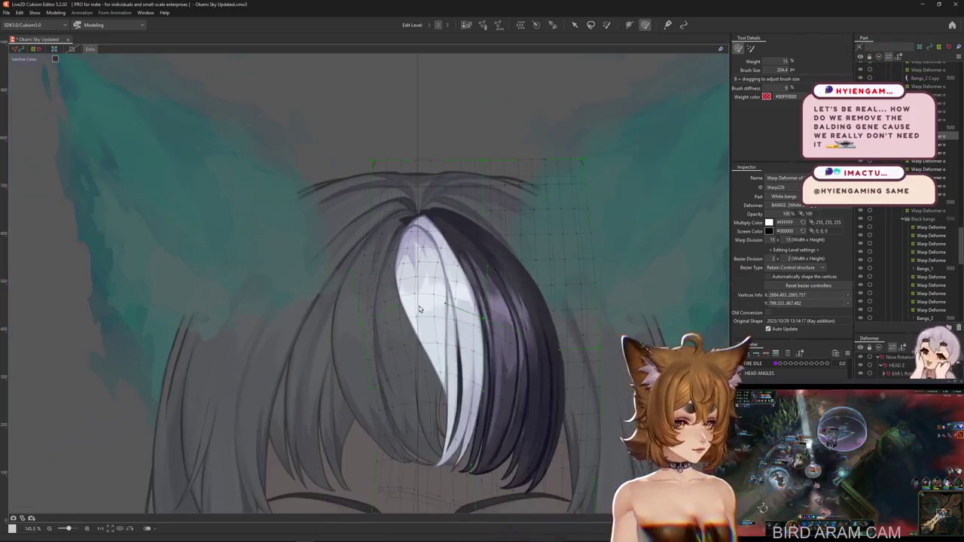
scroll(388, 298, "down", 1)
left_click_drag(386, 296, 396, 358)
key("ctrl+z")
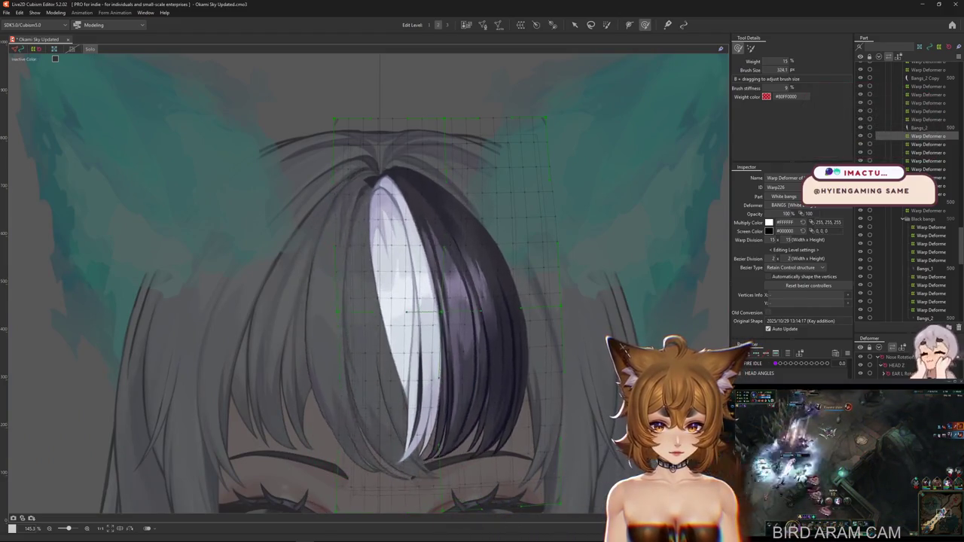
- Brush the white strand toward the middle of the forehead, discarding a trial bend
scroll(373, 248, "down", 2)
left_click_drag(379, 319, 398, 443)
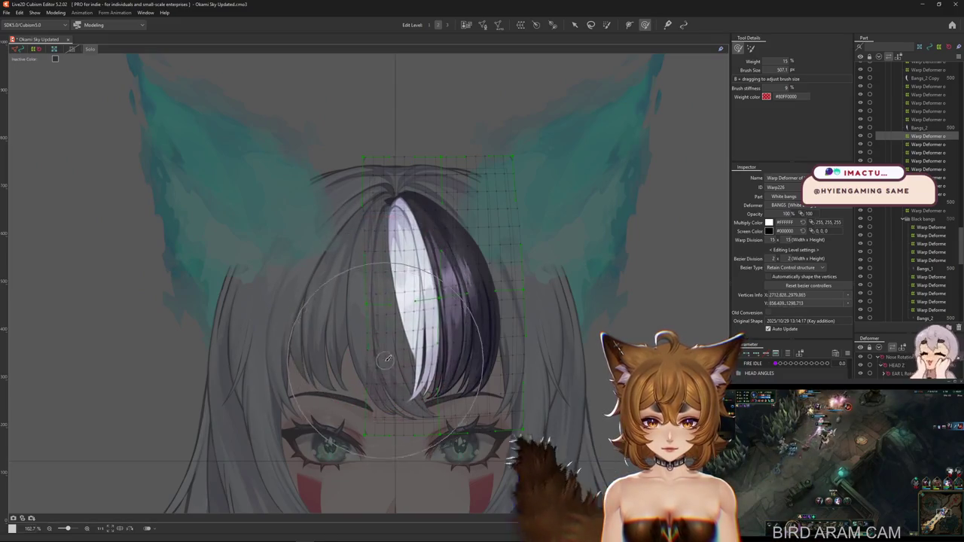
mouse_move(394, 367)
left_mouse_down()
mouse_move(395, 305)
mouse_move(402, 362)
mouse_move(366, 329)
left_mouse_up()
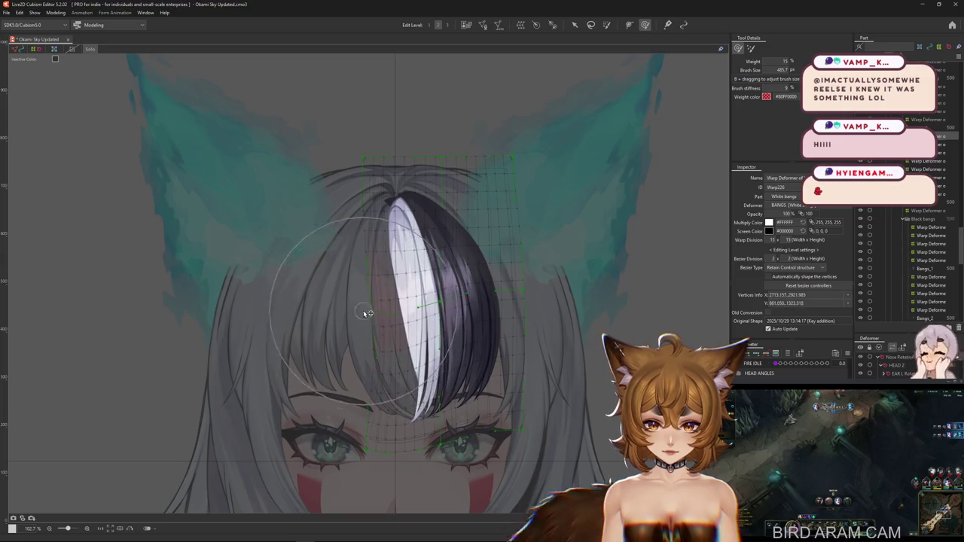
left_click_drag(450, 356, 387, 372)
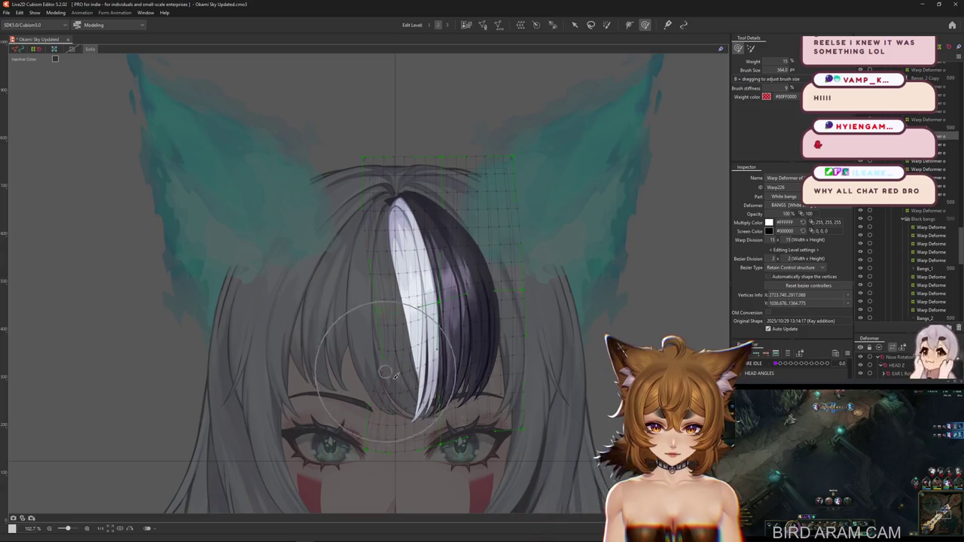
left_click_drag(418, 305, 435, 345)
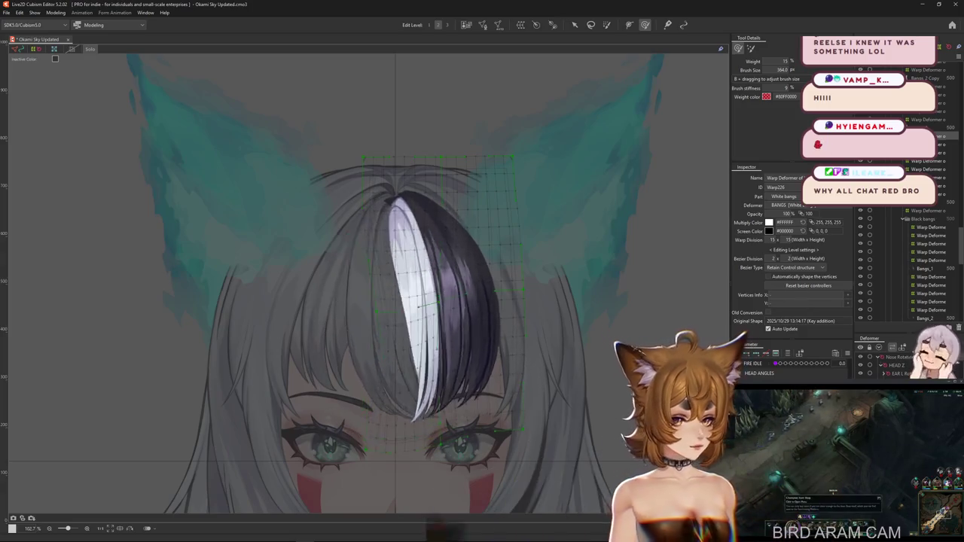
left_click_drag(418, 305, 452, 339)
key("ctrl+z")
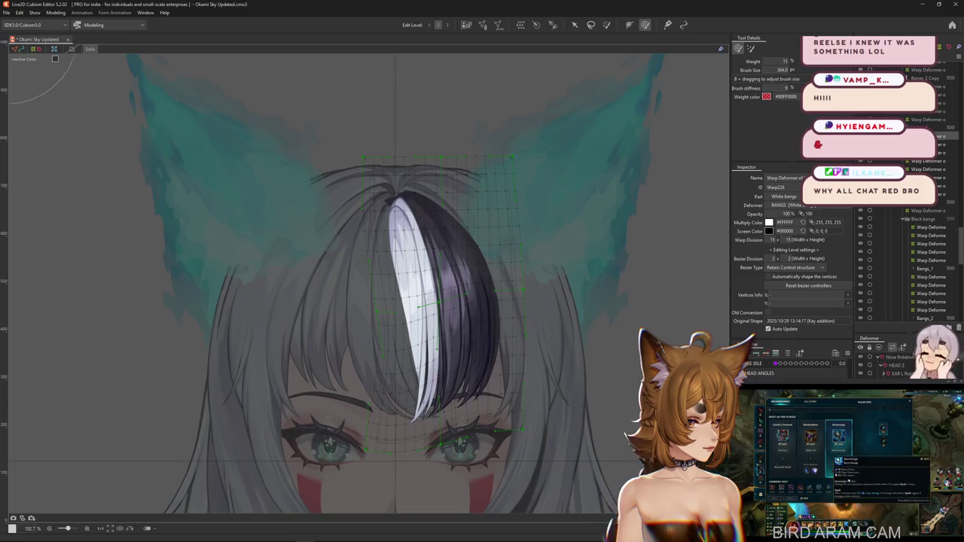
- With a smaller brush, pull the white lock to hang vertically between the eyebrows
left_click_drag(418, 305, 415, 256)
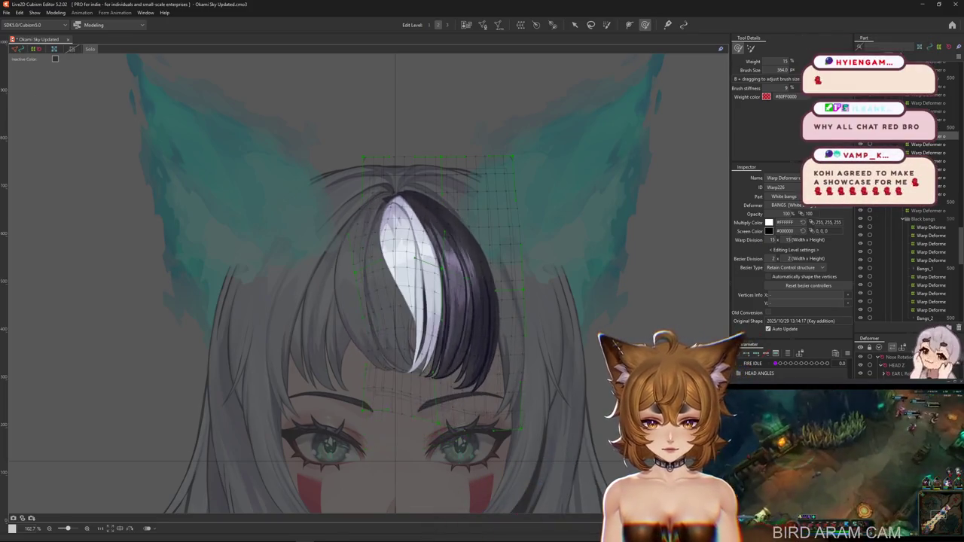
left_click_drag(413, 366, 400, 354)
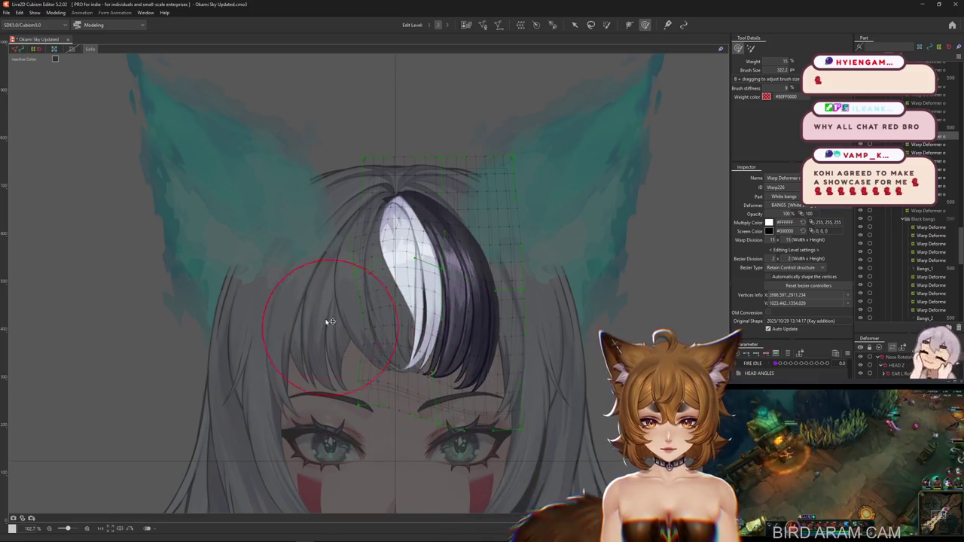
scroll(367, 371, "up", 2)
scroll(377, 333, "down", 2)
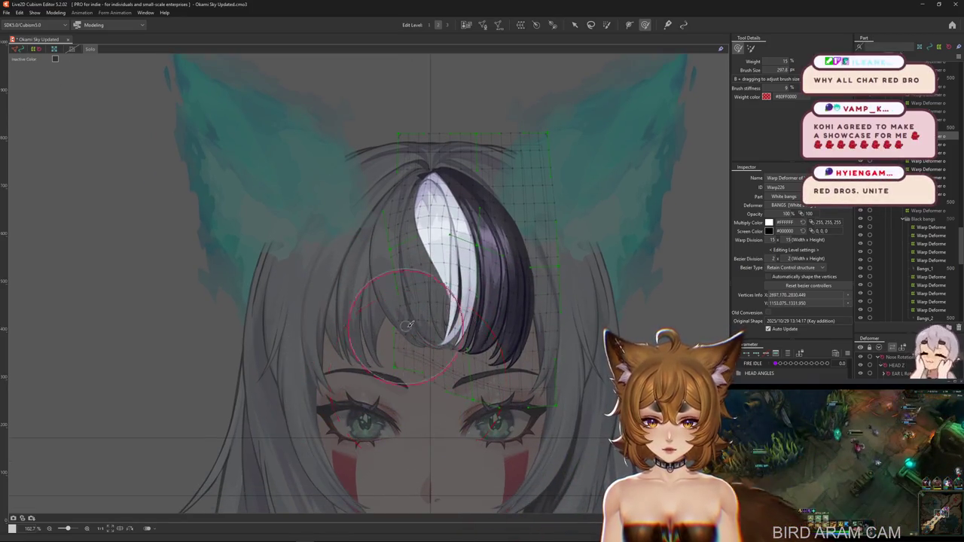
left_click_drag(404, 361, 469, 327)
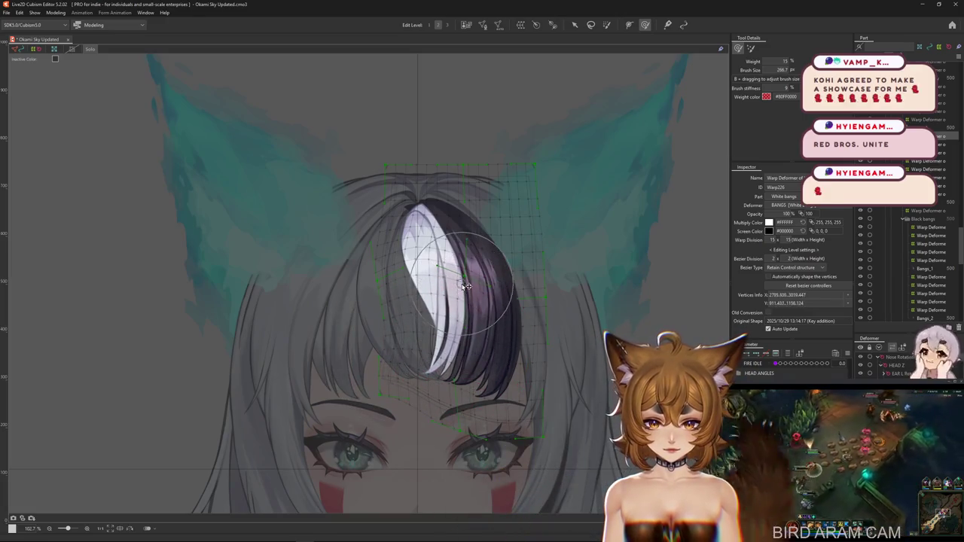
left_click_drag(439, 265, 440, 312)
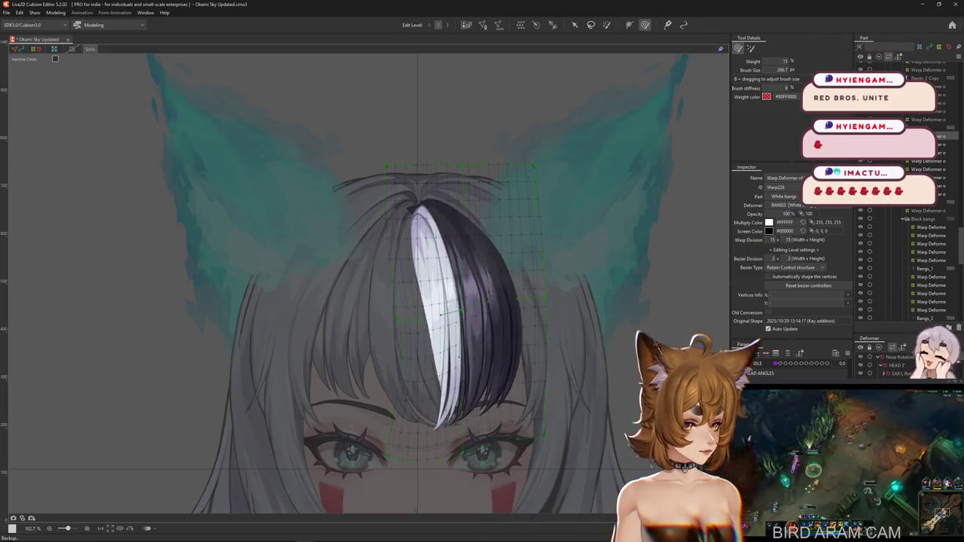
key("ctrl+z")
- Compare the bulging and vertical lock shapes via undo/redo, keeping the earlier one
key("ctrl+y")
key("ctrl+z")
key("ctrl+y")
key("ctrl+z")
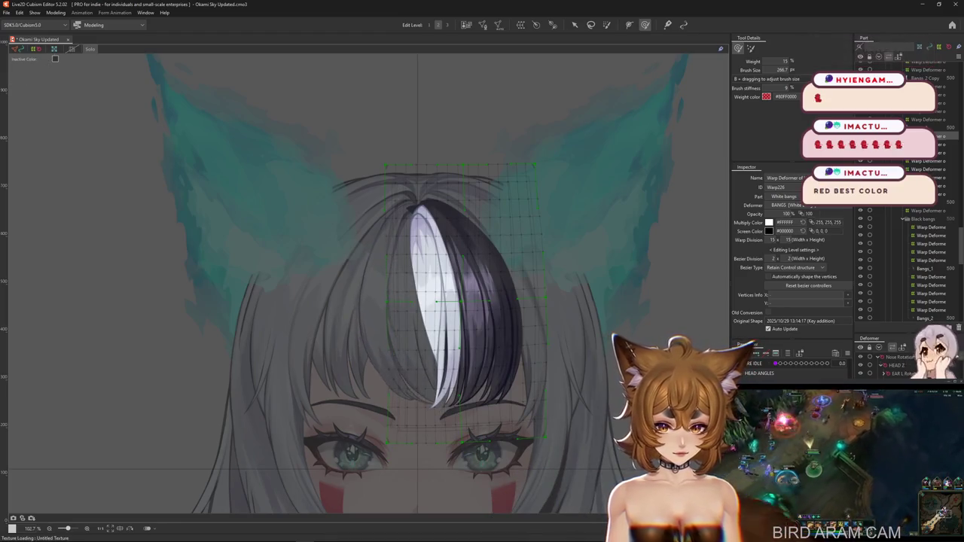
- Reshape the white lock and the dark lock's mesh, briefly trying another mesh tool
left_click_drag(433, 343, 465, 332)
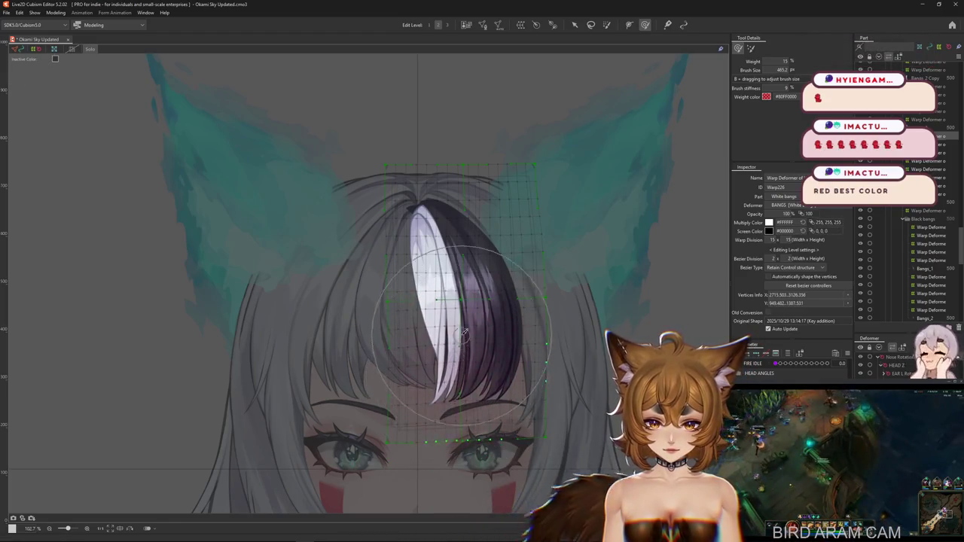
left_click_drag(436, 289, 471, 286)
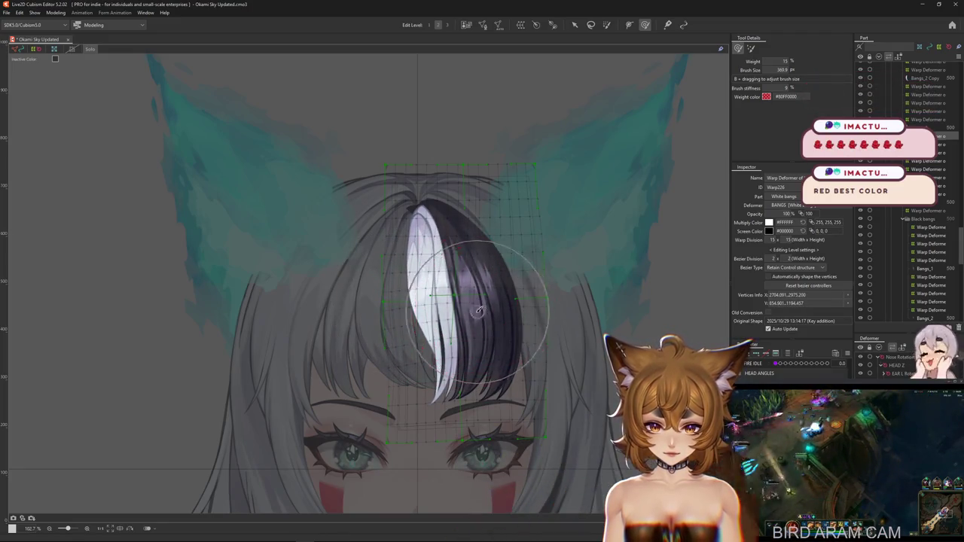
left_click_drag(479, 259, 503, 326)
key("b")
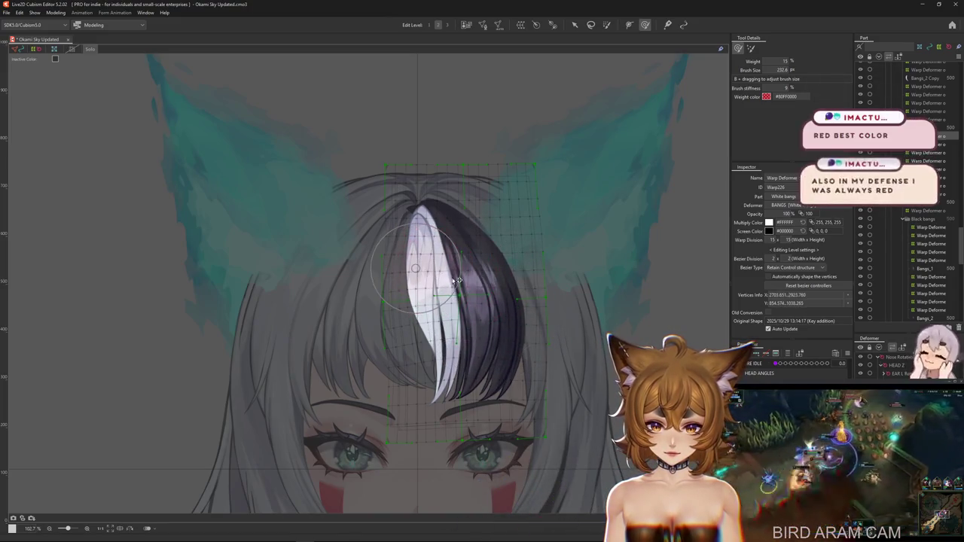
left_click_drag(467, 283, 466, 273)
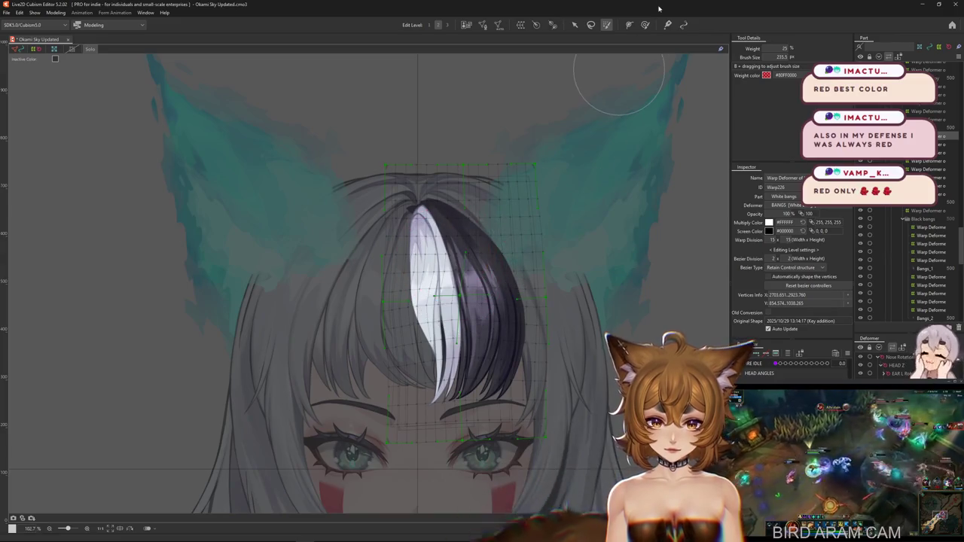
key("b")
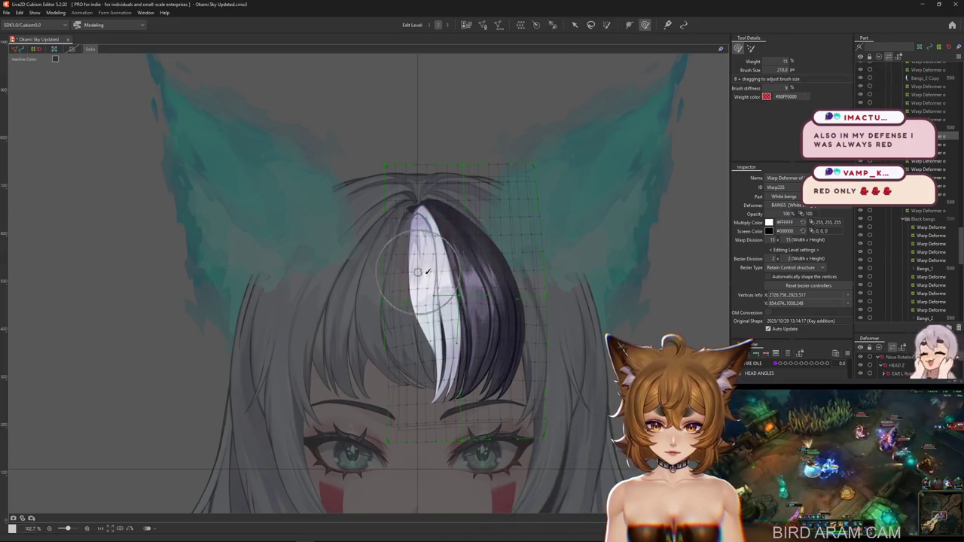
- Shift the bangs strands upward, then revert to a narrower, slightly slanted strand above the brows
scroll(487, 290, "up", 2)
scroll(486, 290, "down", 2)
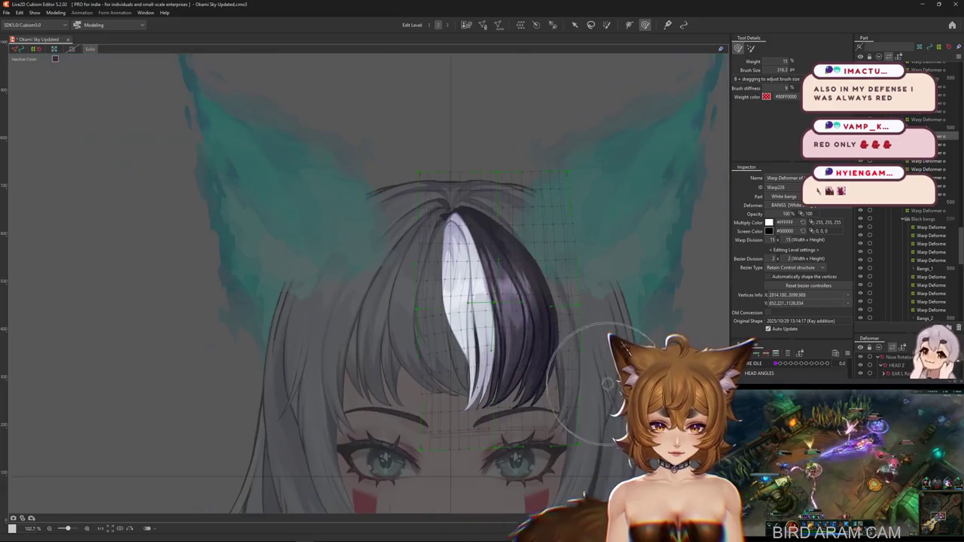
left_click_drag(469, 308, 462, 258)
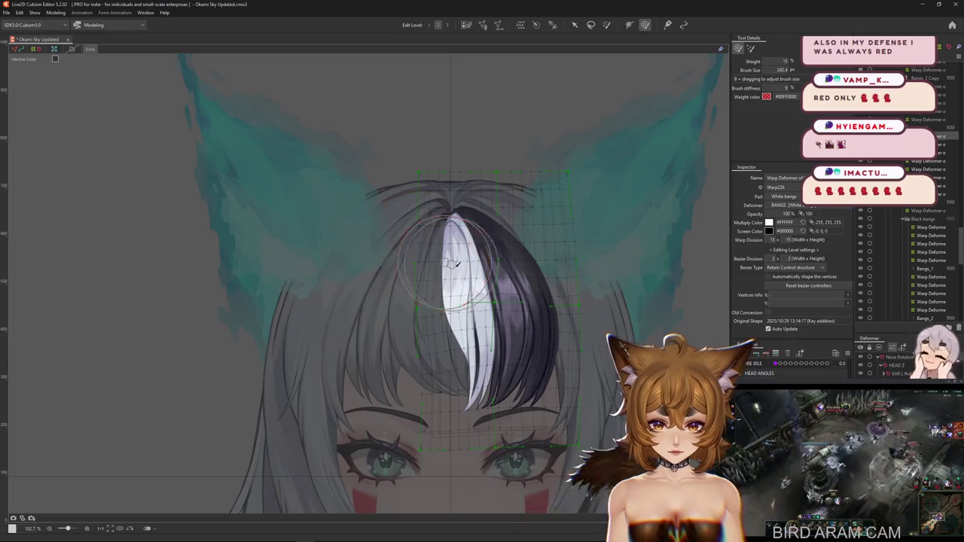
left_click_drag(425, 251, 370, 231)
mouse_move(412, 285)
left_mouse_down()
mouse_move(423, 322)
mouse_move(374, 329)
mouse_move(521, 377)
left_mouse_up()
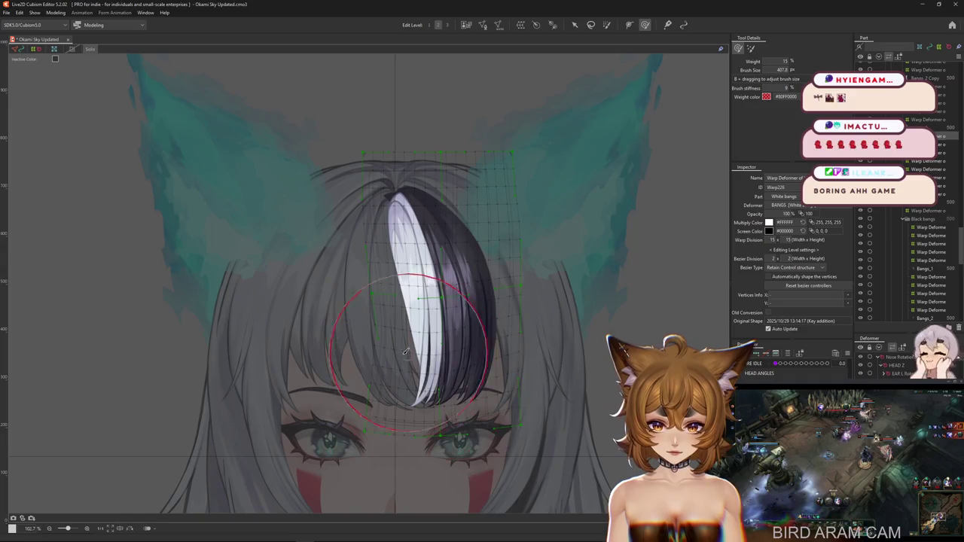
key("ctrl+z")
key("ctrl+z")
key("ctrl+z")
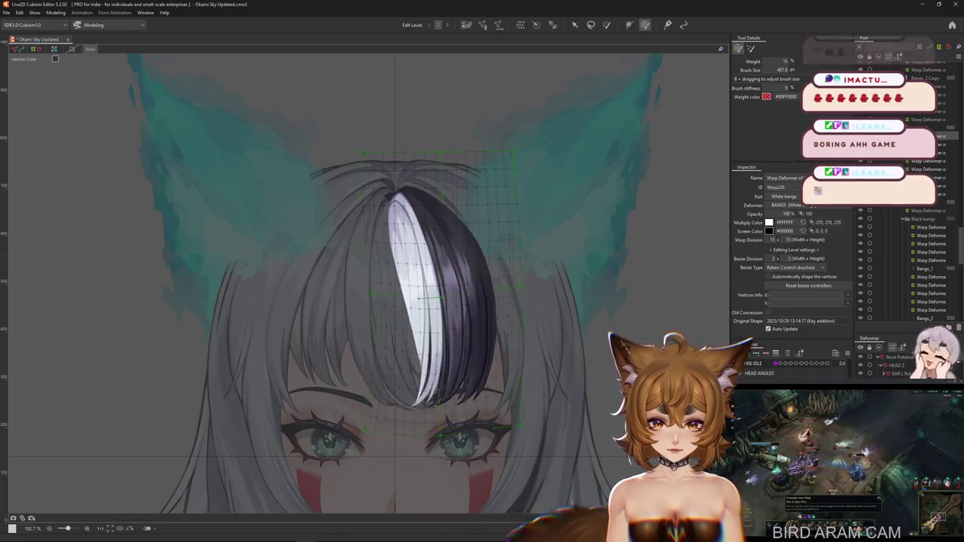
key("ctrl+z")
key("ctrl+z")
key("ctrl+z")
key("ctrl+z")
key("ctrl+z")
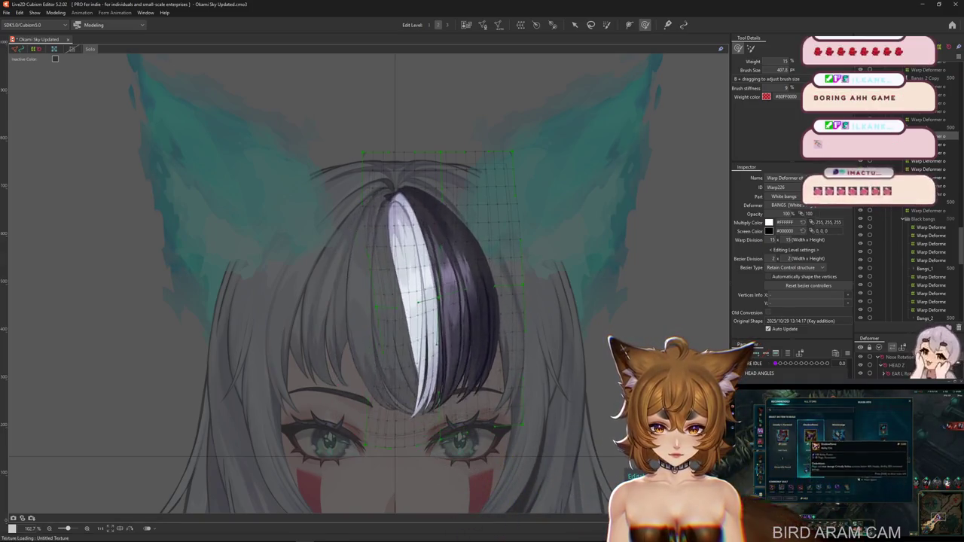
key("ctrl+z")
key("ctrl+z")
key("ctrl+z")
key("ctrl+z")
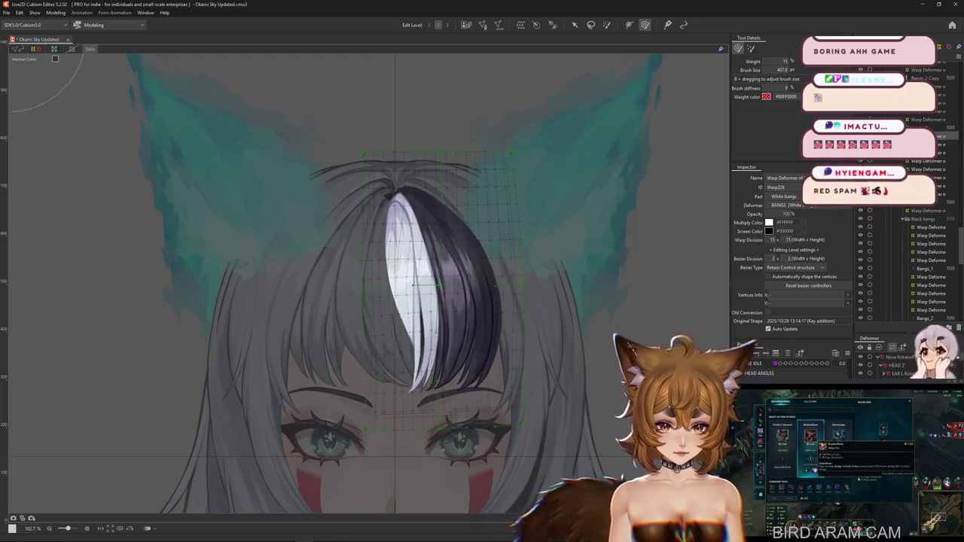
key("ctrl+z")
left_click_drag(452, 369, 422, 391)
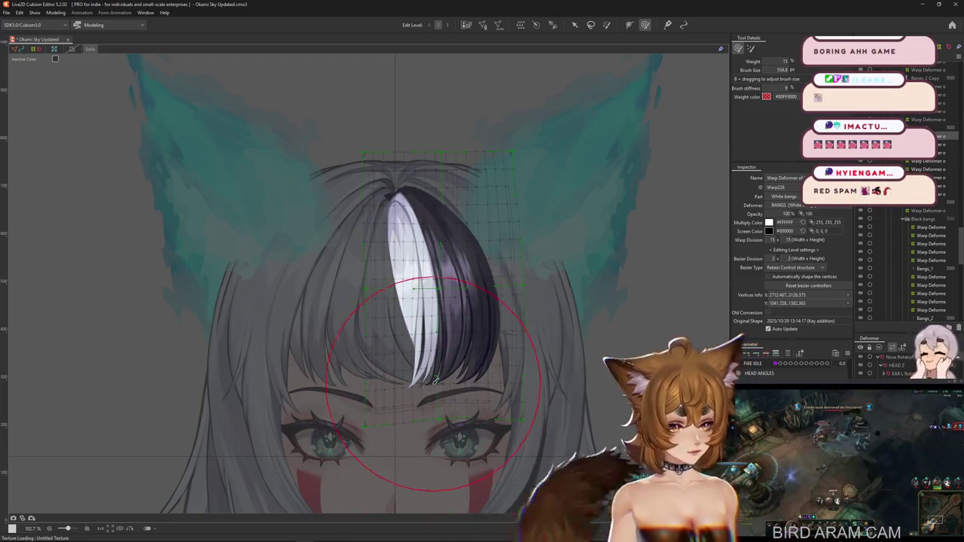
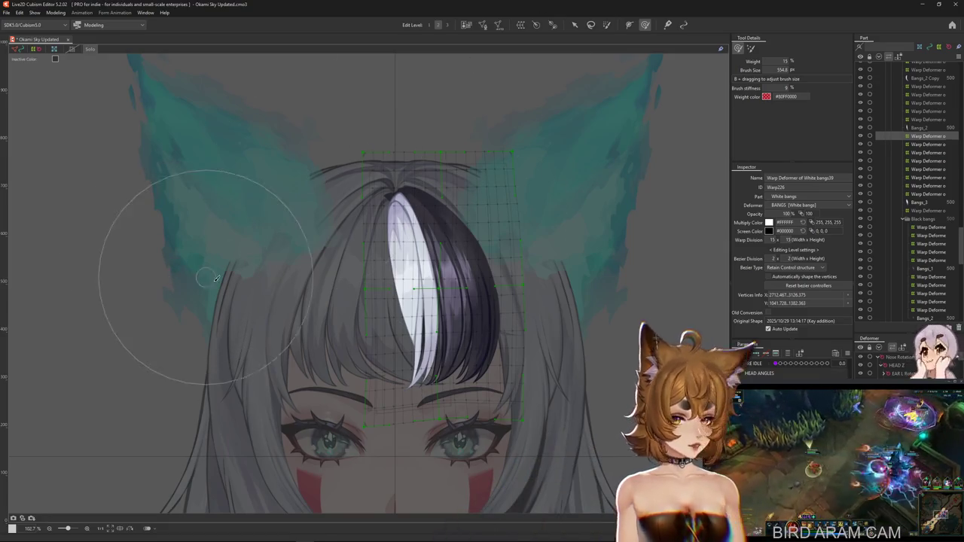
- Resize the deform brush and bend the dark bangs toward the side over the forehead
mouse_move(444, 350)
left_mouse_down()
mouse_move(412, 374)
mouse_move(525, 415)
left_mouse_up()
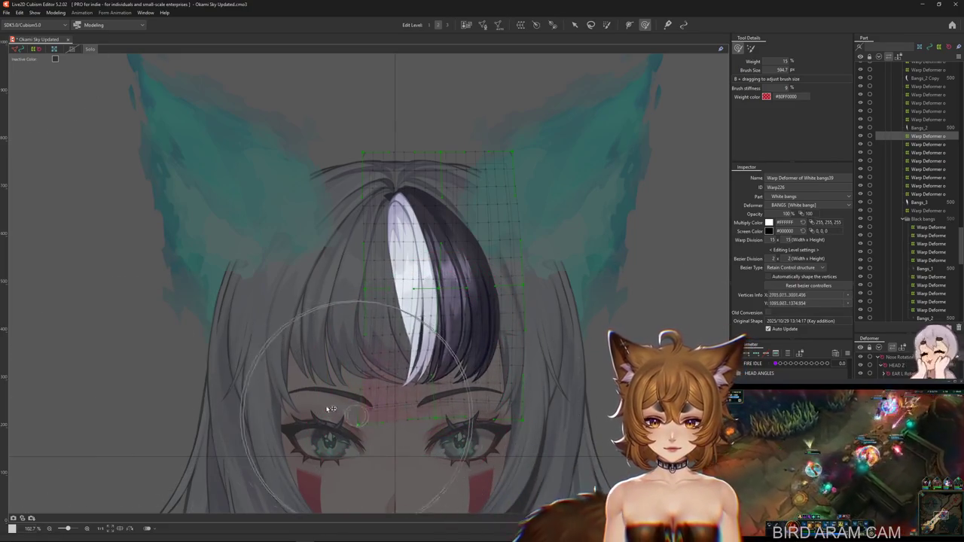
left_click_drag(480, 357, 521, 310)
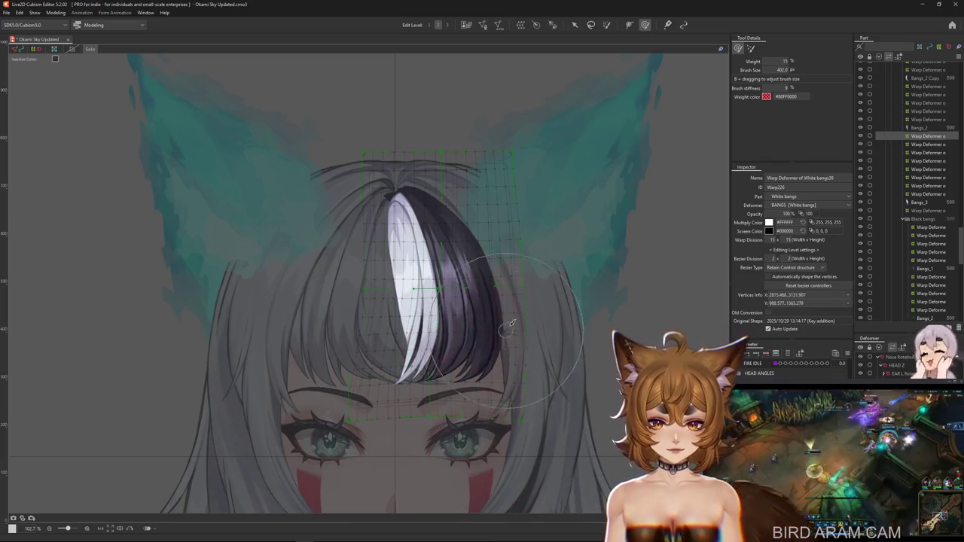
mouse_move(521, 309)
left_mouse_down()
mouse_move(462, 306)
mouse_move(448, 365)
mouse_move(459, 334)
mouse_move(526, 384)
mouse_move(543, 324)
left_mouse_up()
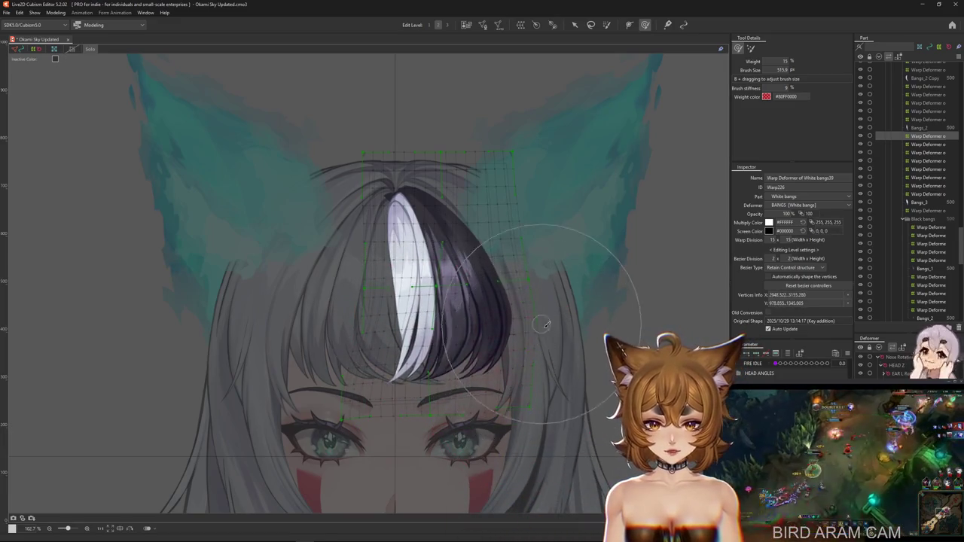
left_click_drag(486, 365, 442, 343)
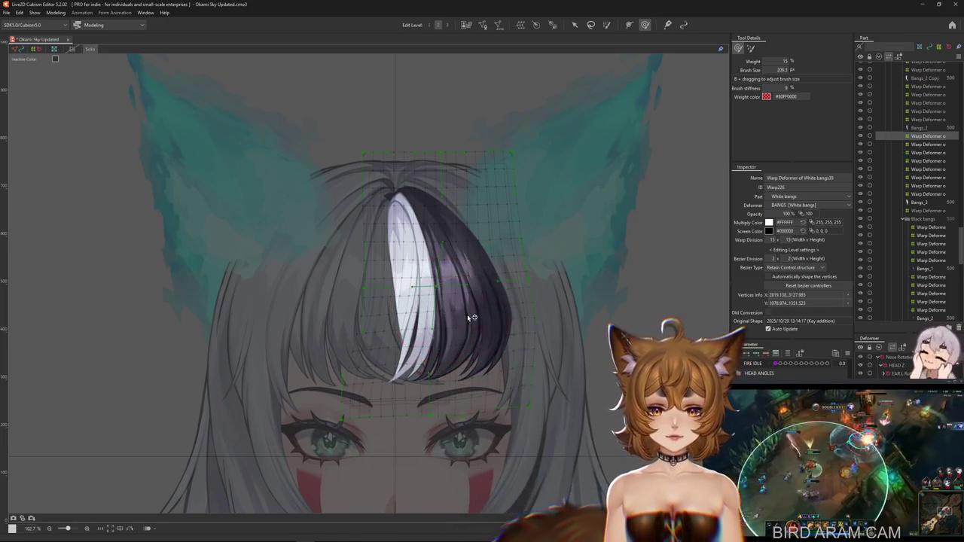
mouse_move(472, 307)
left_mouse_down()
mouse_move(416, 332)
mouse_move(481, 324)
left_mouse_up()
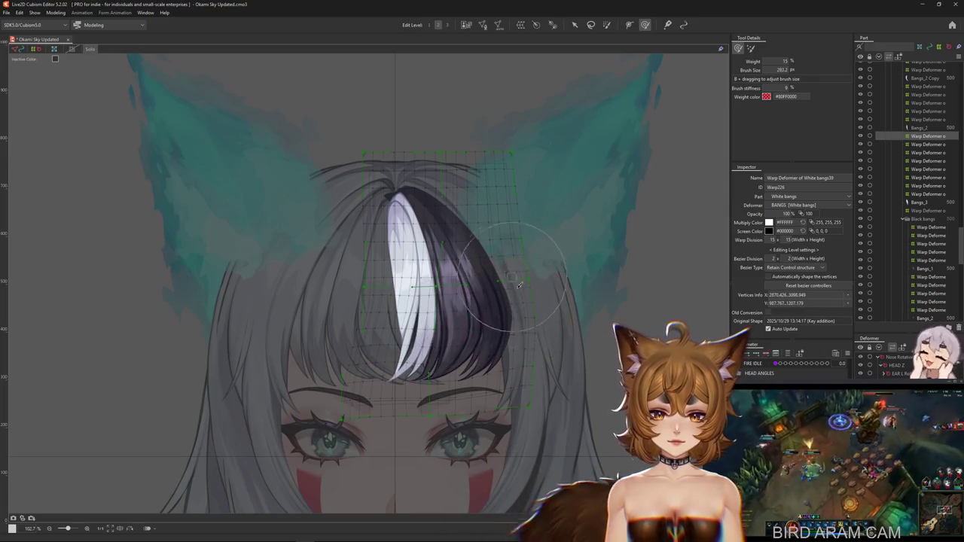
left_click_drag(517, 278, 551, 402)
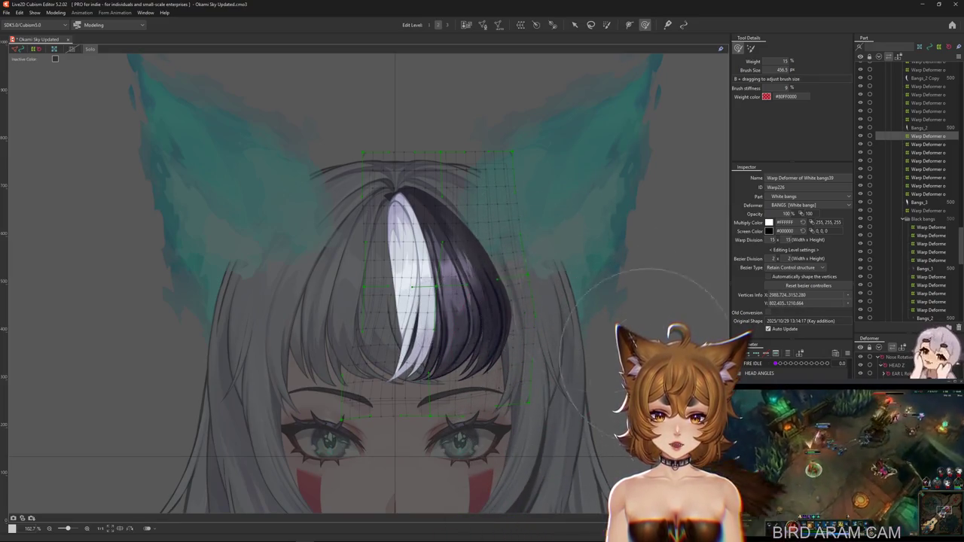
- Undo the last bend and select the bottom-row grid points of the bangs warp
key("ctrl+z")
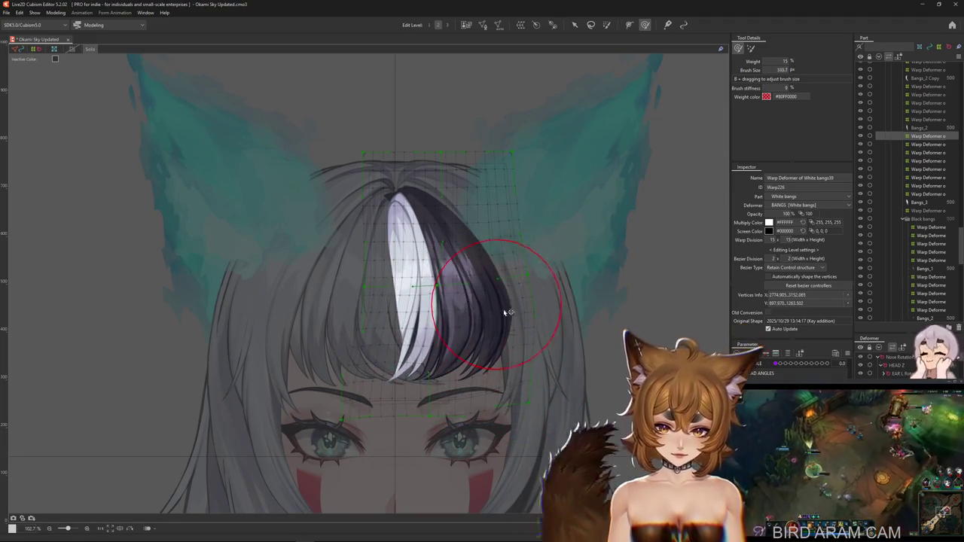
key("ctrl+z")
mouse_move(475, 406)
left_mouse_down()
mouse_move(413, 379)
mouse_move(568, 330)
left_mouse_up()
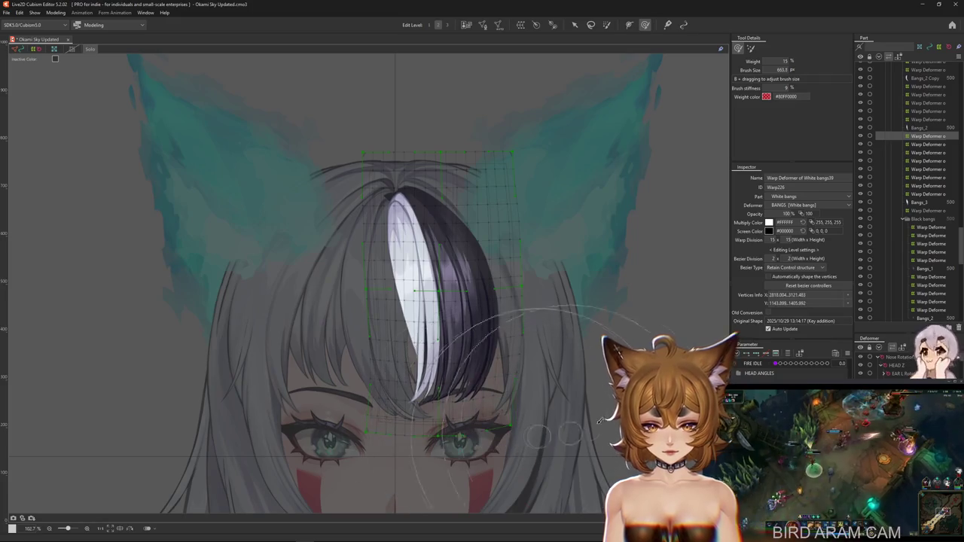
left_click_drag(579, 329, 495, 442)
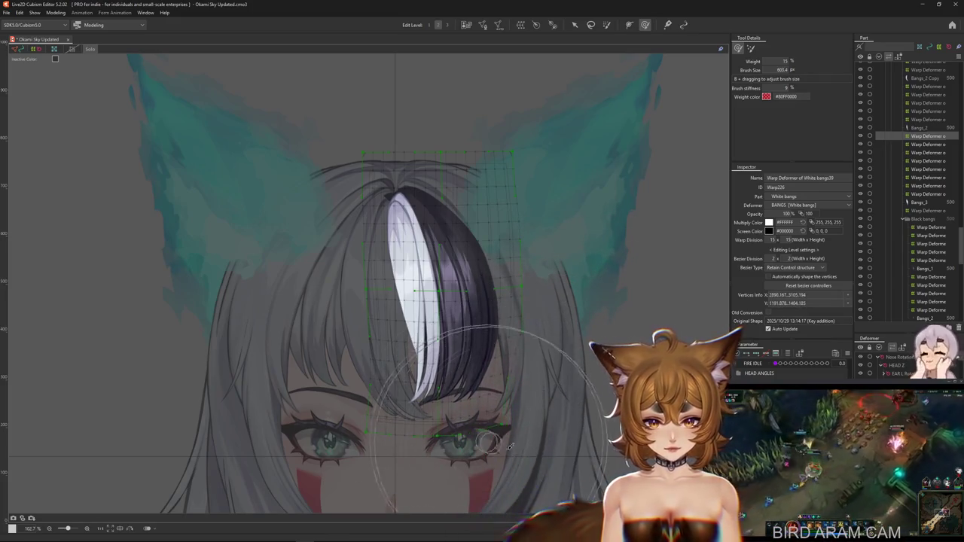
key("Escape")
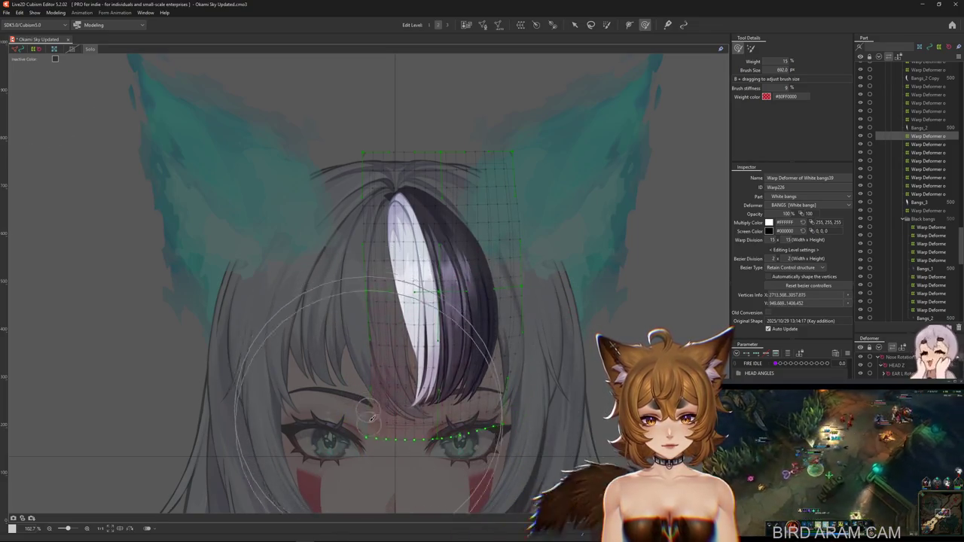
left_click(392, 439)
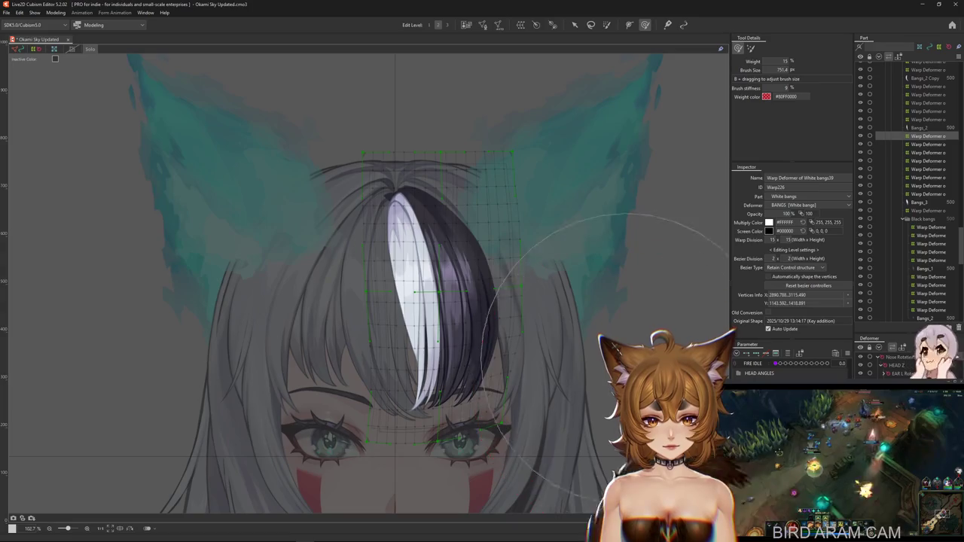
left_click(590, 440)
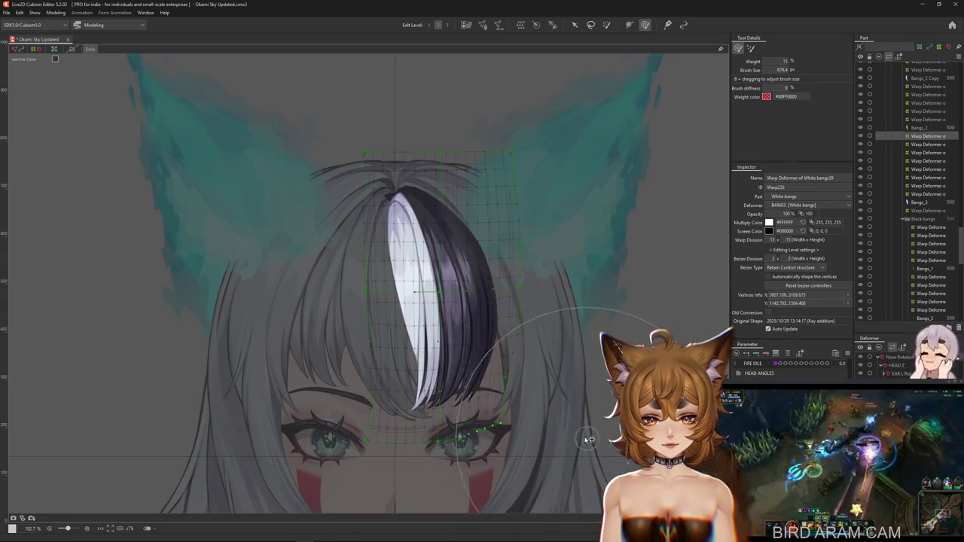
key("ctrl+z")
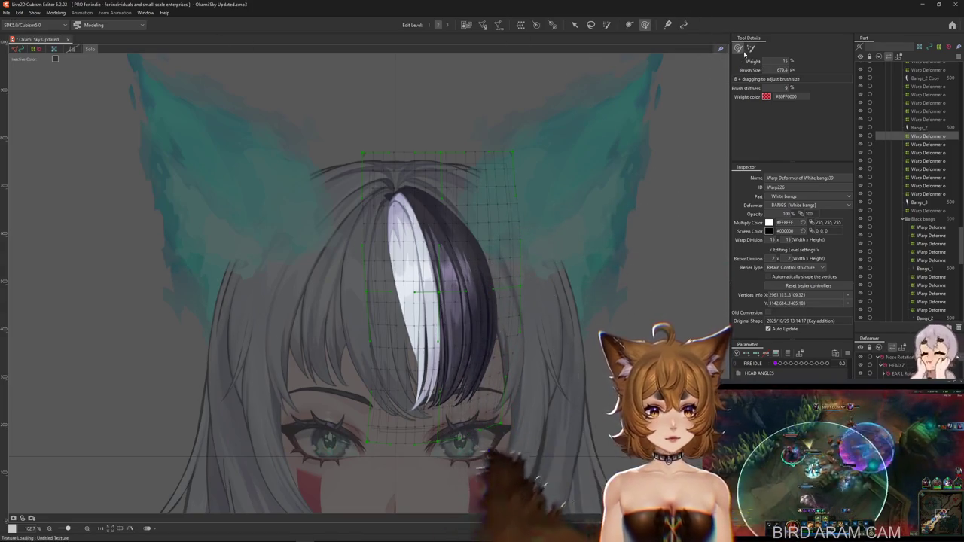
- Resize the brush and brush the right side of the bangs, bending the tips over the eyes
left_click(578, 399)
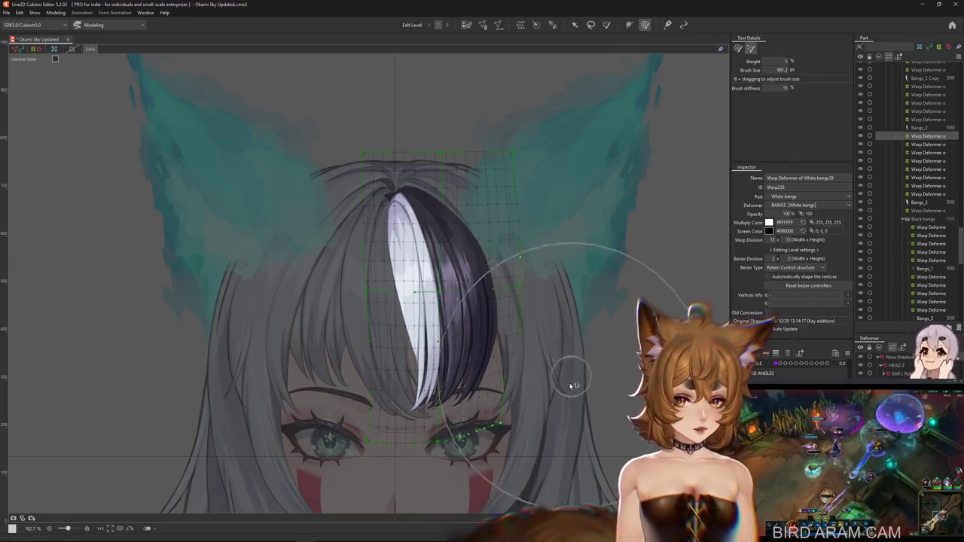
left_click_drag(503, 140, 547, 127)
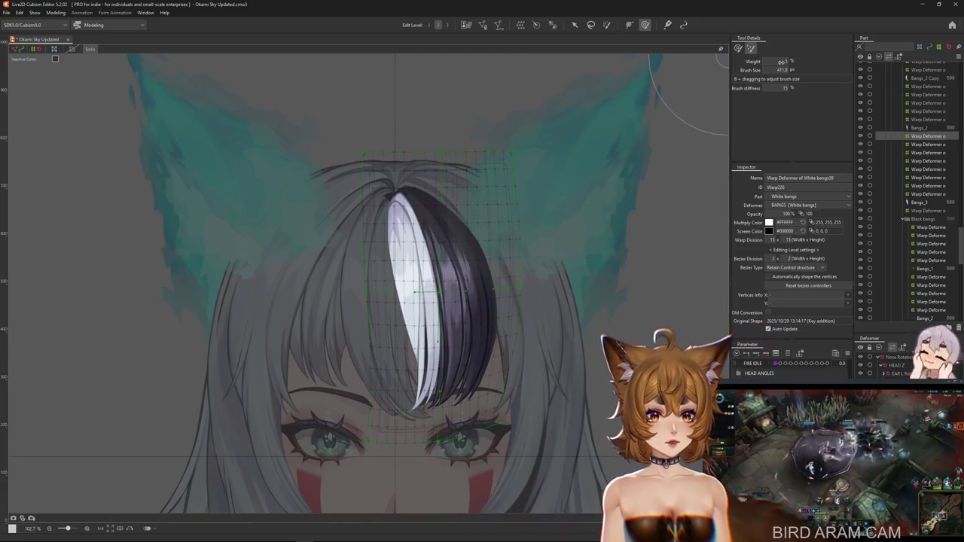
left_click_drag(565, 267, 590, 384)
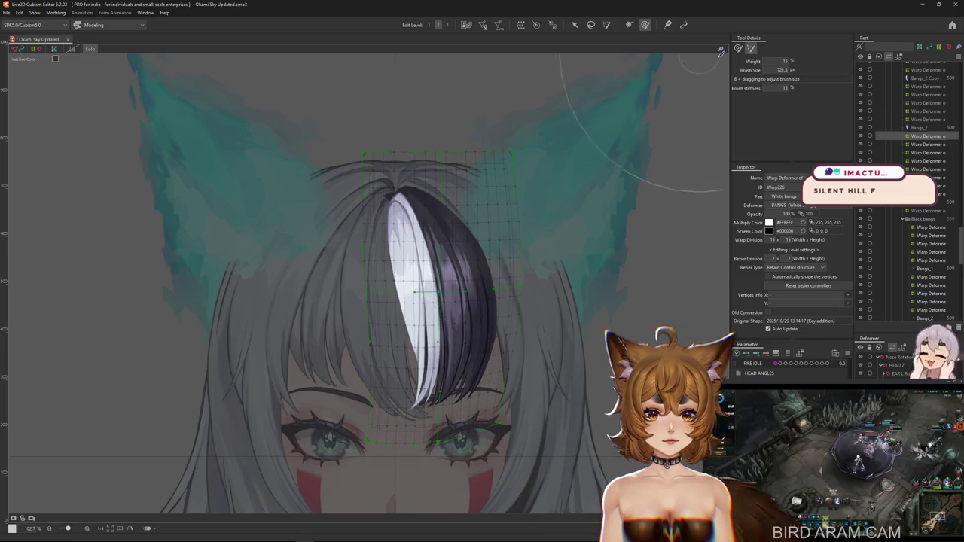
left_click_drag(324, 324, 392, 354)
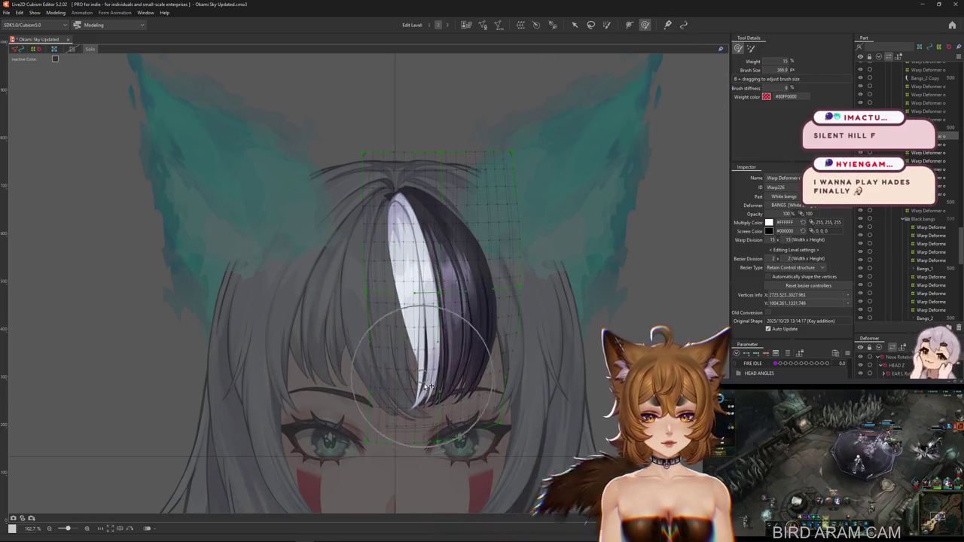
mouse_move(428, 384)
left_mouse_down()
mouse_move(467, 369)
mouse_move(614, 373)
left_mouse_up()
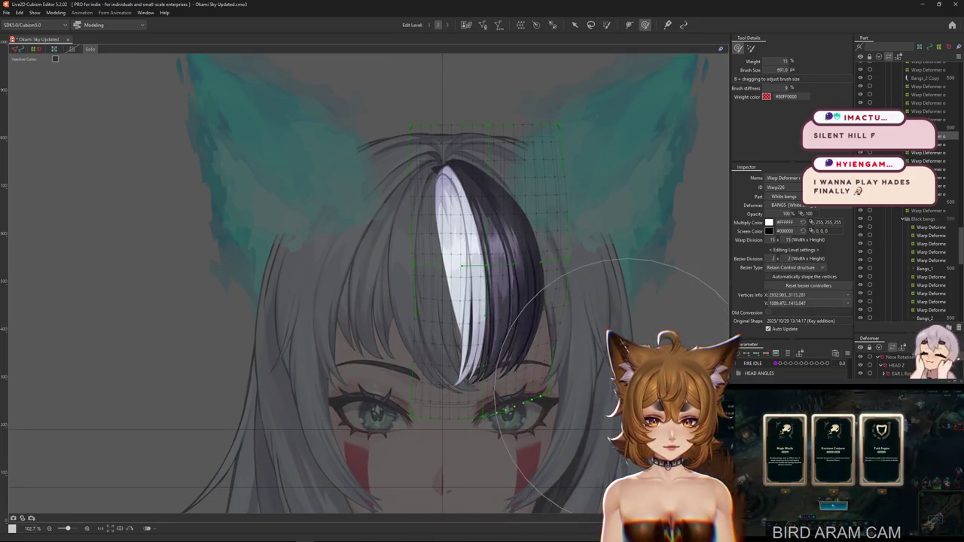
left_click_drag(648, 325, 578, 389)
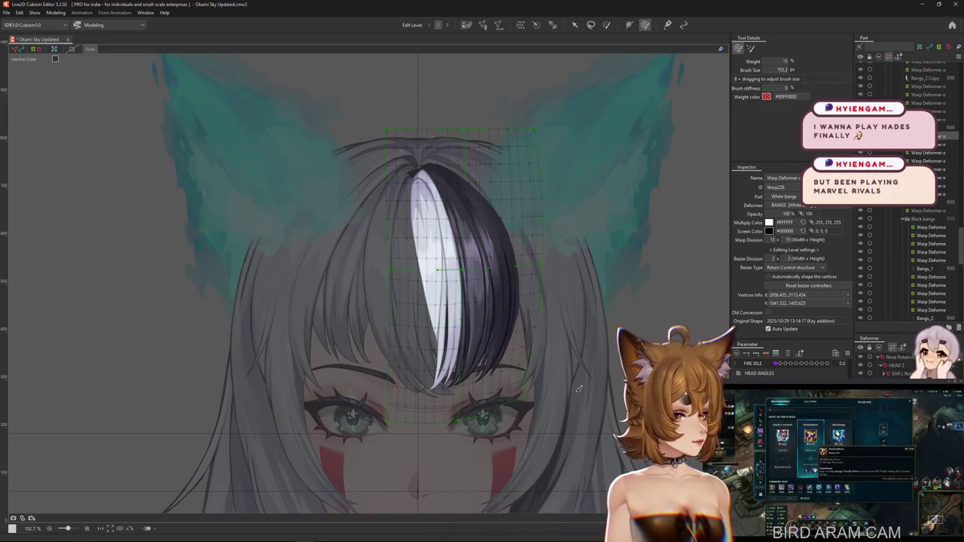
mouse_move(444, 332)
left_mouse_down()
mouse_move(463, 328)
mouse_move(477, 300)
mouse_move(557, 438)
left_mouse_up()
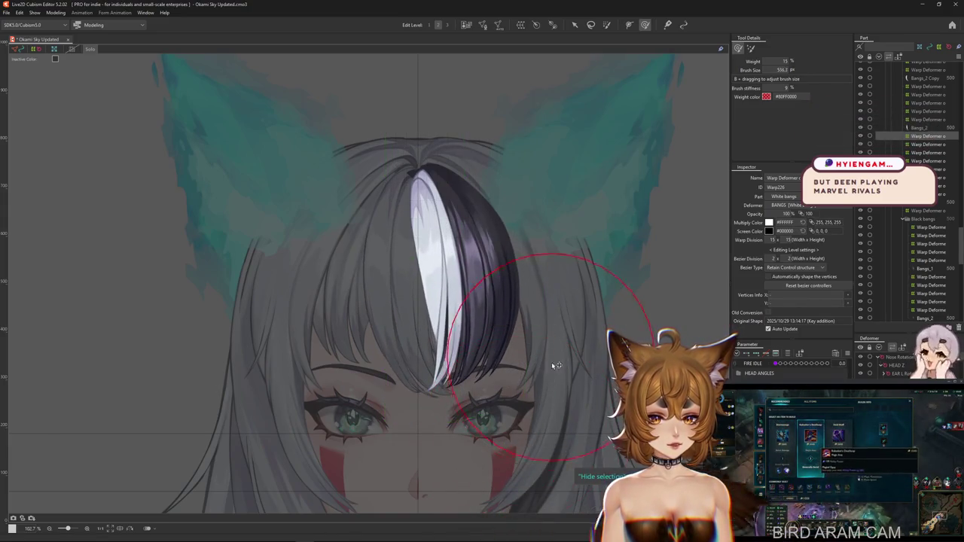
left_click_drag(555, 361, 580, 354)
left_click_drag(436, 415, 366, 398)
- Return to the weighted deform brush and pull the bangs shorter with a new curve
key("g")
left_click(645, 24)
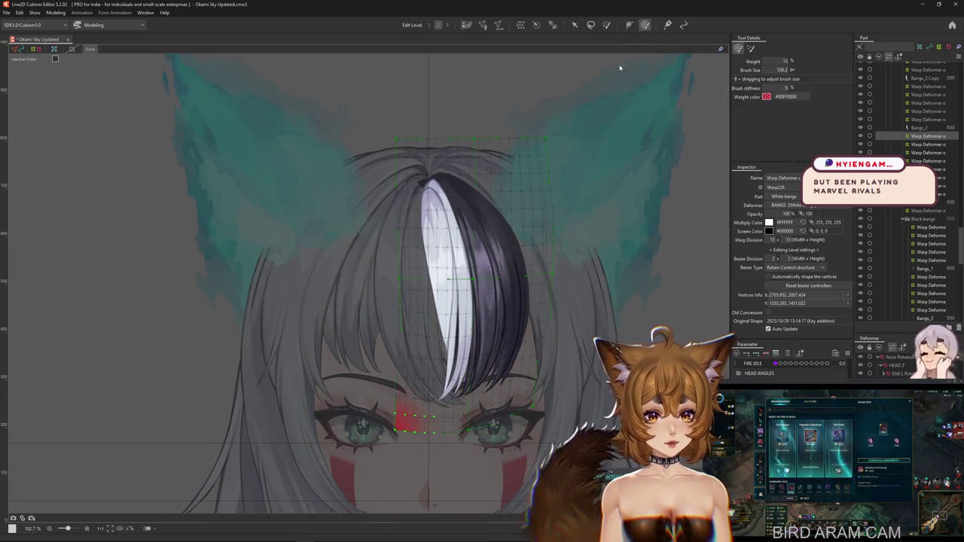
mouse_move(404, 359)
left_mouse_down()
mouse_move(454, 400)
mouse_move(457, 362)
mouse_move(550, 361)
left_mouse_up()
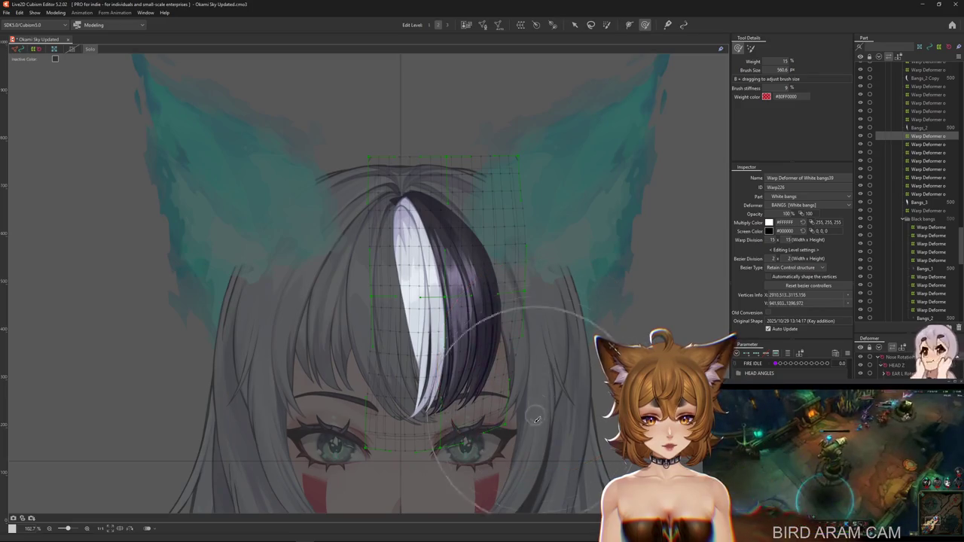
scroll(538, 415, "down", 1)
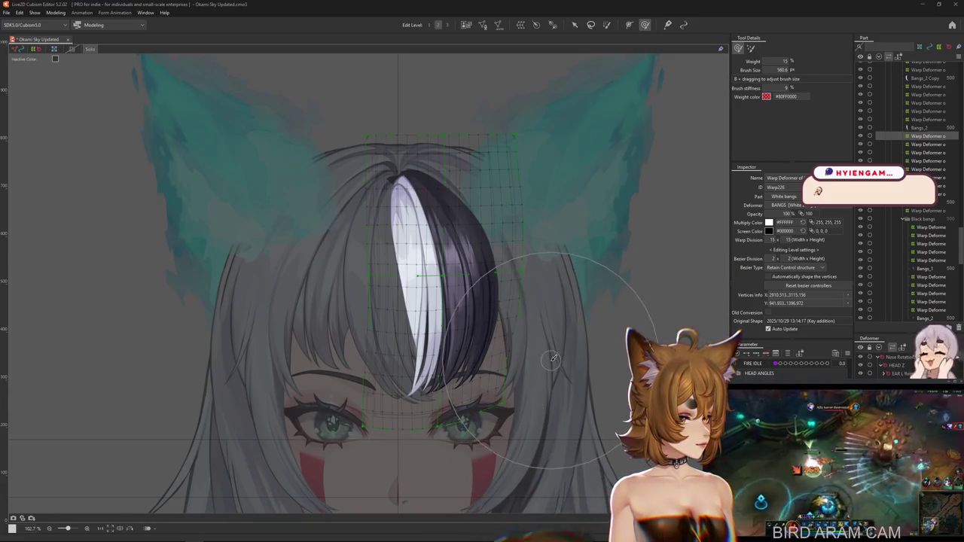
left_click_drag(467, 354, 444, 331)
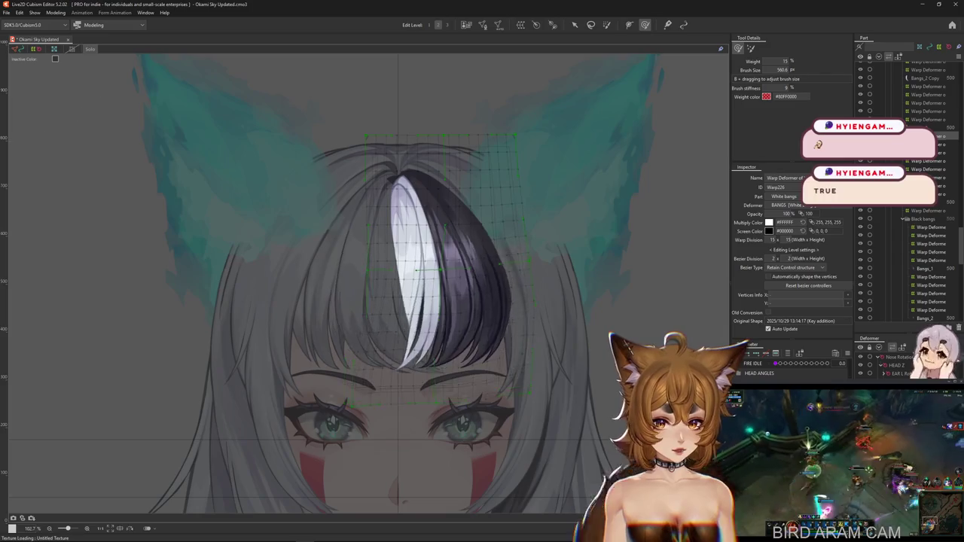
left_click_drag(381, 436, 372, 409)
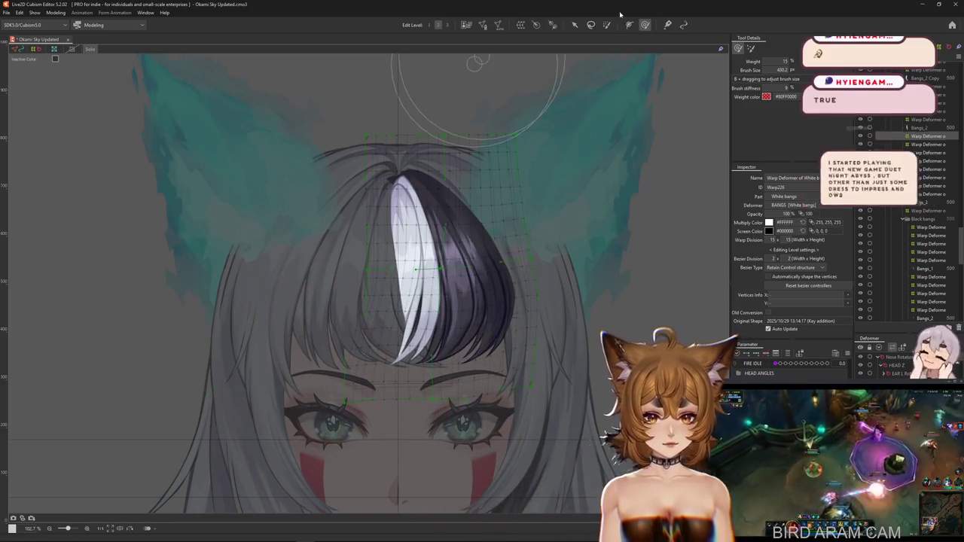
left_click_drag(344, 140, 364, 118)
left_click_drag(627, 392, 746, 271)
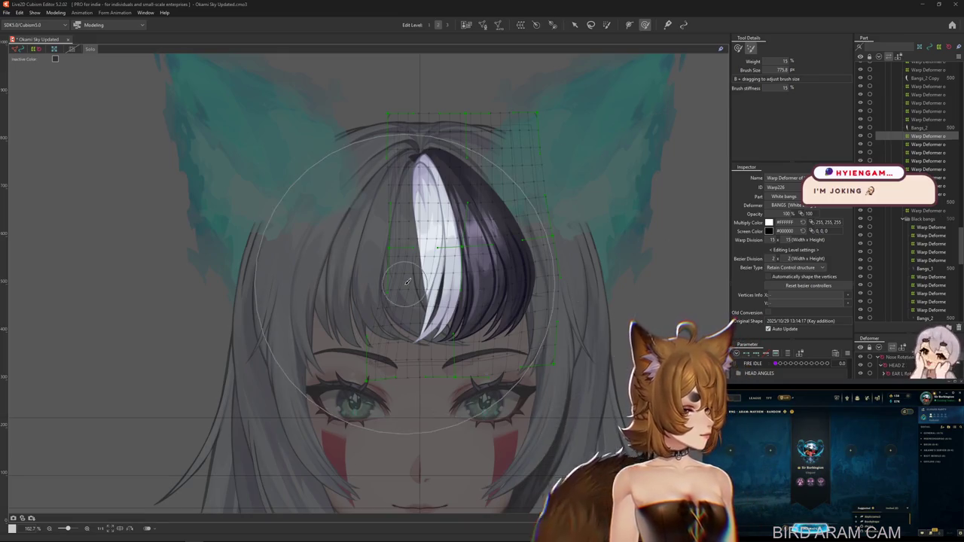
- Switch to the weight brush and paint weight over the right side of the bangs
scroll(400, 309, "down", 2)
scroll(384, 301, "up", 2)
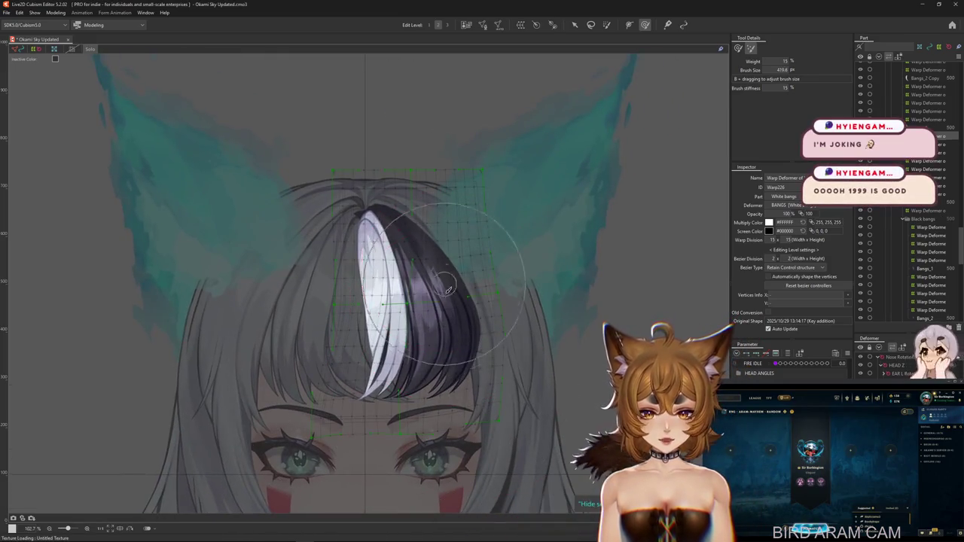
left_click_drag(427, 273, 442, 295)
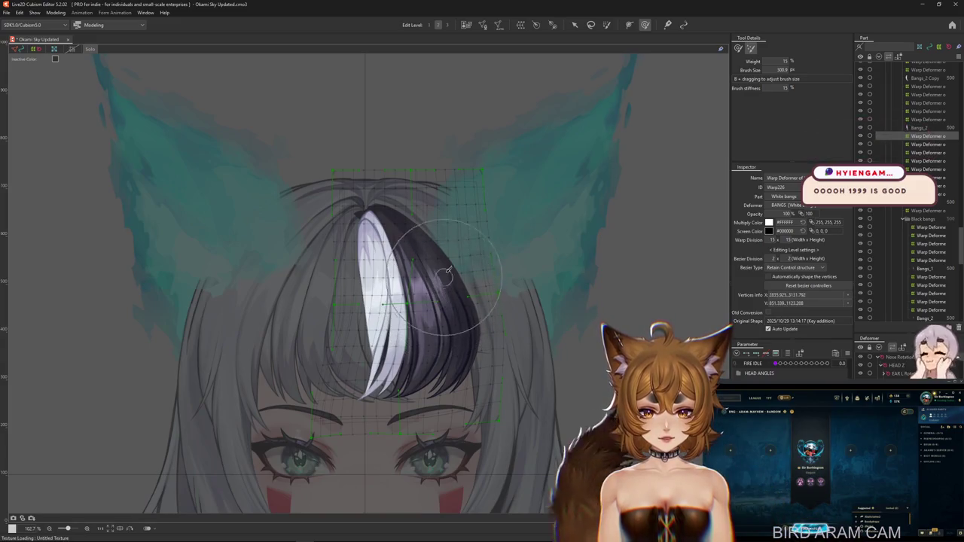
left_click(645, 25)
left_click_drag(409, 291, 439, 303)
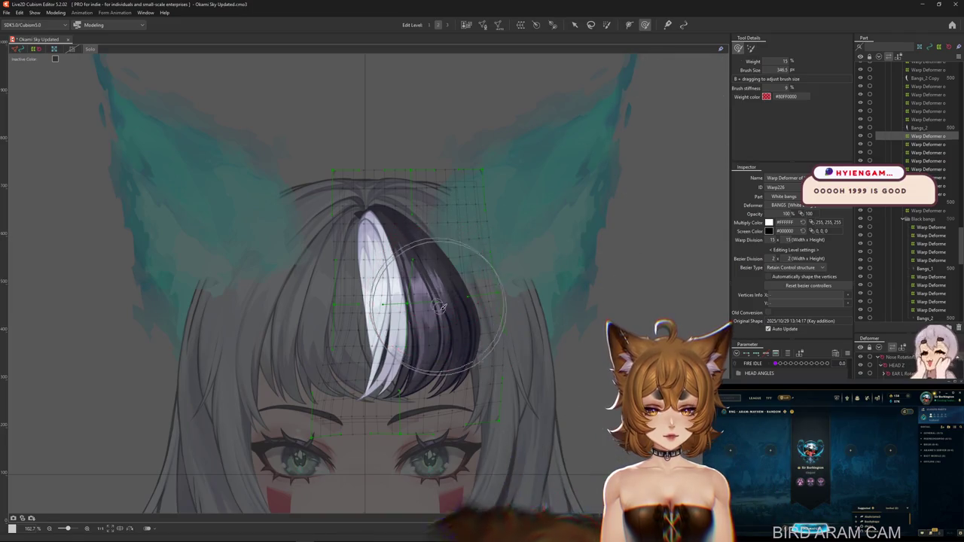
left_click_drag(486, 407, 466, 427)
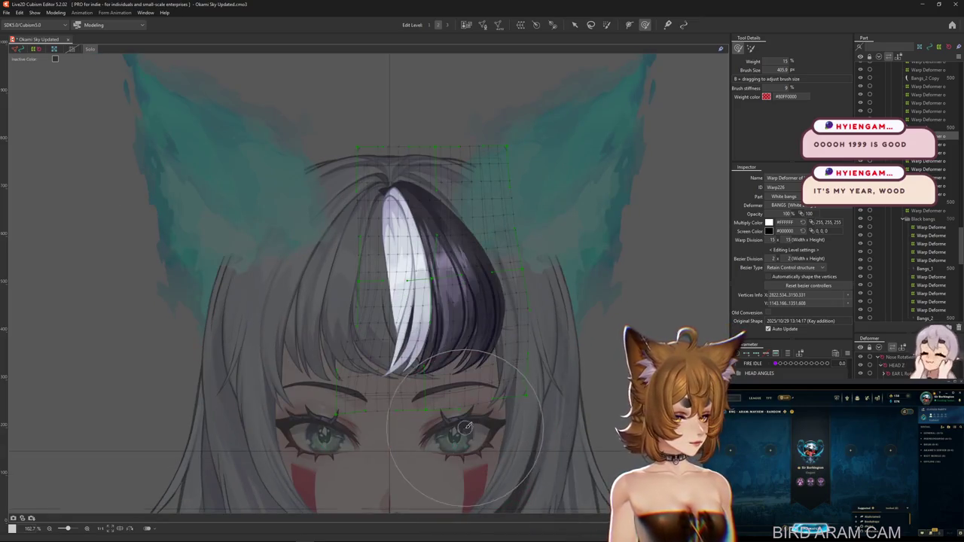
left_click_drag(518, 390, 545, 358)
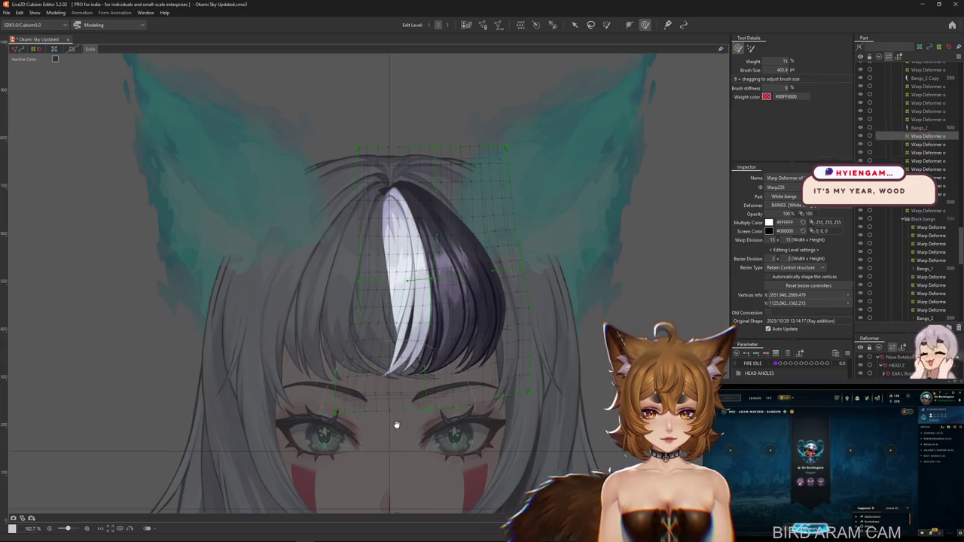
- Keep adjusting the weight brush size while framing the bangs
left_click_drag(394, 419, 425, 415)
scroll(424, 415, "up", 2)
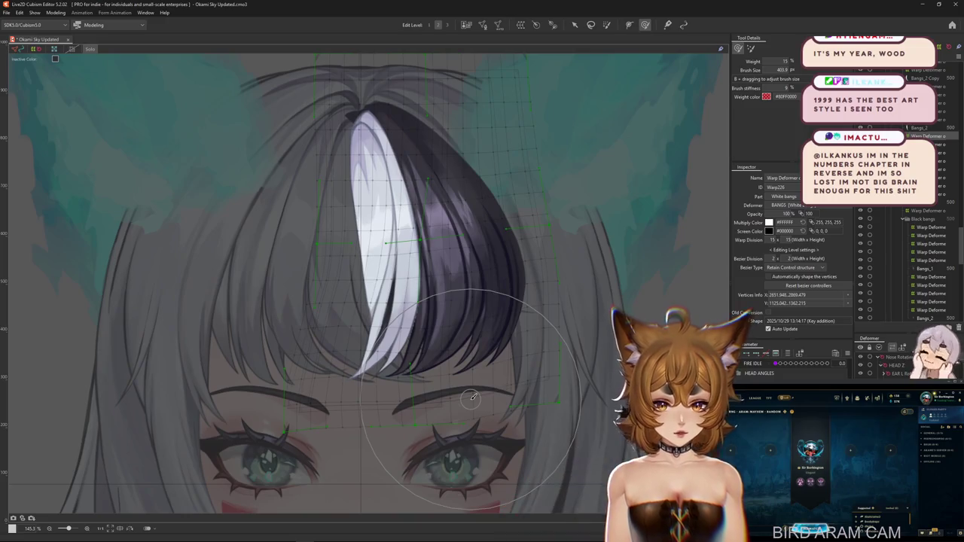
mouse_move(471, 397)
left_mouse_down()
mouse_move(586, 361)
mouse_move(570, 371)
mouse_move(531, 359)
left_mouse_up()
scroll(531, 359, "down", 3)
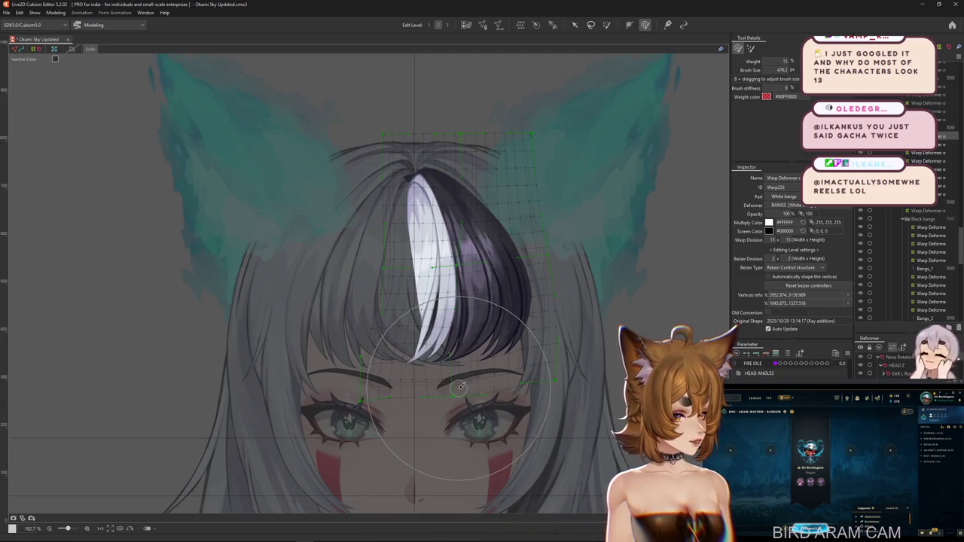
left_click_drag(444, 403, 433, 421)
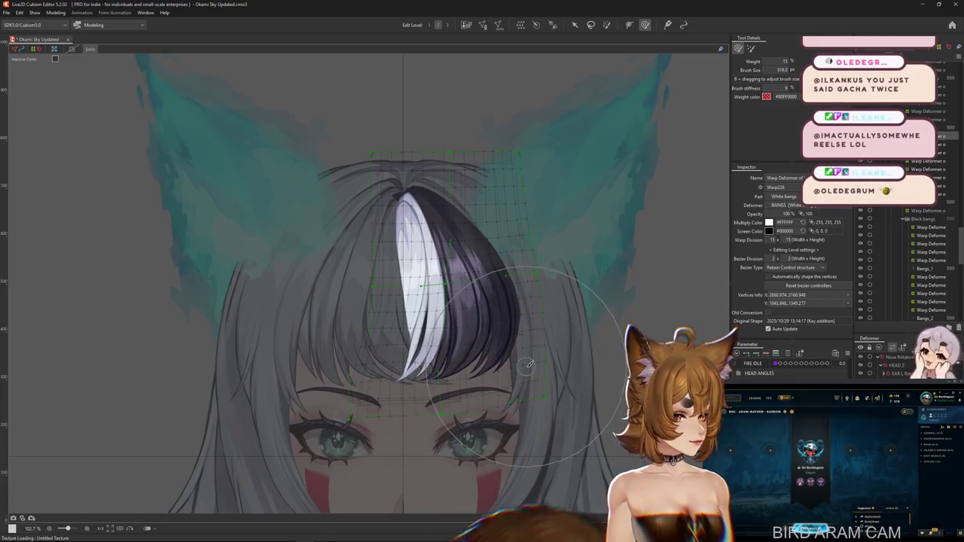
scroll(530, 365, "down", 2)
scroll(465, 352, "up", 2)
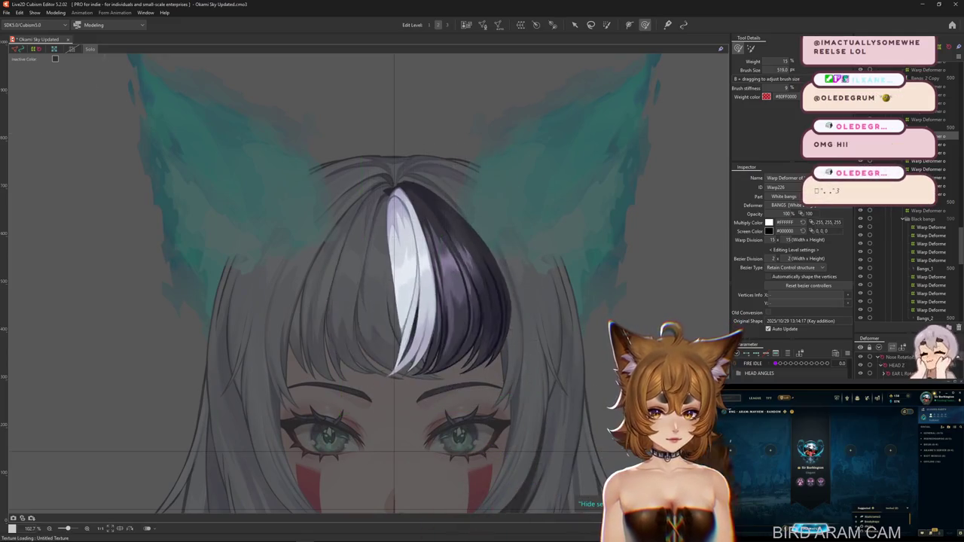
scroll(498, 298, "down", 1)
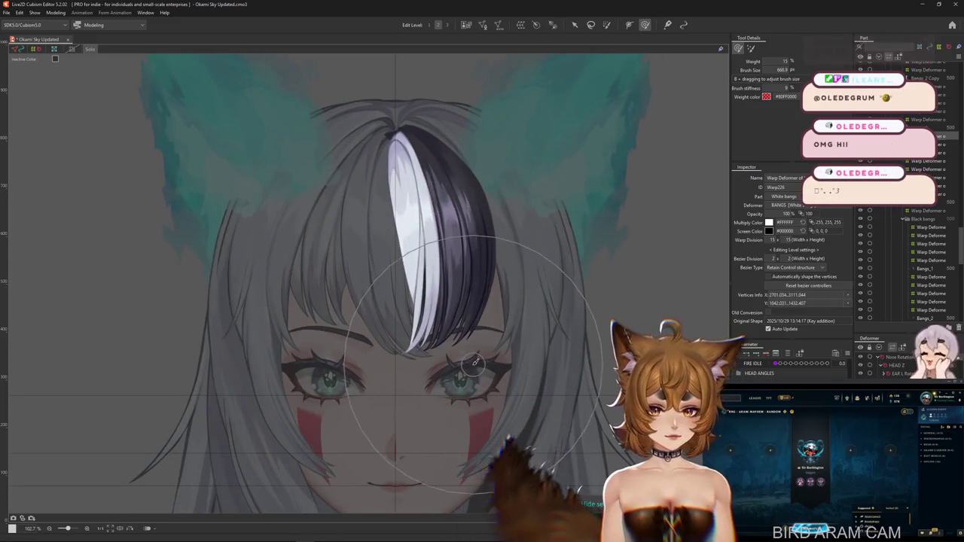
mouse_move(494, 318)
left_mouse_down()
mouse_move(556, 288)
mouse_move(376, 345)
mouse_move(526, 372)
mouse_move(395, 392)
mouse_move(424, 276)
mouse_move(446, 290)
mouse_move(456, 319)
mouse_move(473, 317)
left_mouse_up()
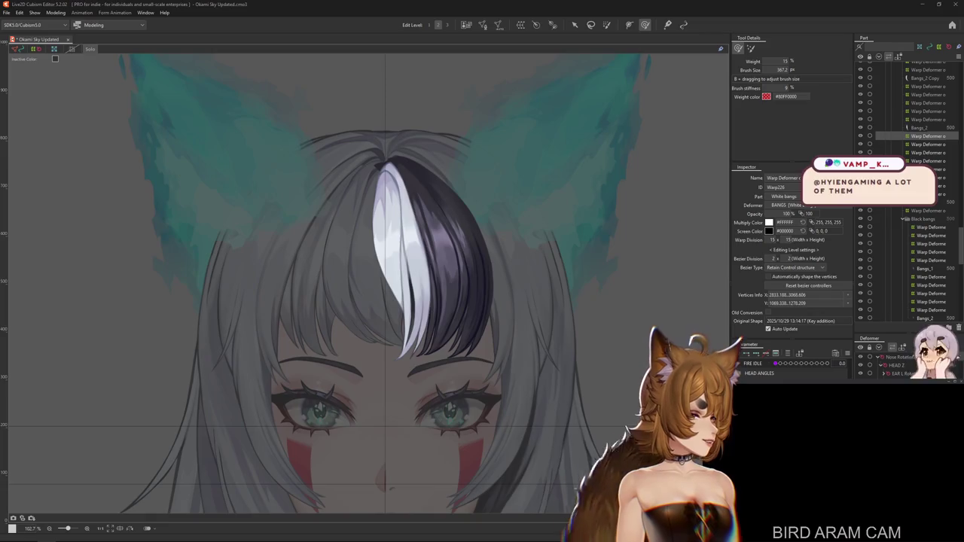
- Drag the Edge window with the R1999 character roster over the Cubism canvas
mouse_move(207, 76)
left_mouse_down()
mouse_move(174, 70)
mouse_move(180, 92)
left_mouse_up()
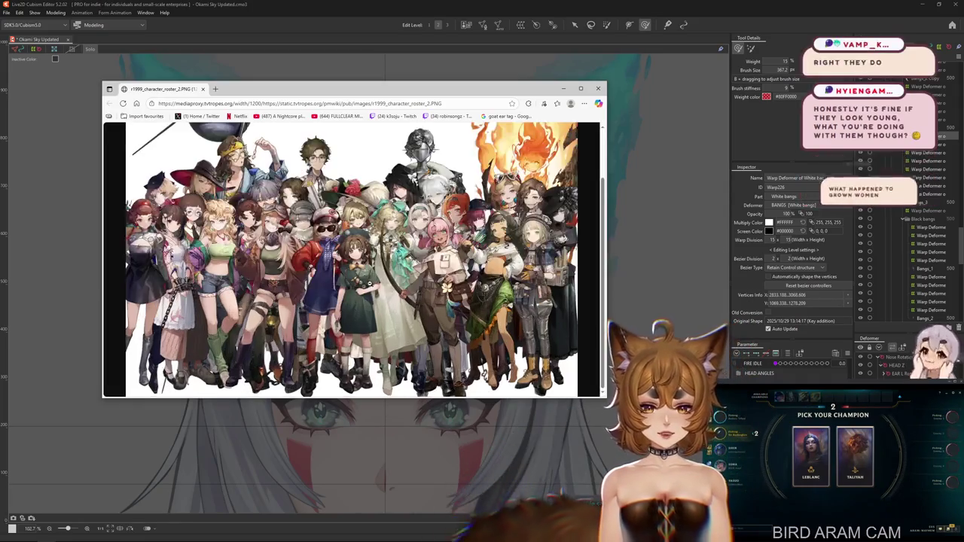
- Enlarge the Edge roster window, then close it to reveal the Cubism canvas
left_click_drag(602, 397, 693, 419)
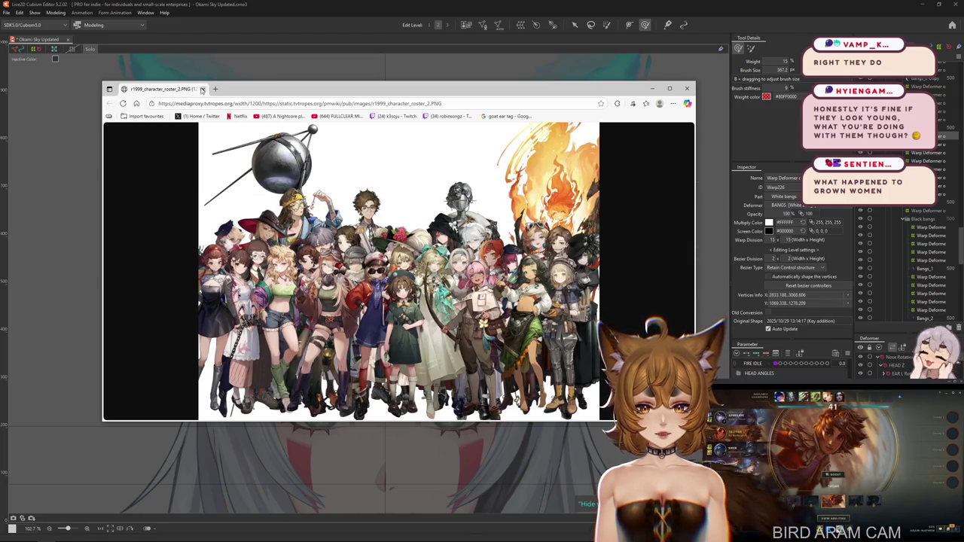
left_click(202, 89)
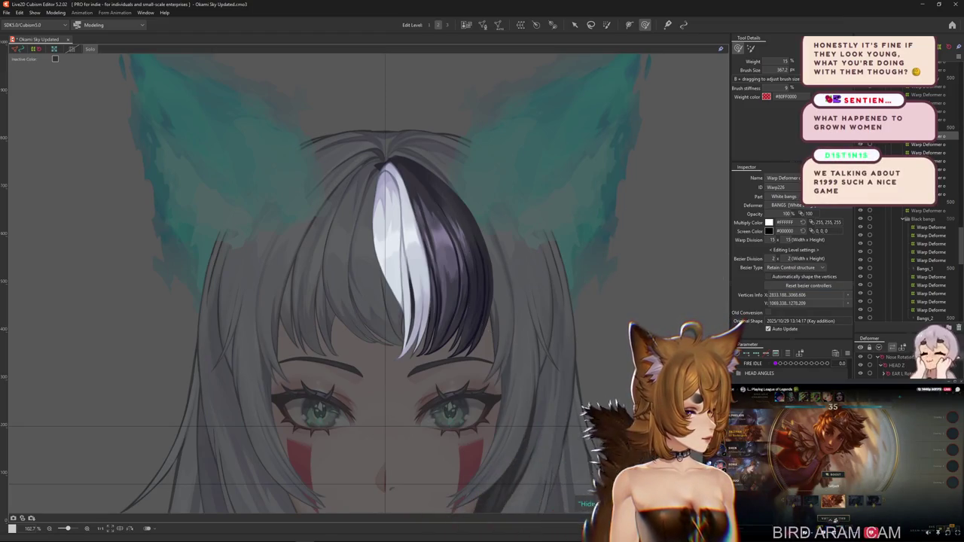
scroll(571, 275, "down", 3)
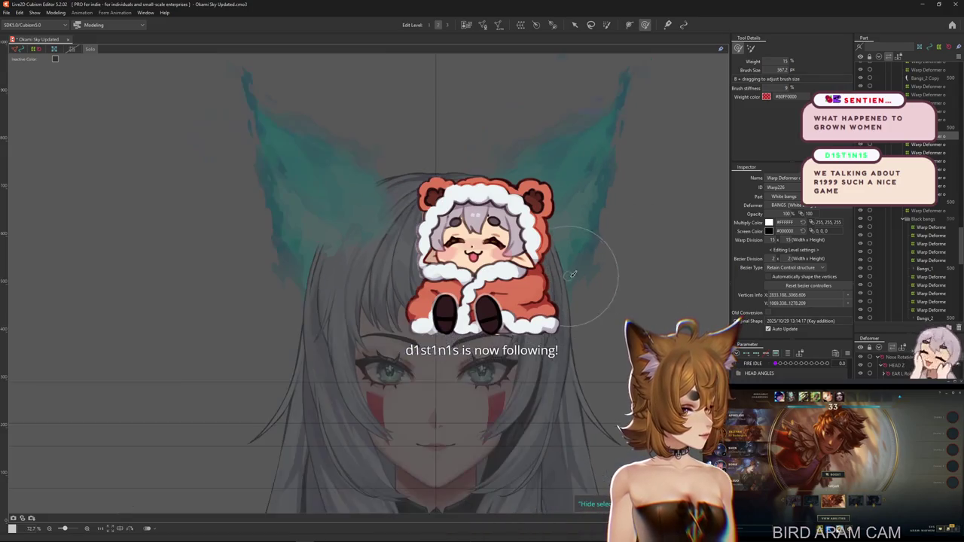
left_click_drag(586, 284, 536, 292)
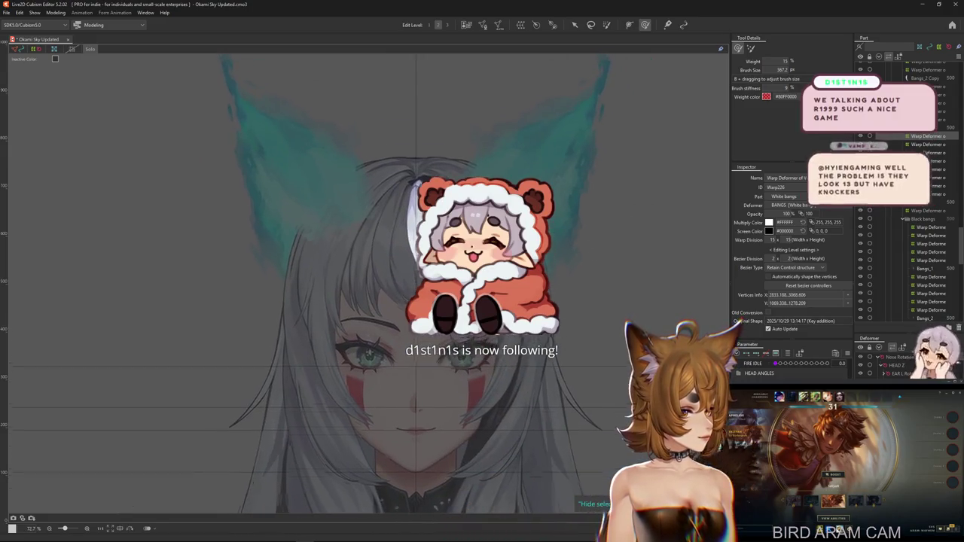
scroll(536, 292, "up", 1)
scroll(550, 283, "up", 1)
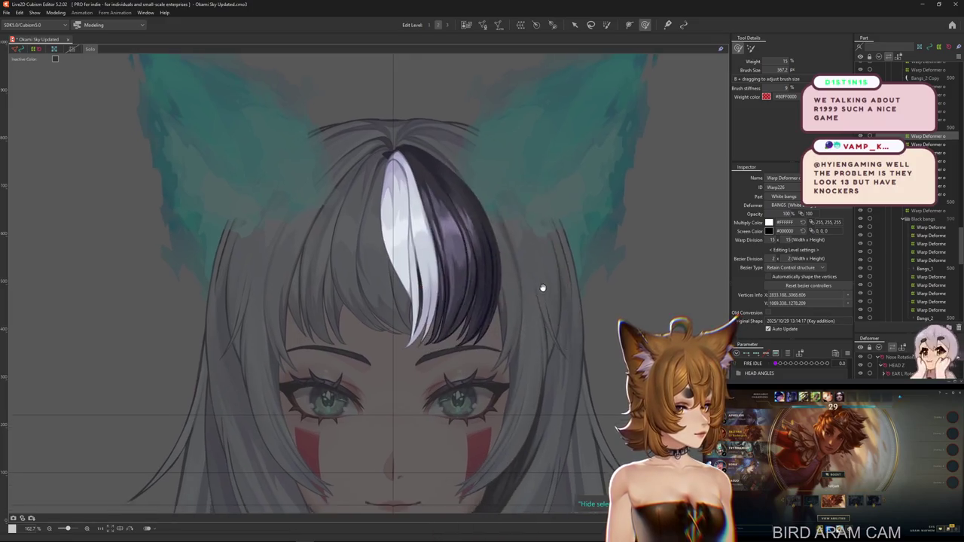
scroll(561, 274, "up", 1)
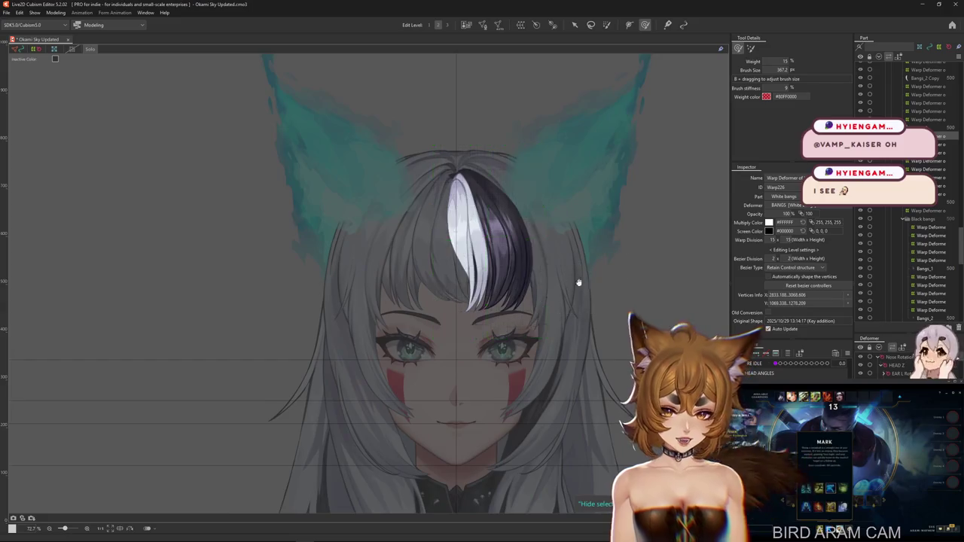
left_click(449, 304)
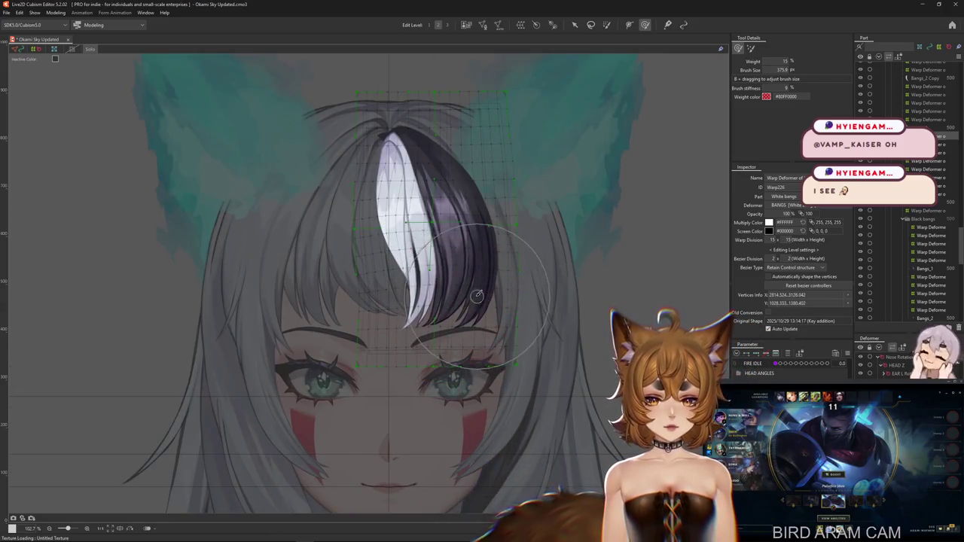
- Resize the weight brush, paint weight on the right half of the bangs, then undo the strokes
left_click_drag(449, 304, 478, 363)
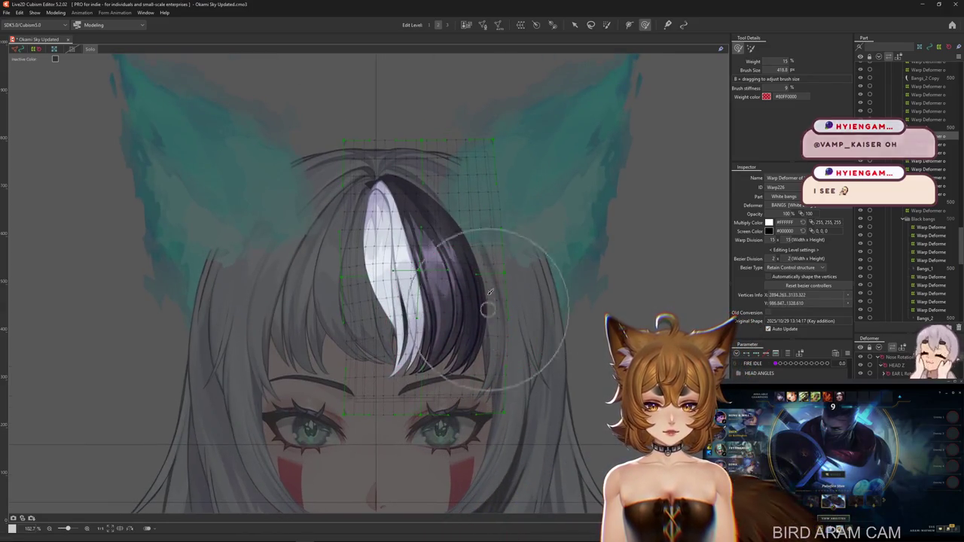
key("ctrl+z")
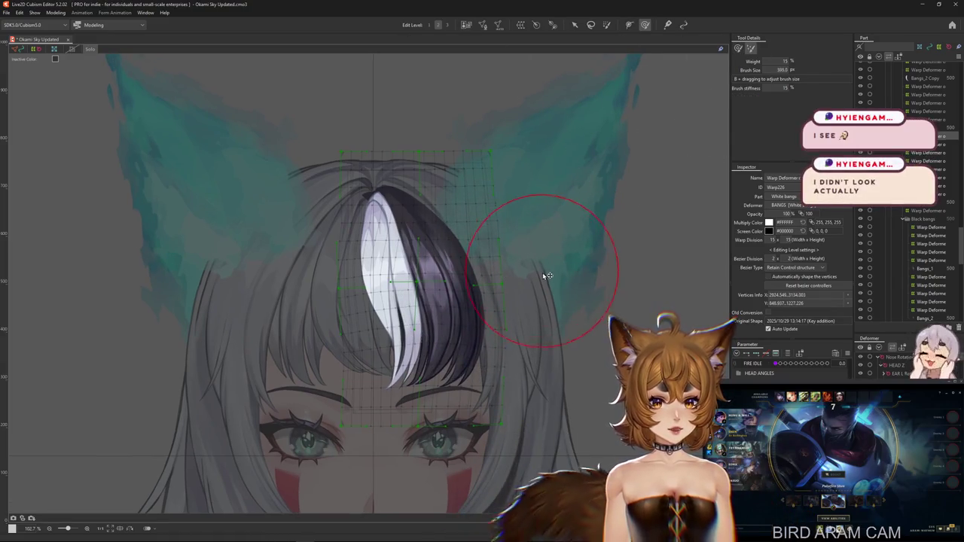
left_click_drag(492, 462, 500, 409)
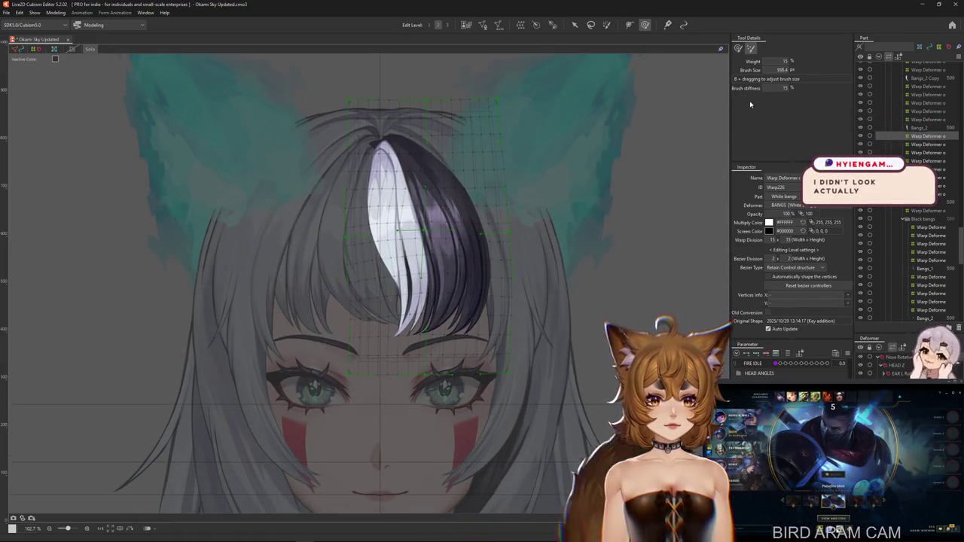
key("ctrl+z")
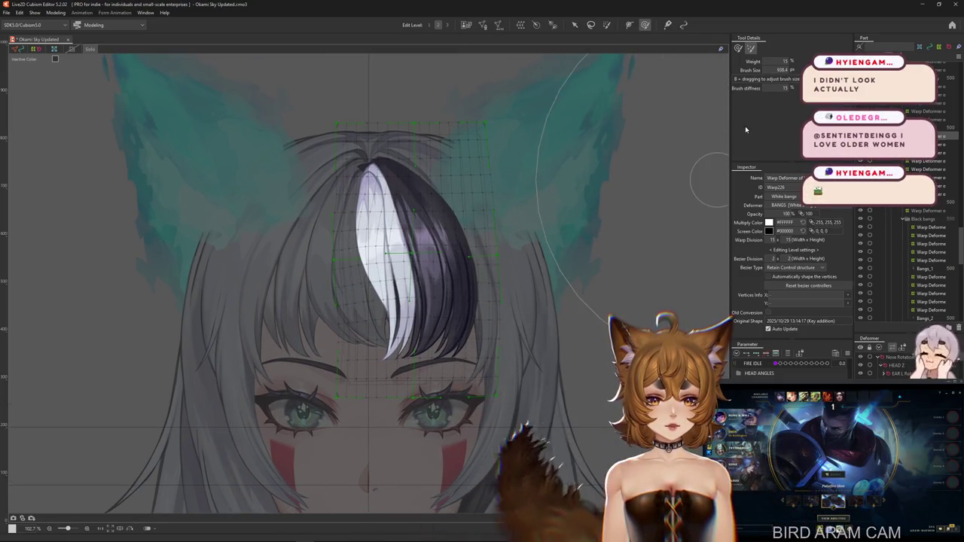
left_click_drag(462, 332, 464, 301)
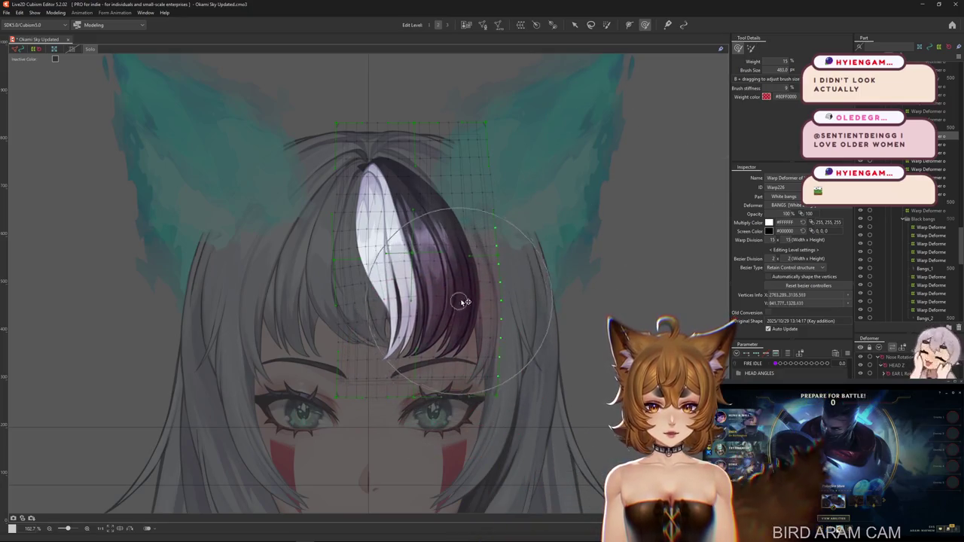
left_click_drag(428, 266, 423, 263)
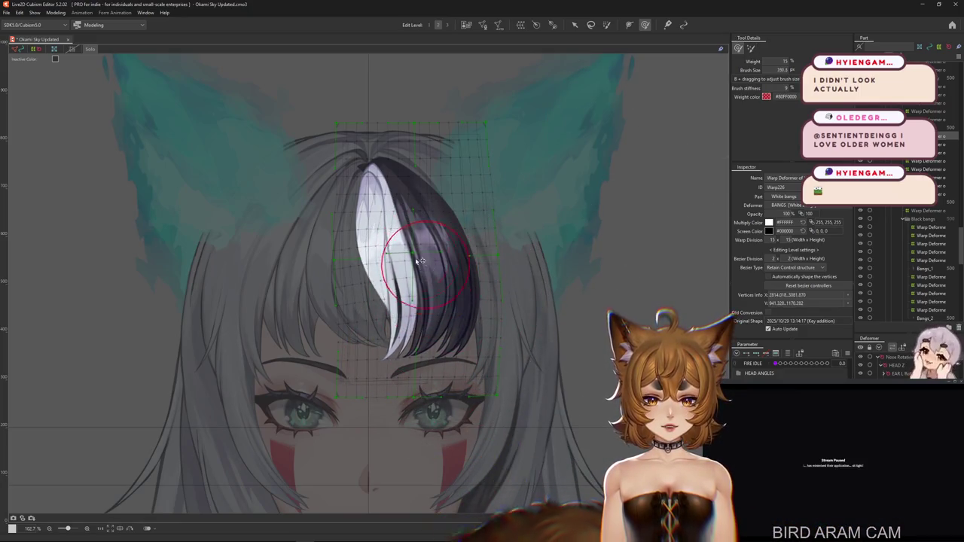
scroll(430, 289, "down", 2)
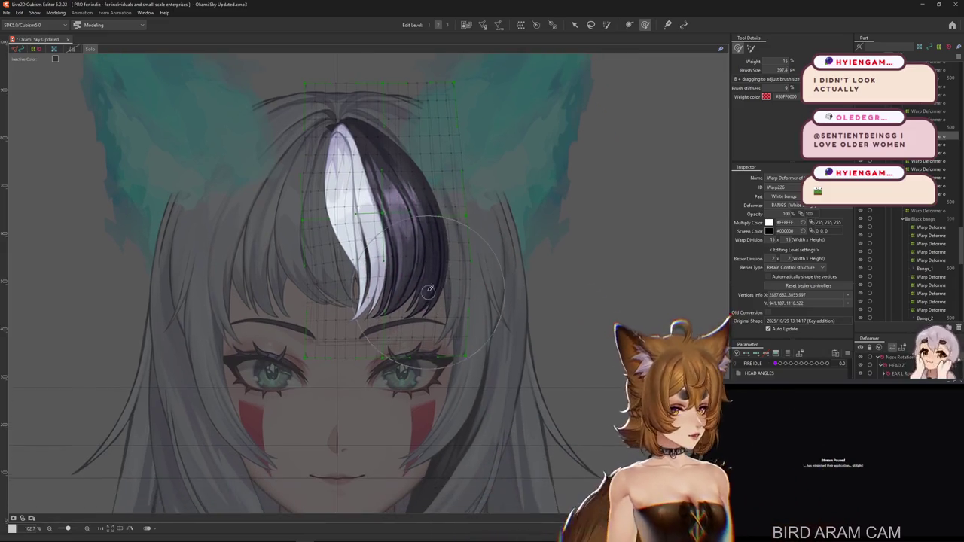
scroll(462, 326, "up", 2)
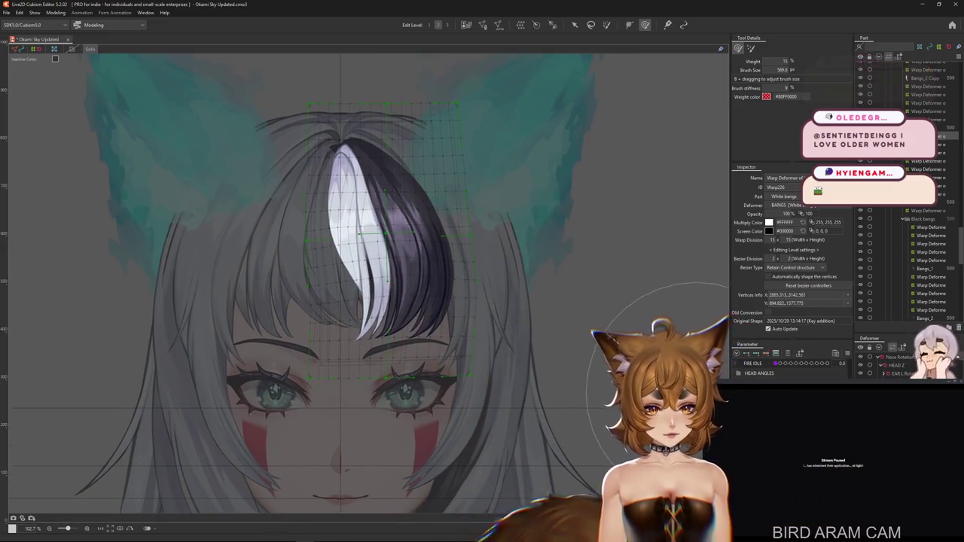
left_click_drag(372, 411, 372, 436)
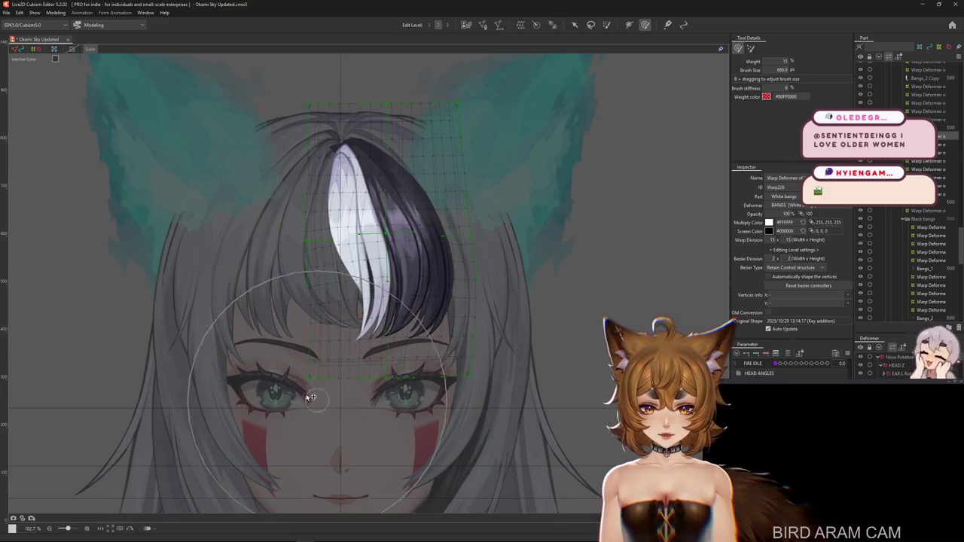
mouse_move(313, 398)
left_mouse_down()
mouse_move(280, 371)
mouse_move(462, 402)
mouse_move(510, 340)
mouse_move(527, 271)
left_mouse_up()
key("ctrl+z")
key("ctrl+z")
key("ctrl+z")
key("ctrl+z")
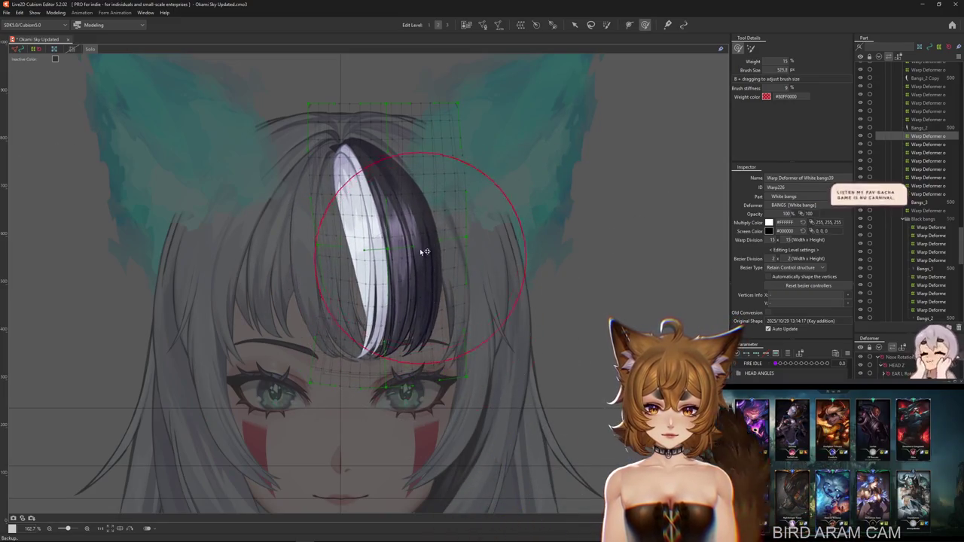
- Reframe the head, select the white bangs warp grid, and open the Modeling menu
left_click_drag(452, 258, 491, 301)
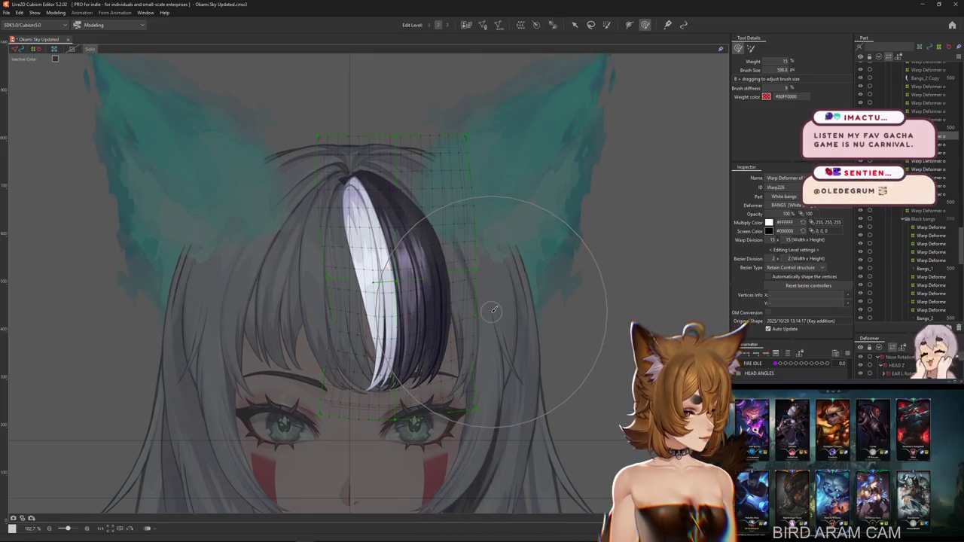
left_click_drag(482, 291, 479, 307)
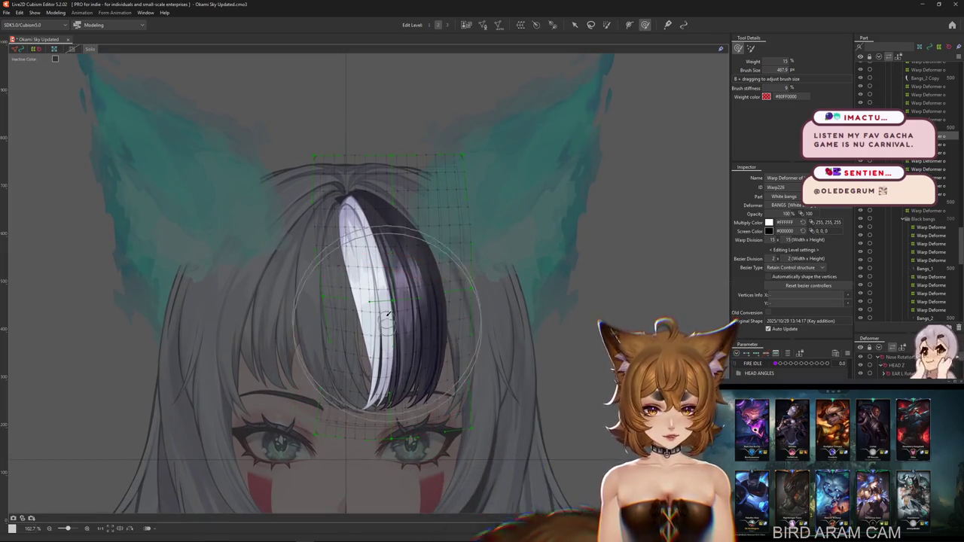
left_click_drag(397, 363, 404, 317)
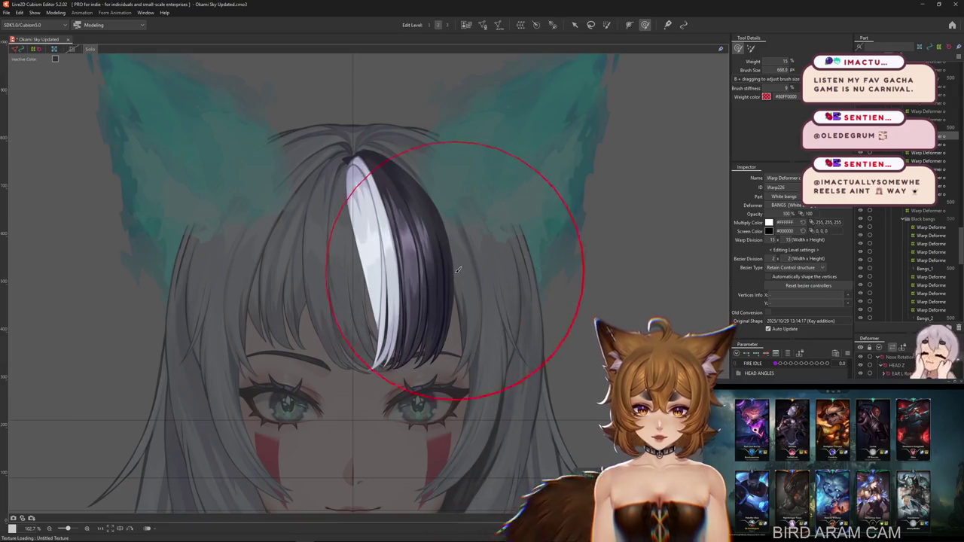
left_click(428, 301)
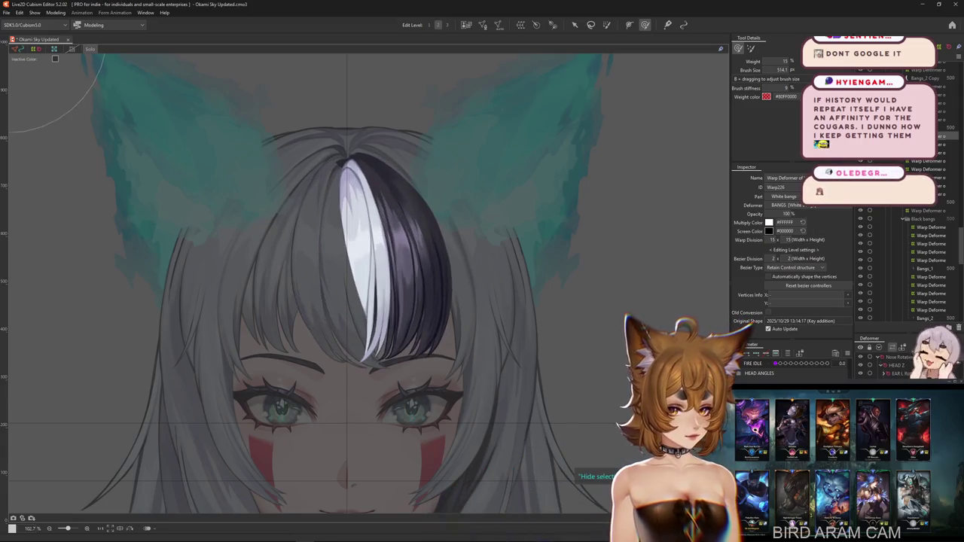
left_click(56, 12)
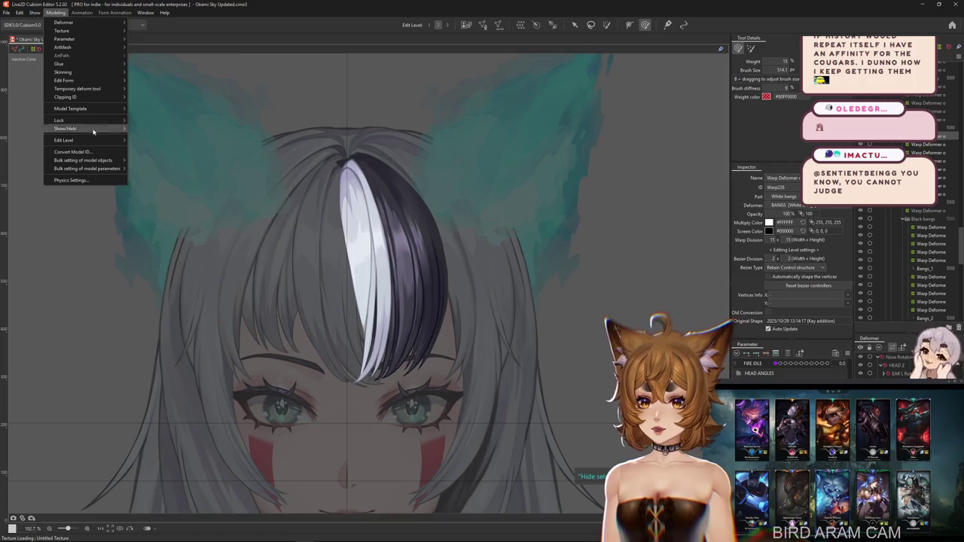
- Open Modeling > Physics Settings, zoom the preview onto the face, then close it
left_click(98, 179)
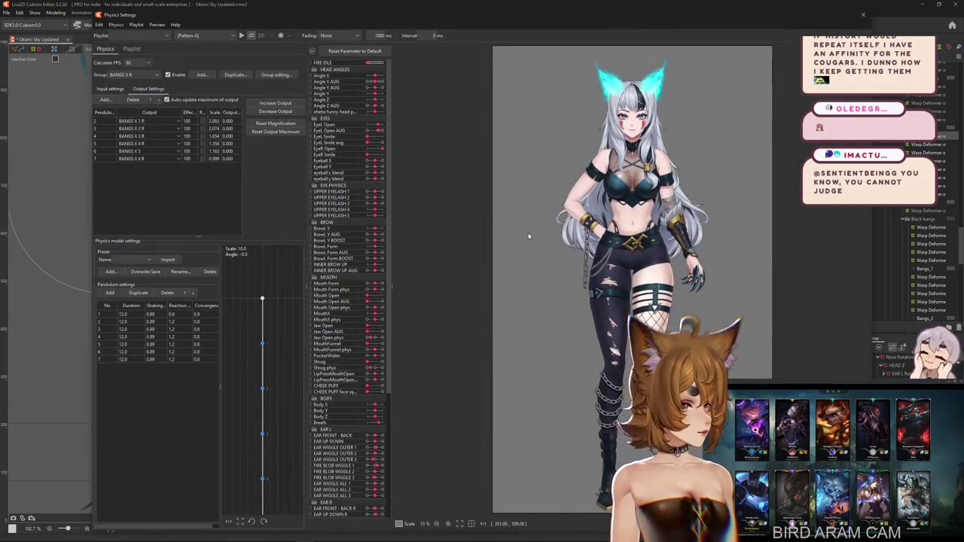
scroll(520, 237, "up", 3)
scroll(542, 287, "up", 2)
scroll(587, 361, "up", 2)
scroll(629, 449, "up", 2)
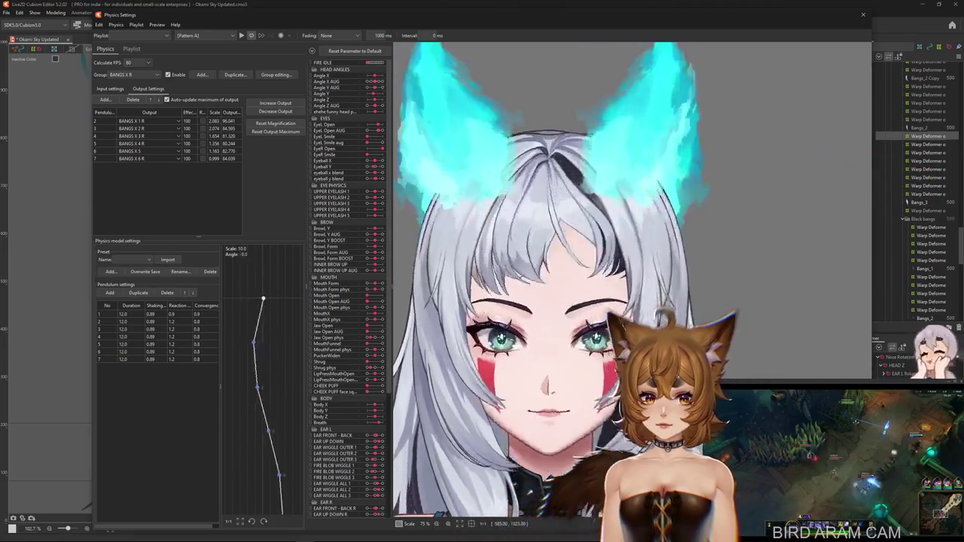
left_click(863, 15)
- Turn off solo view and pick the Bangs_4 mesh from the layers under the canvas
left_click_drag(559, 250, 596, 247)
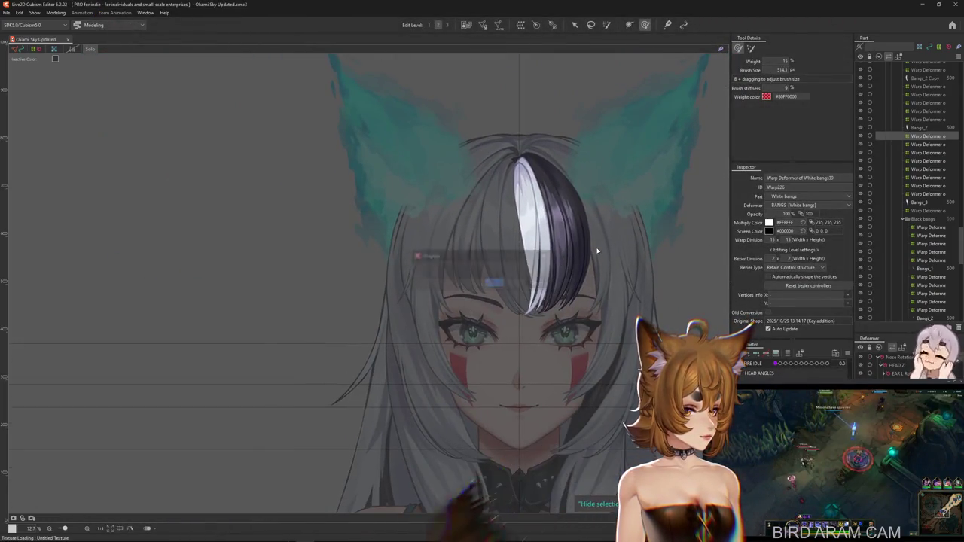
scroll(596, 250, "down", 3)
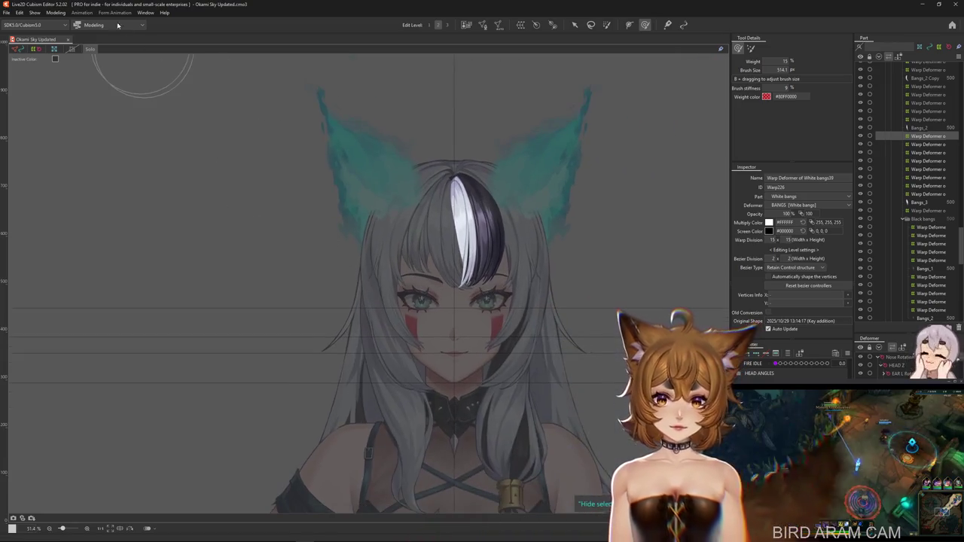
left_click(91, 47)
scroll(493, 260, "up", 3)
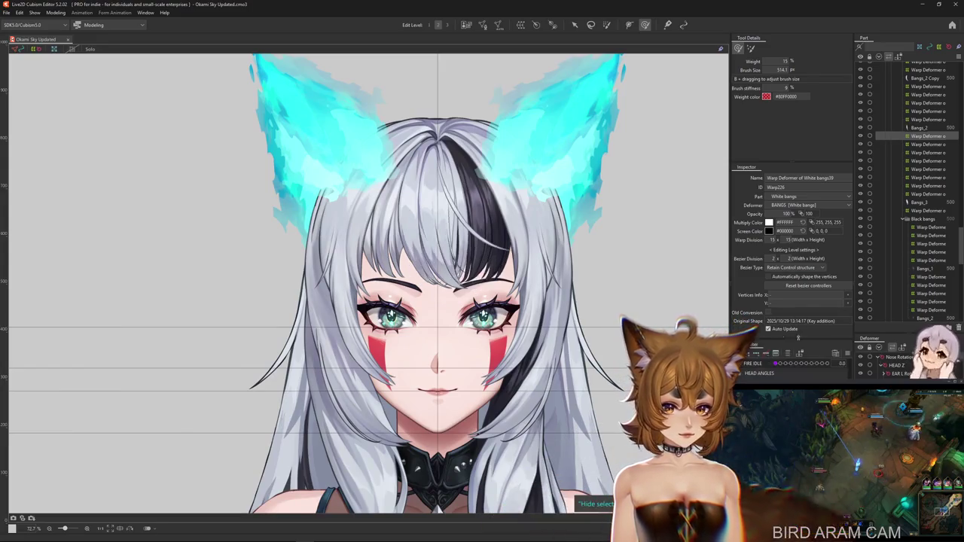
scroll(405, 234, "up", 4)
right_click(422, 331)
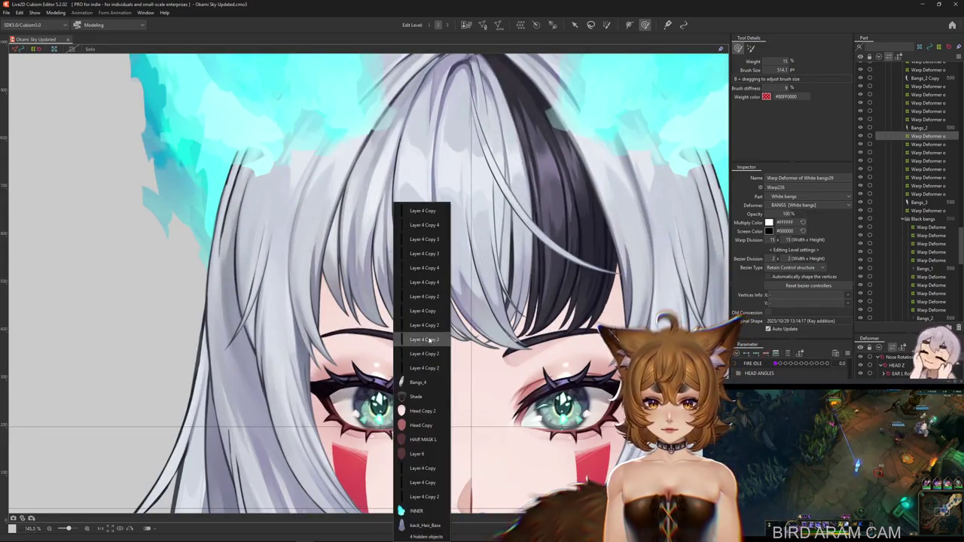
left_click(418, 383)
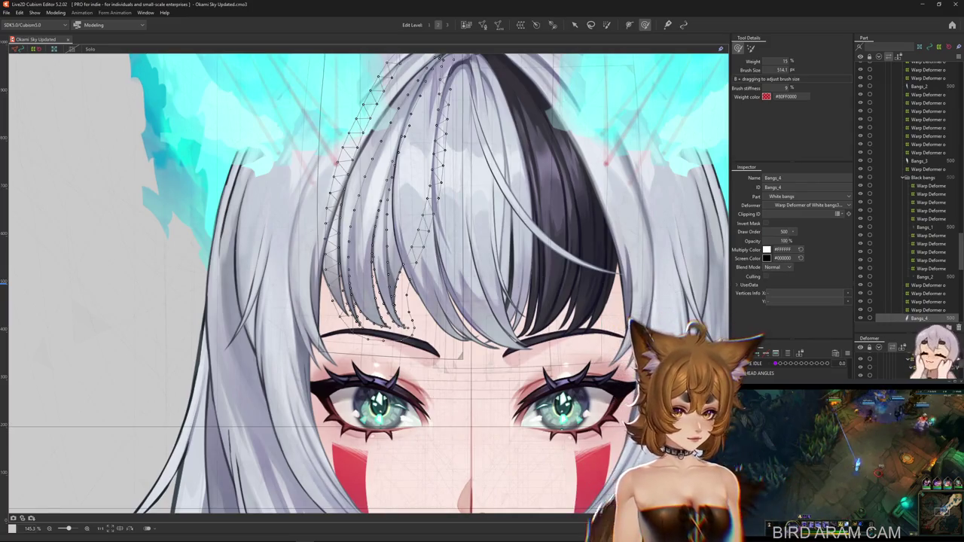
- Select Bangs_2, then the white bangs objects, and isolate them in solo view
scroll(369, 282, "down", 2)
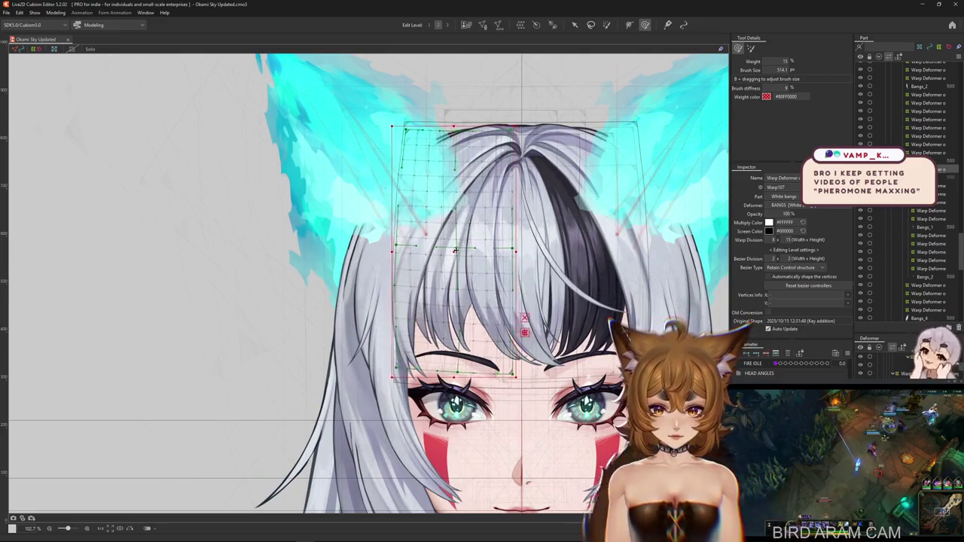
left_click_drag(454, 350, 439, 372)
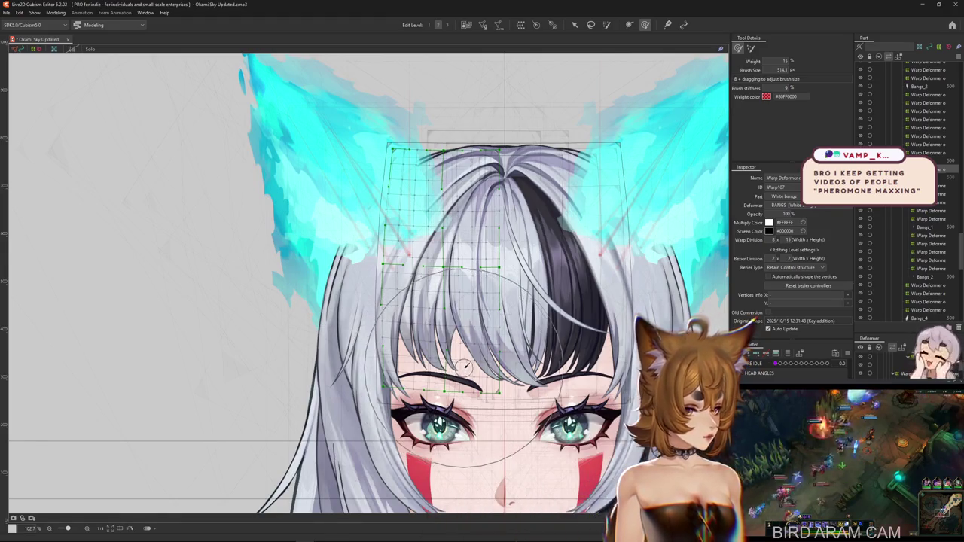
left_click_drag(568, 365, 553, 369)
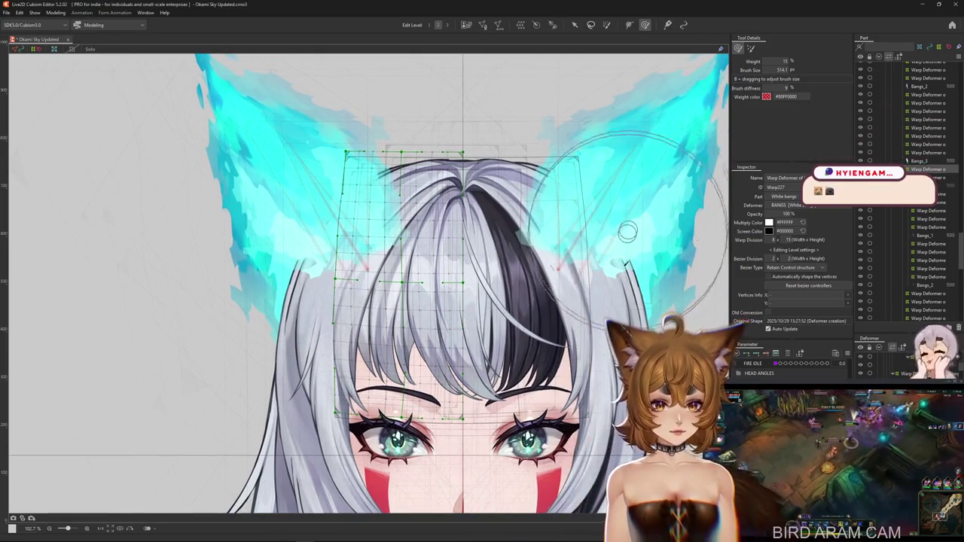
left_click_drag(633, 208, 663, 208)
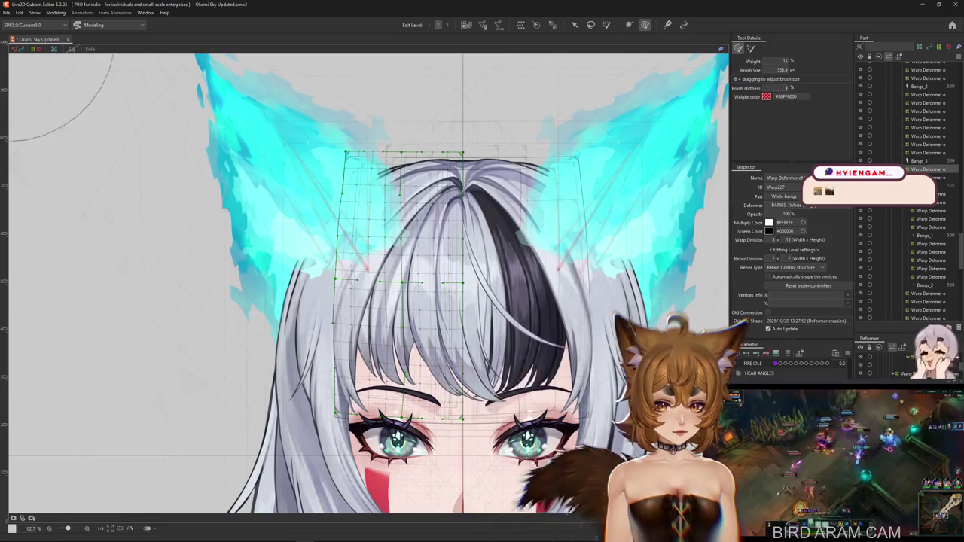
left_click(519, 294)
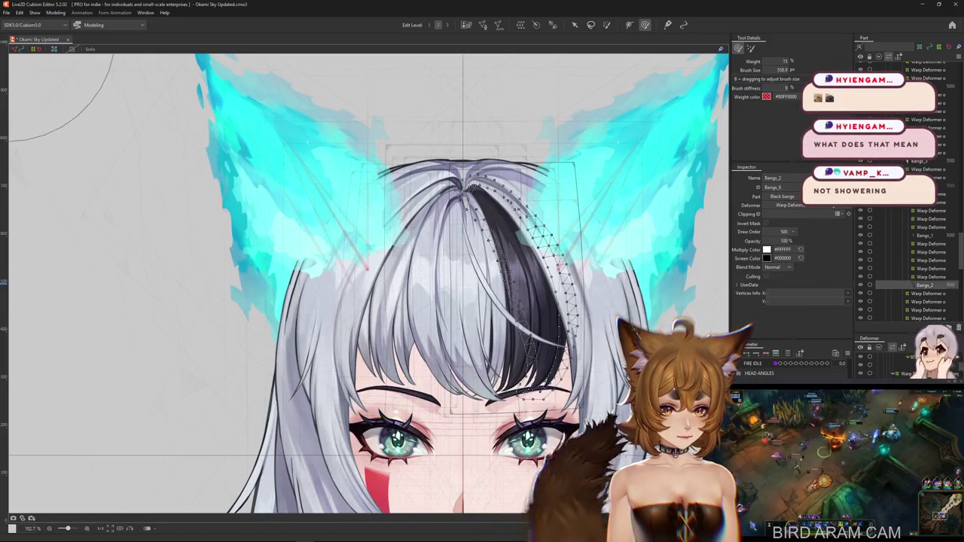
left_click(316, 169)
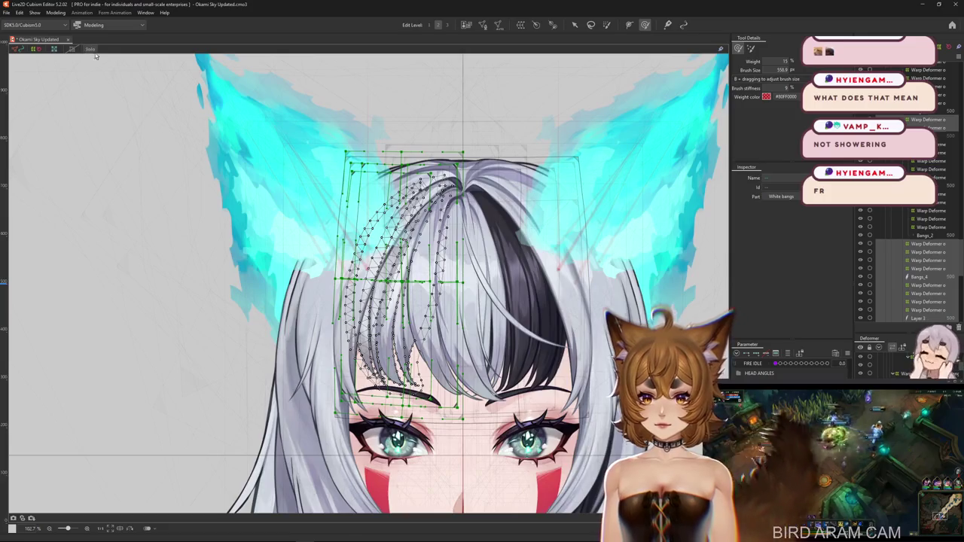
left_click(88, 50)
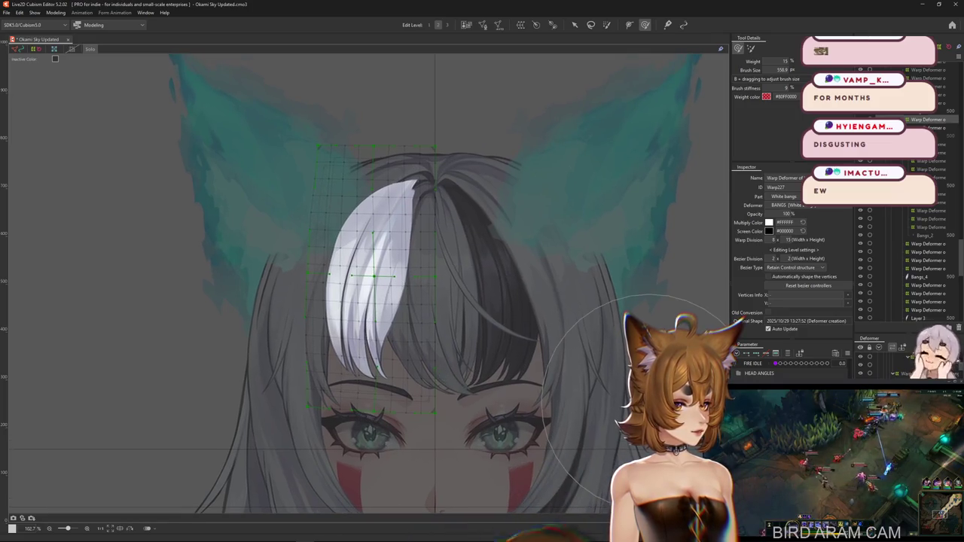
- Frame the white bangs and add a key to the White bangs warp deformer
left_click_drag(451, 350, 705, 372)
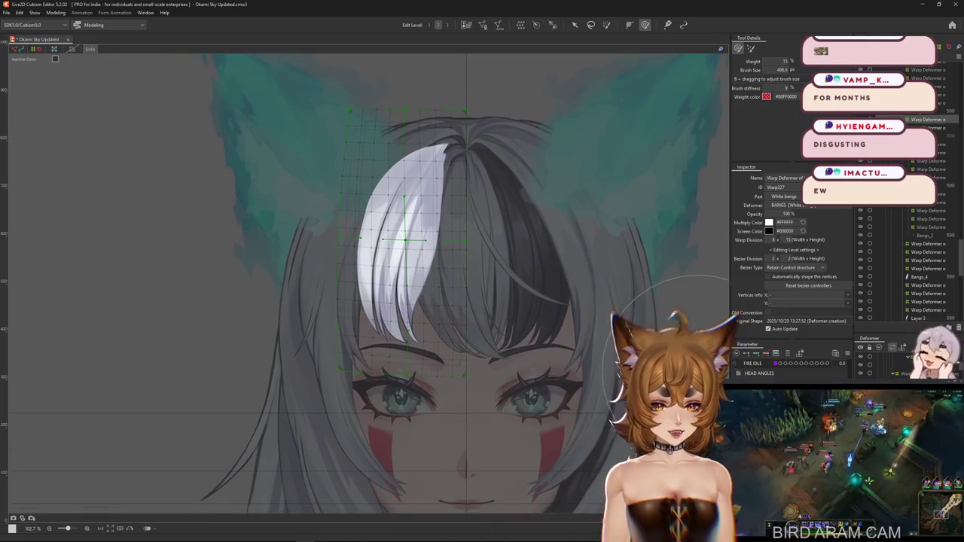
left_click_drag(537, 370, 533, 393)
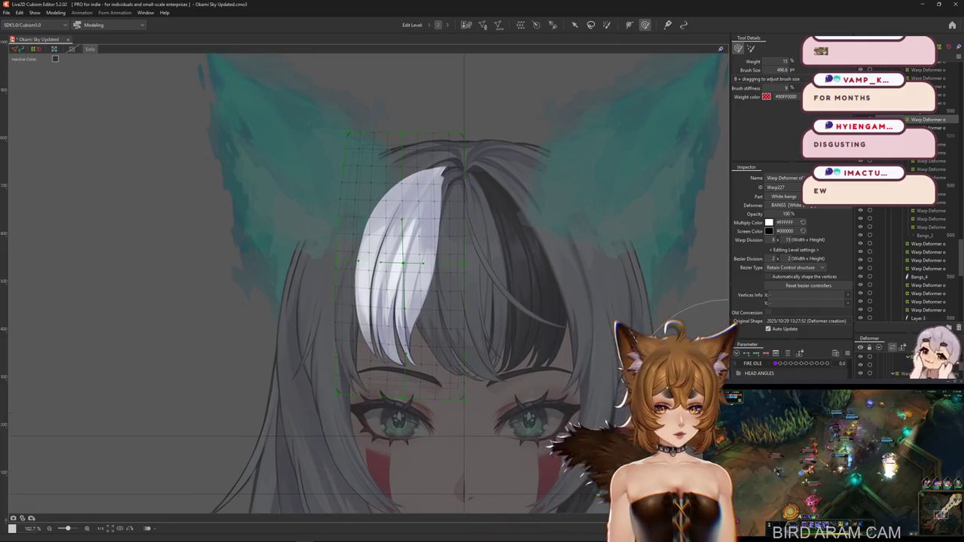
left_click(761, 354)
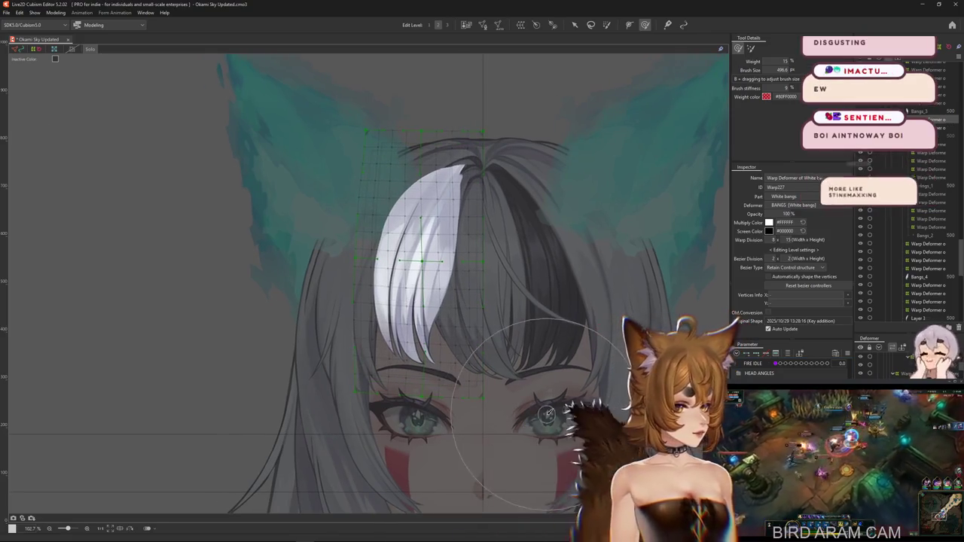
left_click_drag(462, 334, 456, 358)
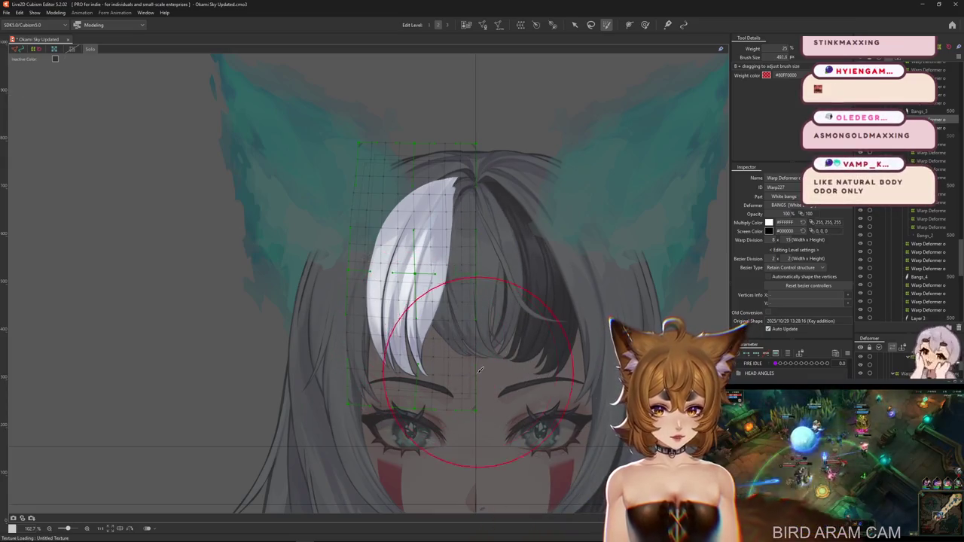
- Switch to the deform brush and push the white bangs' grid vertices upward
left_click(645, 24)
mouse_move(443, 354)
left_mouse_down()
mouse_move(400, 271)
mouse_move(437, 269)
left_mouse_up()
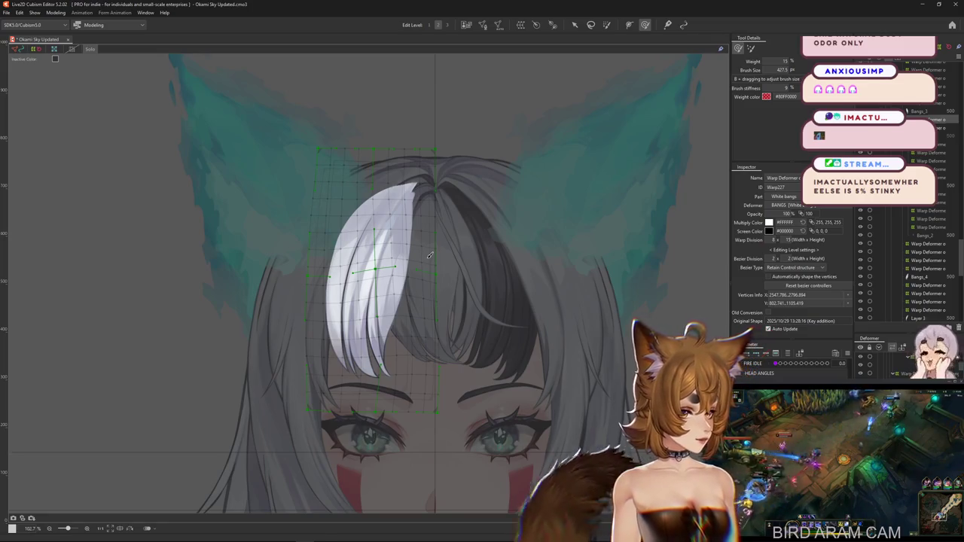
mouse_move(432, 276)
left_mouse_down()
mouse_move(419, 260)
mouse_move(438, 248)
mouse_move(377, 256)
left_mouse_up()
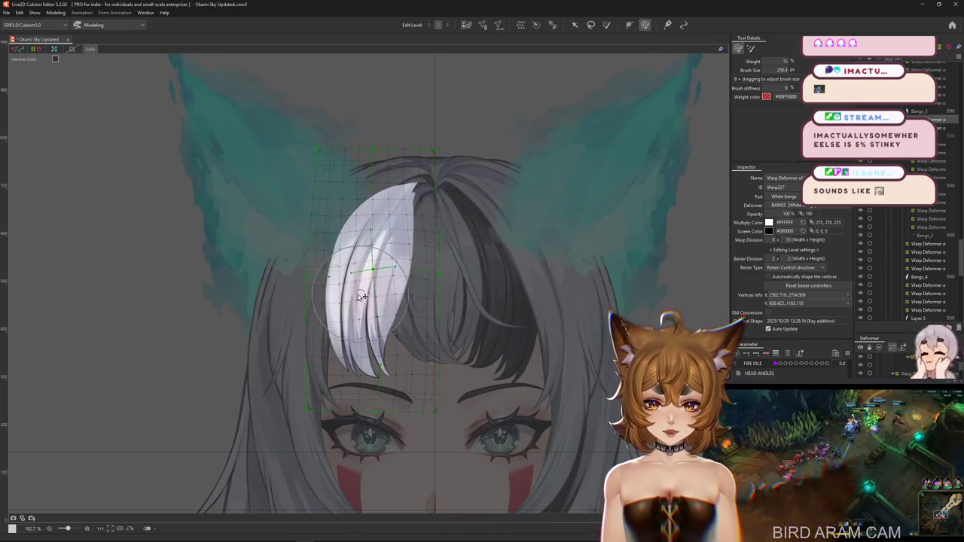
left_click_drag(362, 296, 381, 224)
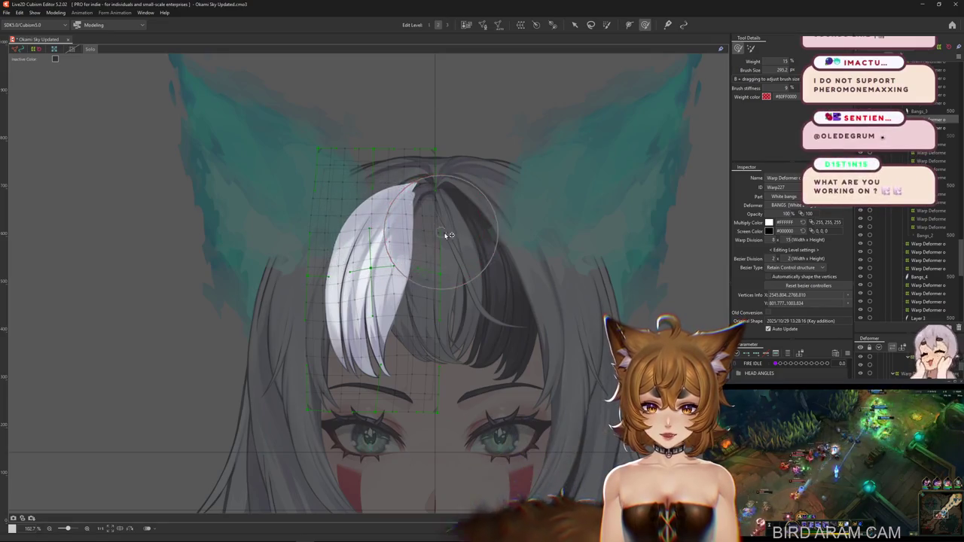
mouse_move(450, 268)
left_mouse_down()
mouse_move(422, 255)
mouse_move(407, 303)
left_mouse_up()
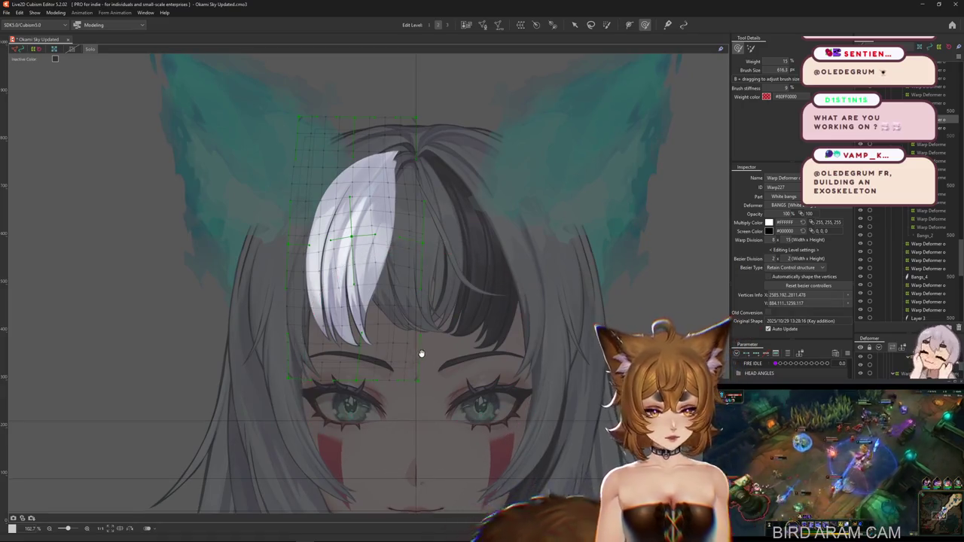
left_click_drag(421, 365, 428, 355)
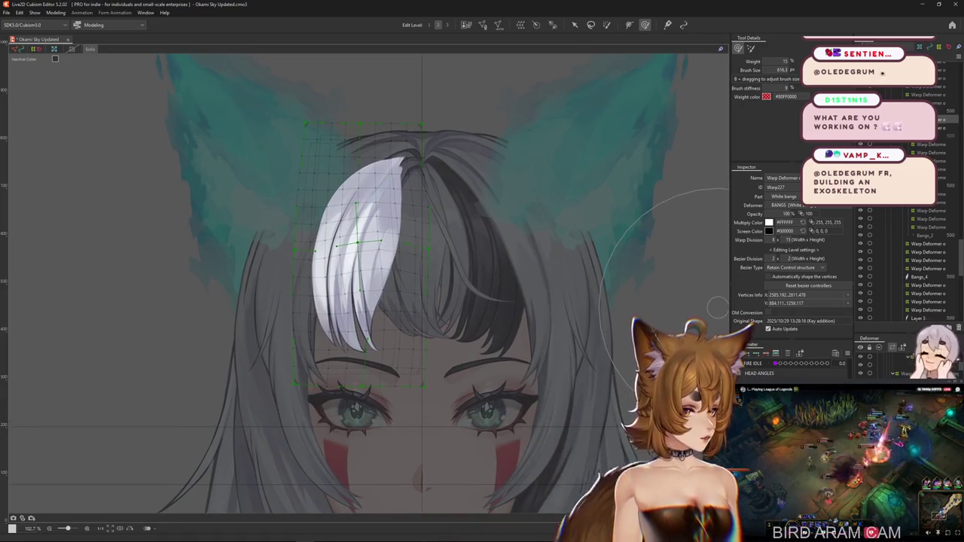
scroll(549, 256, "down", 3)
left_click(56, 13)
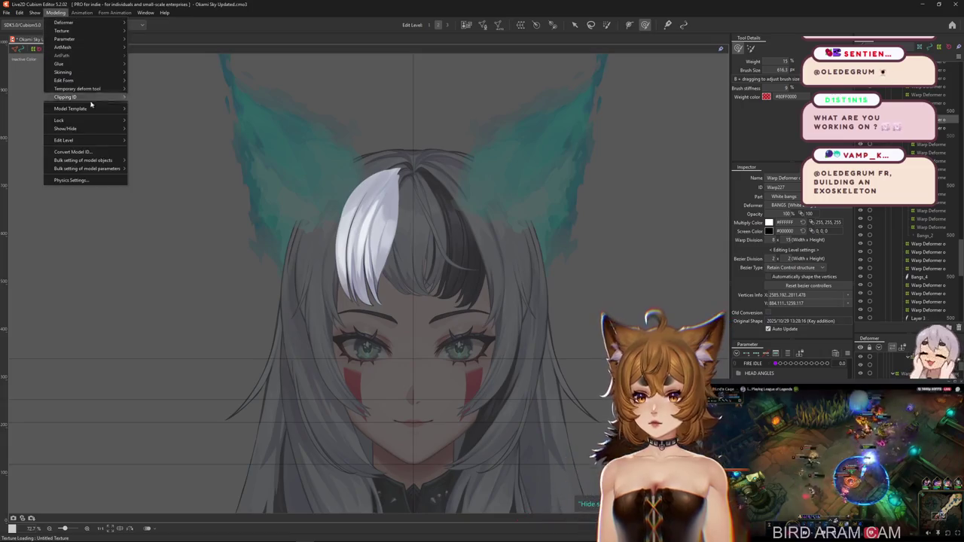
- Open Physics Settings to test the bangs and move its window aside
left_click(70, 180)
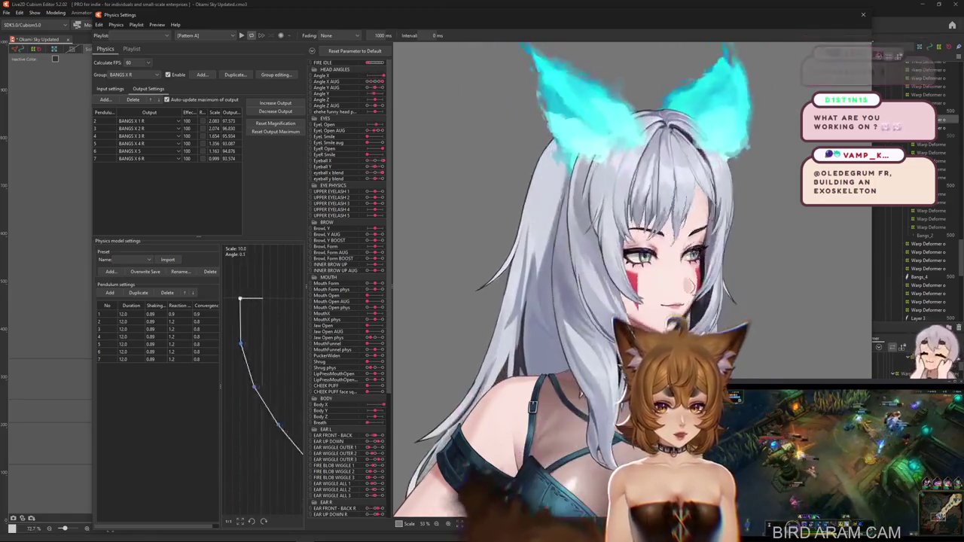
scroll(586, 316, "down", 3)
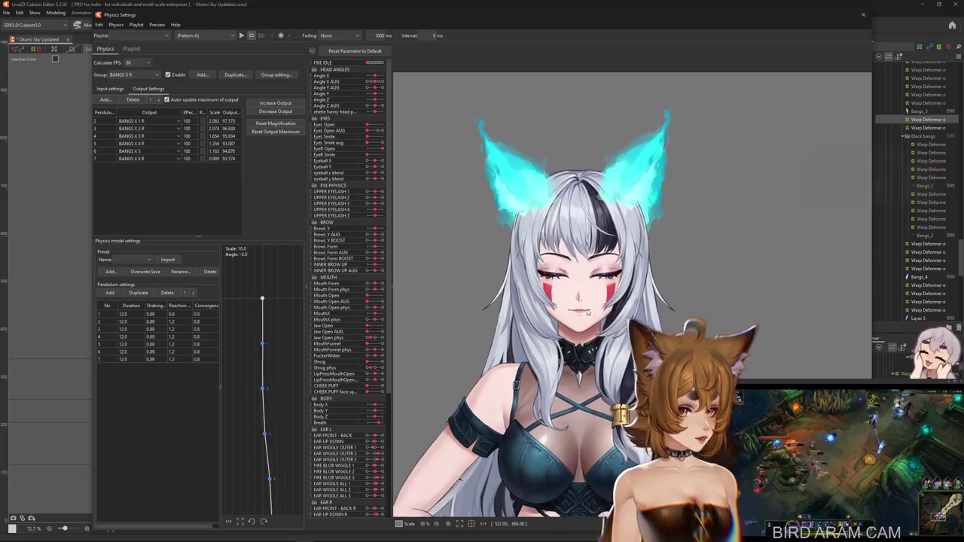
scroll(591, 204, "up", 3)
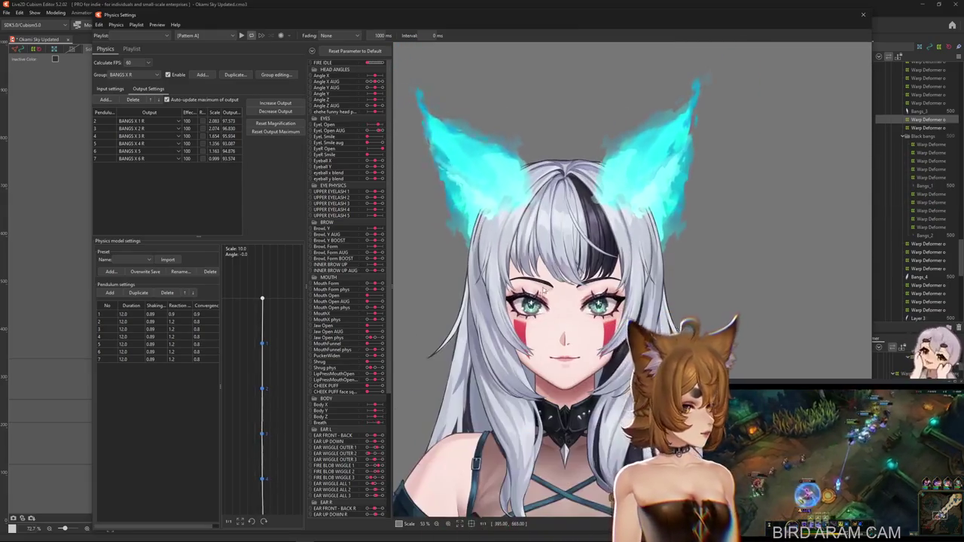
left_click_drag(310, 7, 227, 1)
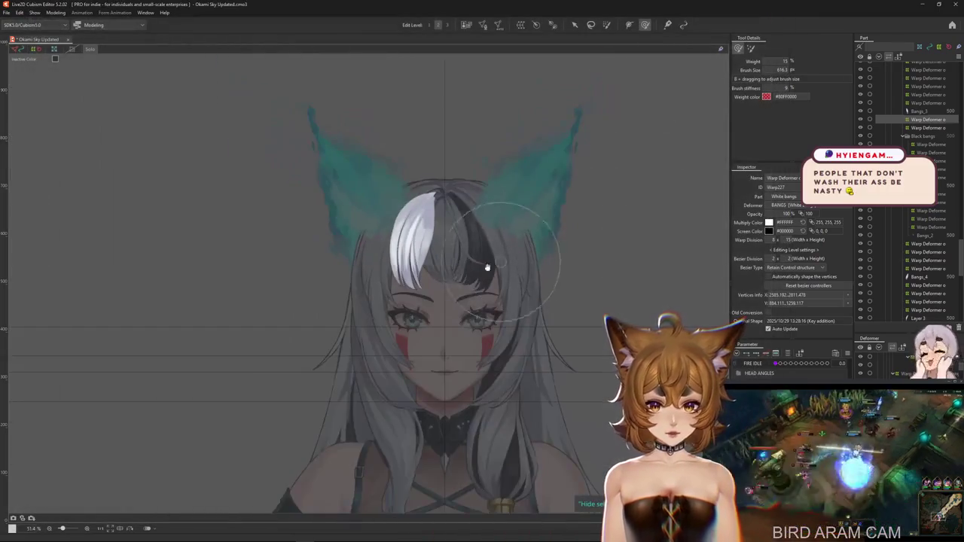
- Zoom and centre the view on the face, then reselect the bangs warp deformers to leave the dimmed view
scroll(544, 336, "up", 2)
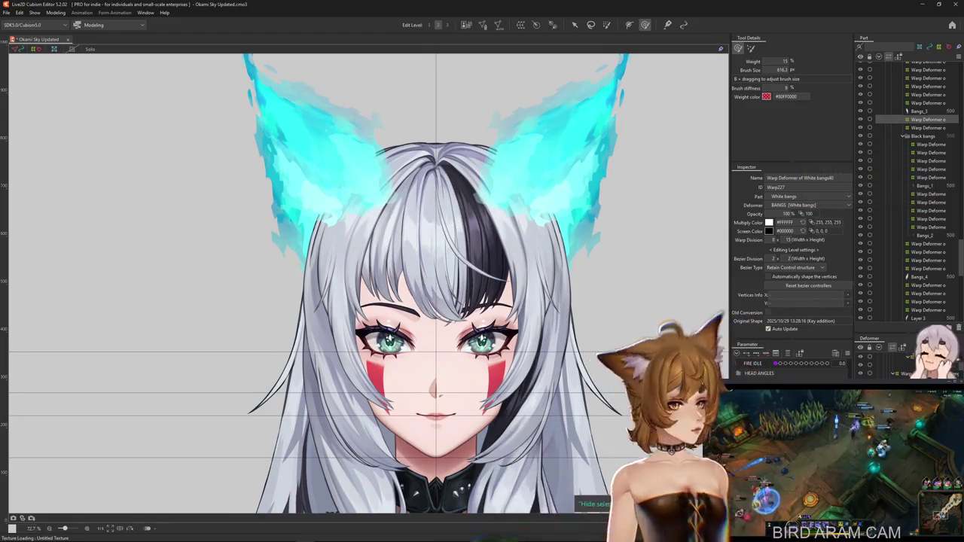
scroll(368, 308, "up", 2)
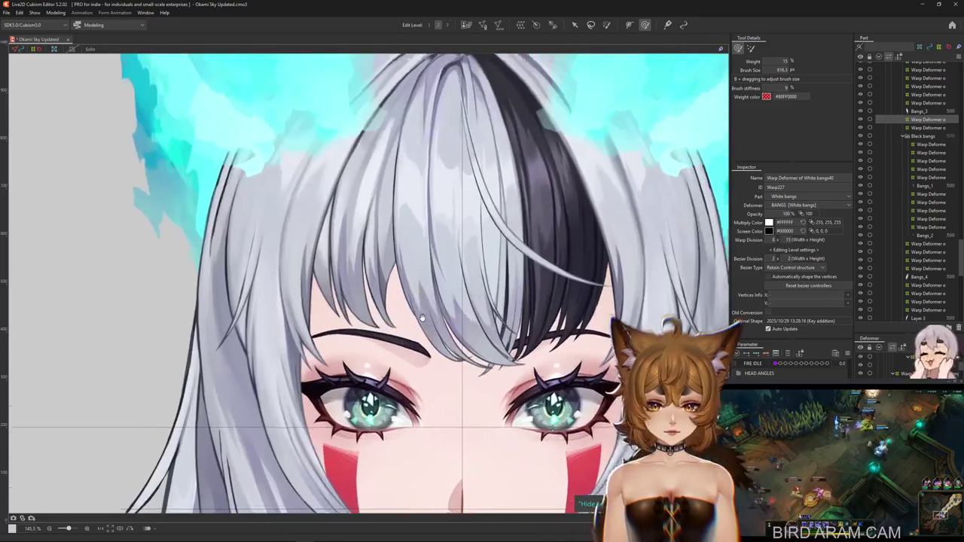
scroll(339, 267, "down", 2)
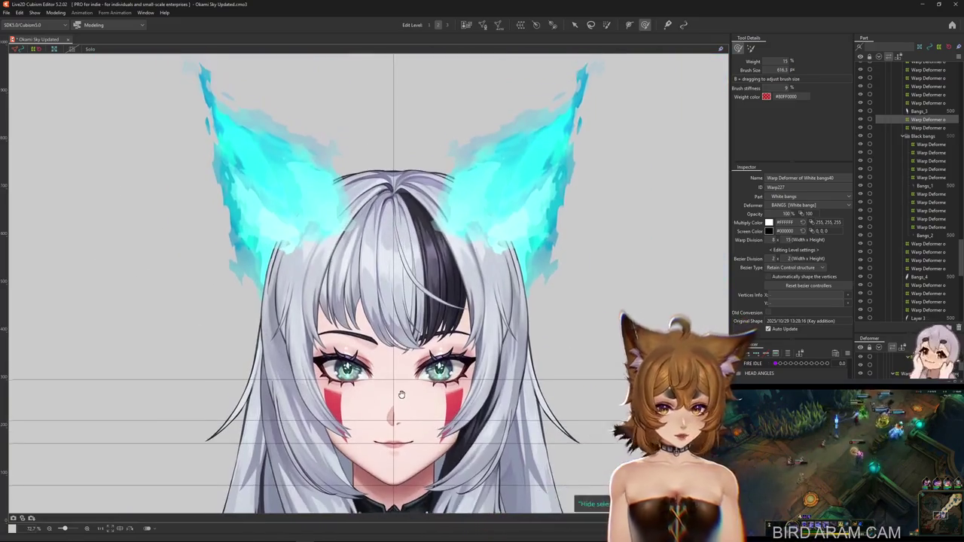
left_click_drag(339, 266, 362, 293)
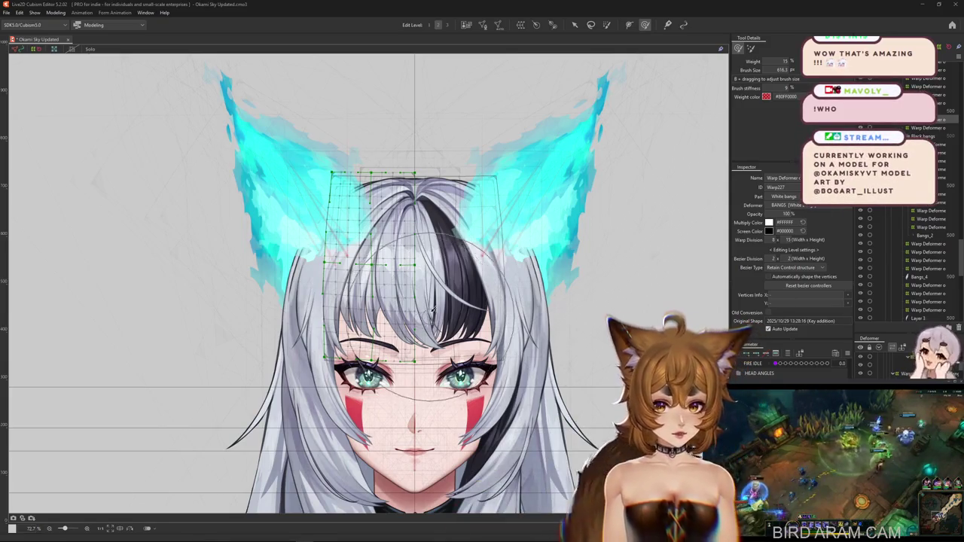
scroll(433, 311, "down", 3)
scroll(549, 276, "up", 2)
scroll(663, 323, "up", 1)
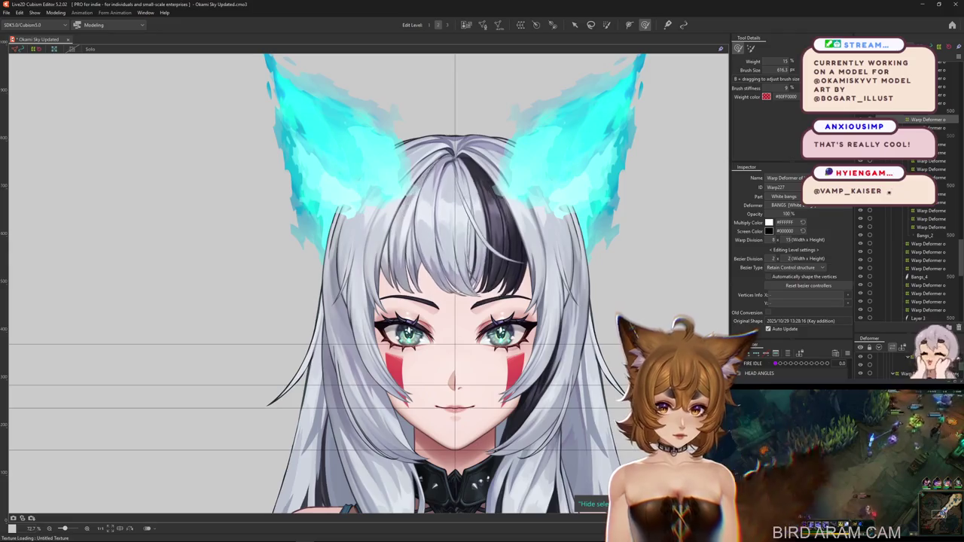
left_click(928, 268)
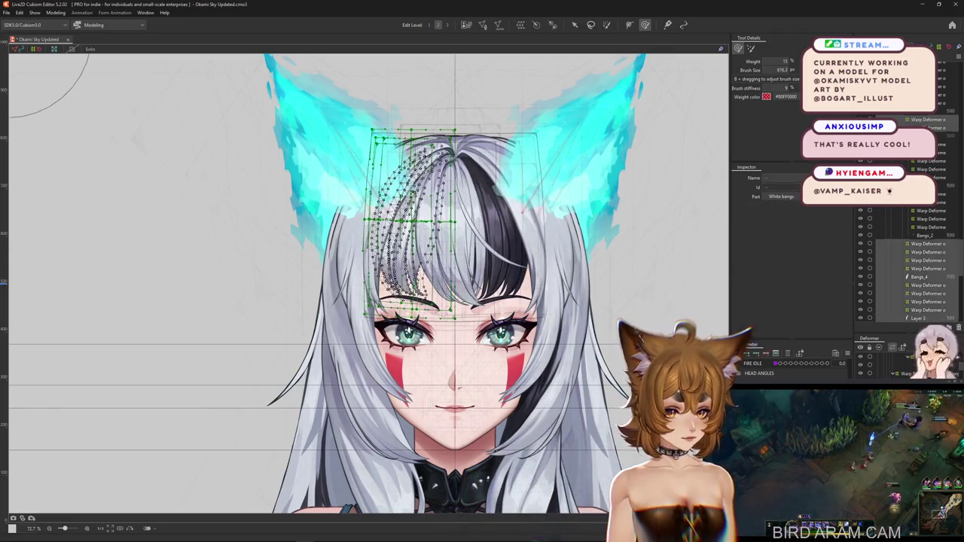
- Isolate the white bangs mesh for brushing and try a first reshape, undoing it
key("w")
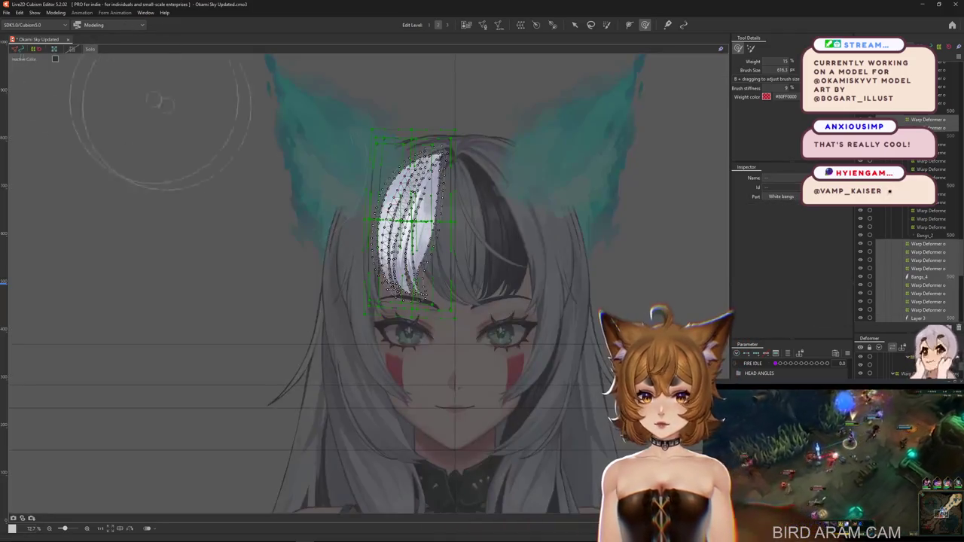
scroll(549, 323, "up", 3)
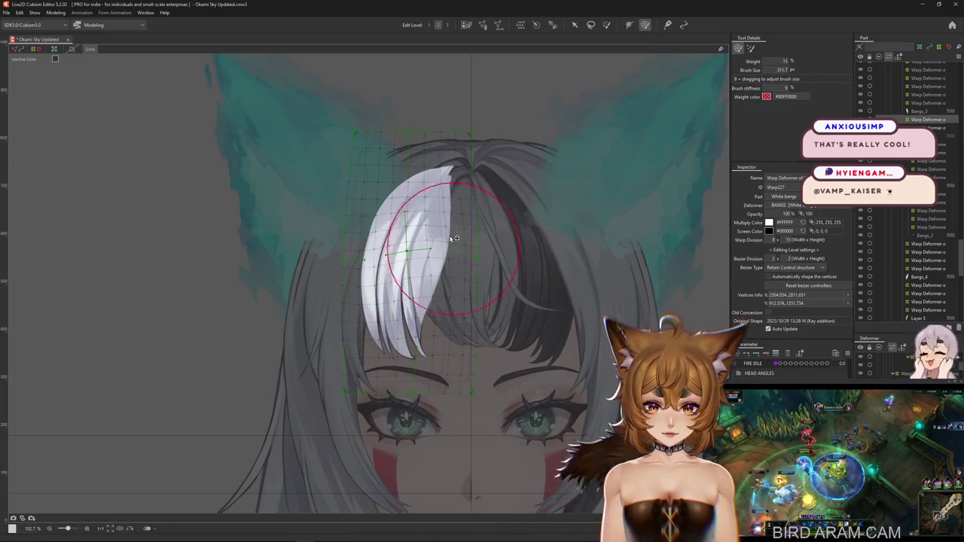
mouse_move(447, 213)
left_mouse_down()
mouse_move(404, 215)
mouse_move(372, 269)
left_mouse_up()
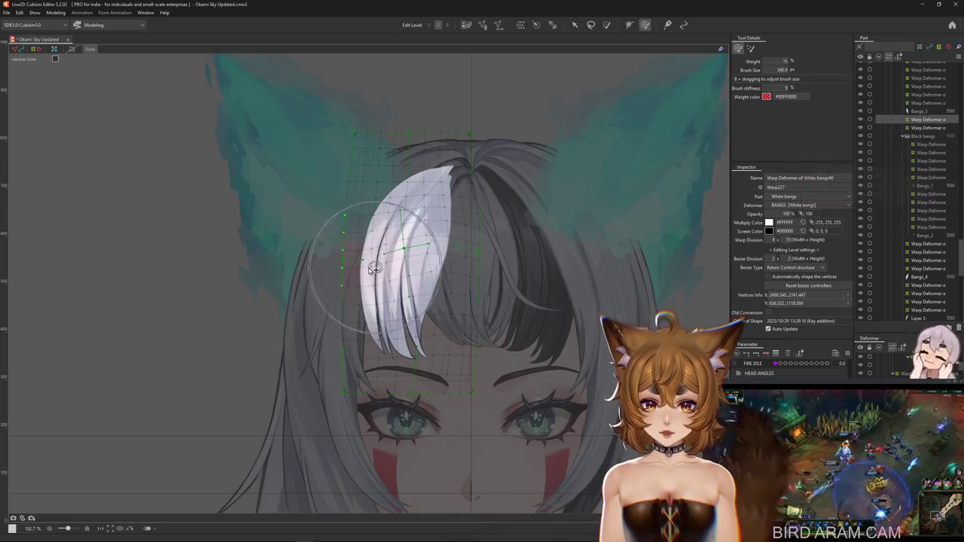
left_click_drag(465, 211, 397, 201)
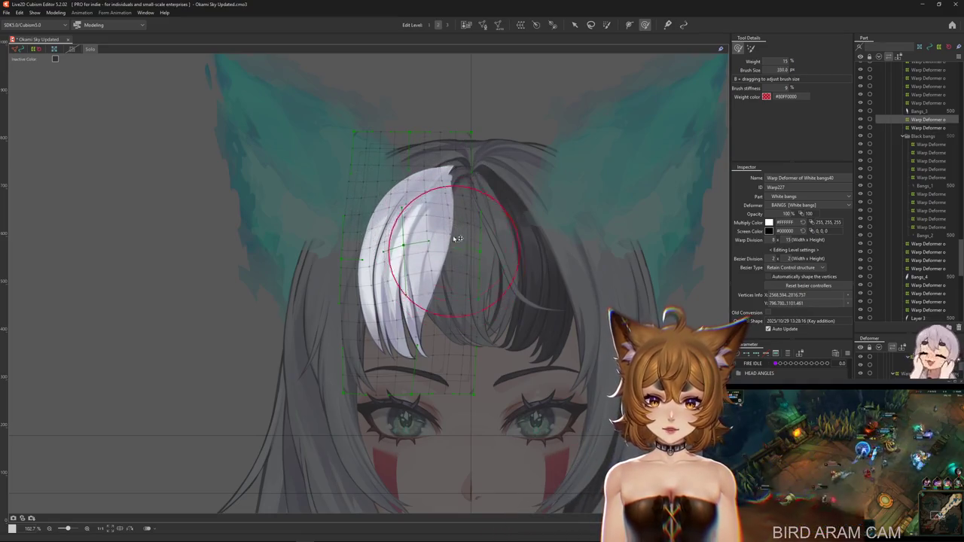
left_click_drag(460, 236, 454, 258)
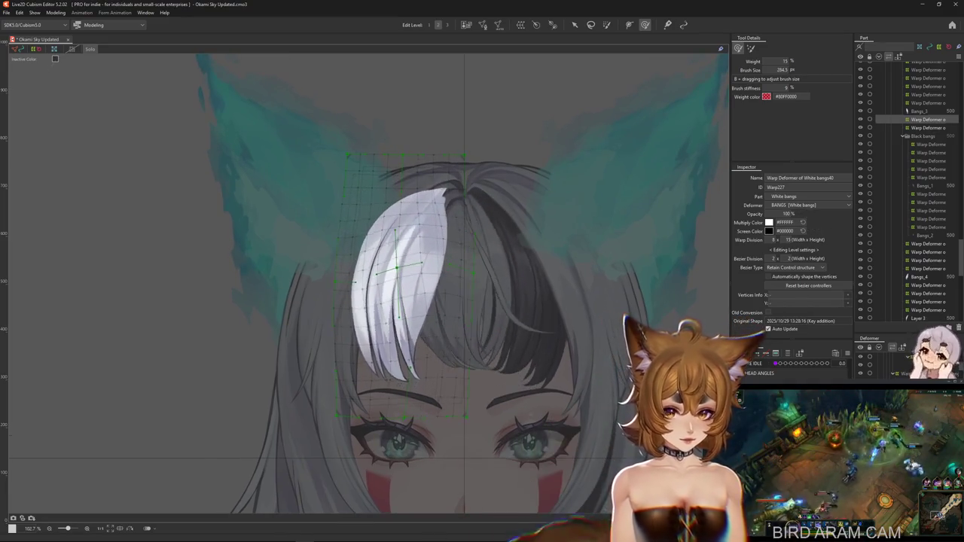
key("ctrl+z")
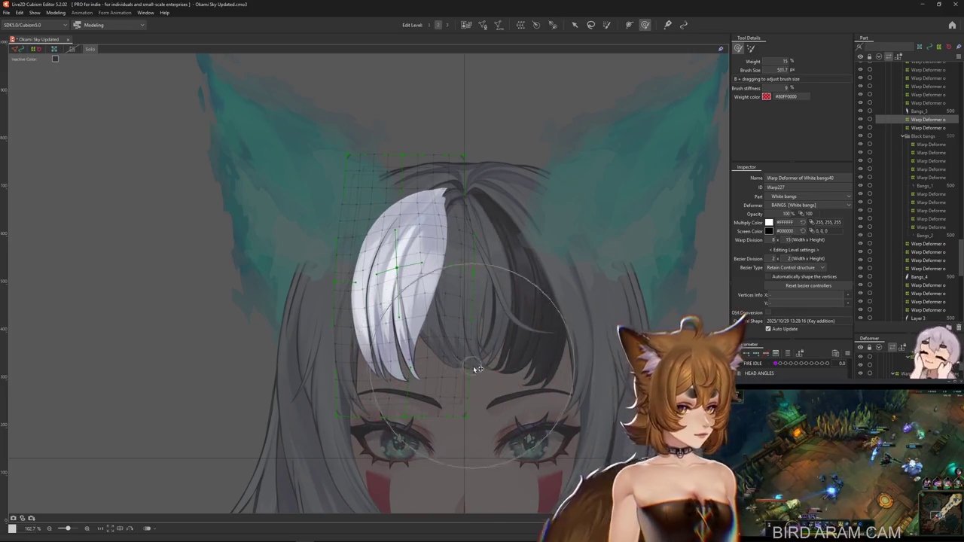
left_click_drag(476, 364, 394, 269)
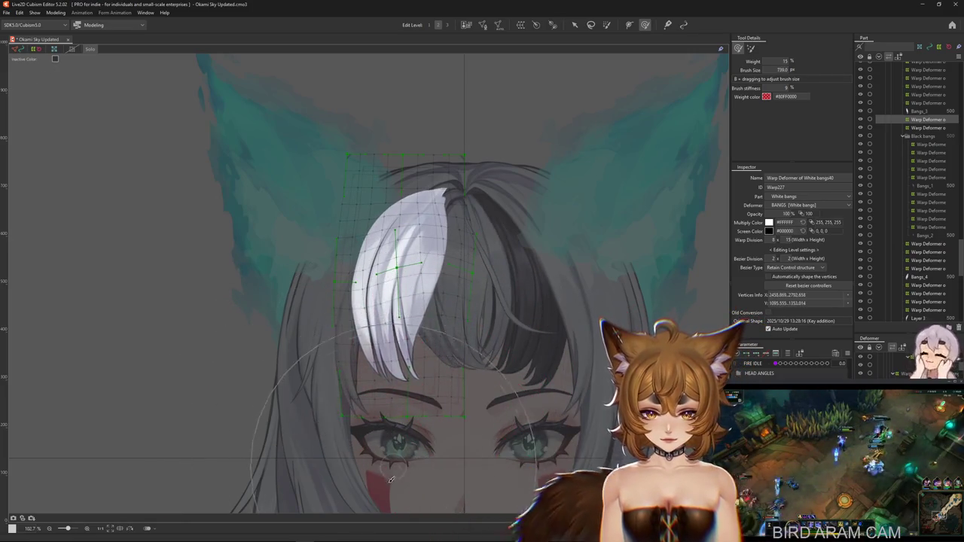
- Switch brushes and push the white strand outward to the right, adjusting brush size
key("b")
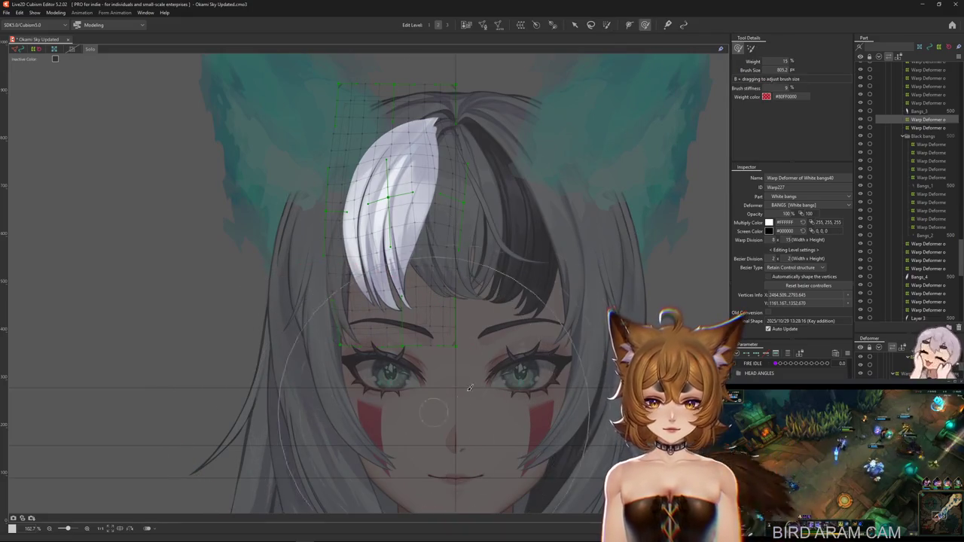
scroll(459, 397, "up", 1)
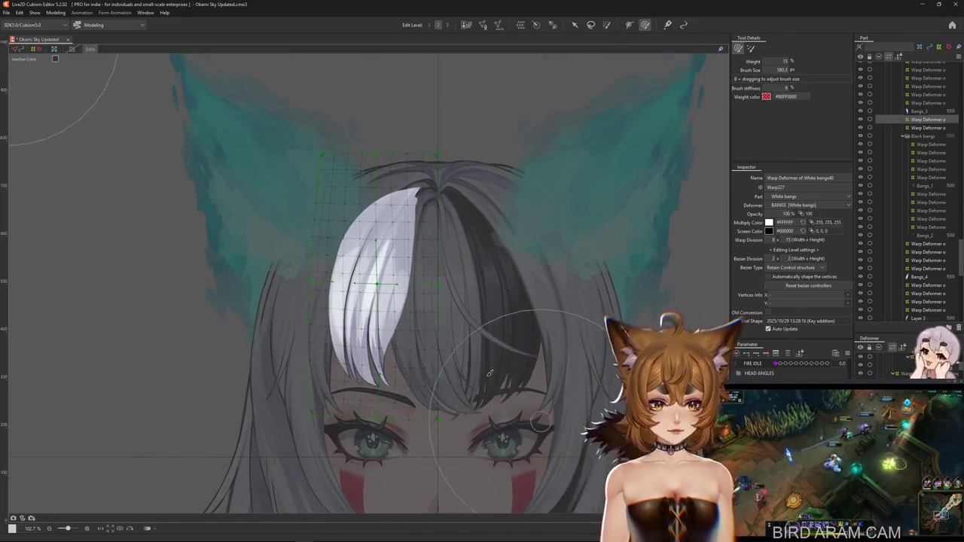
scroll(515, 380, "up", 1)
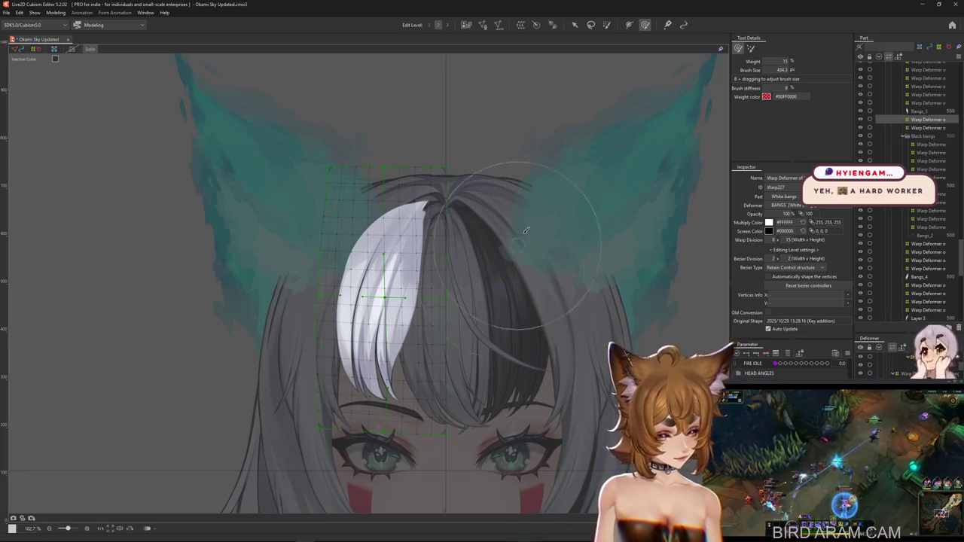
mouse_move(407, 324)
left_mouse_down()
mouse_move(441, 346)
mouse_move(637, 383)
left_mouse_up()
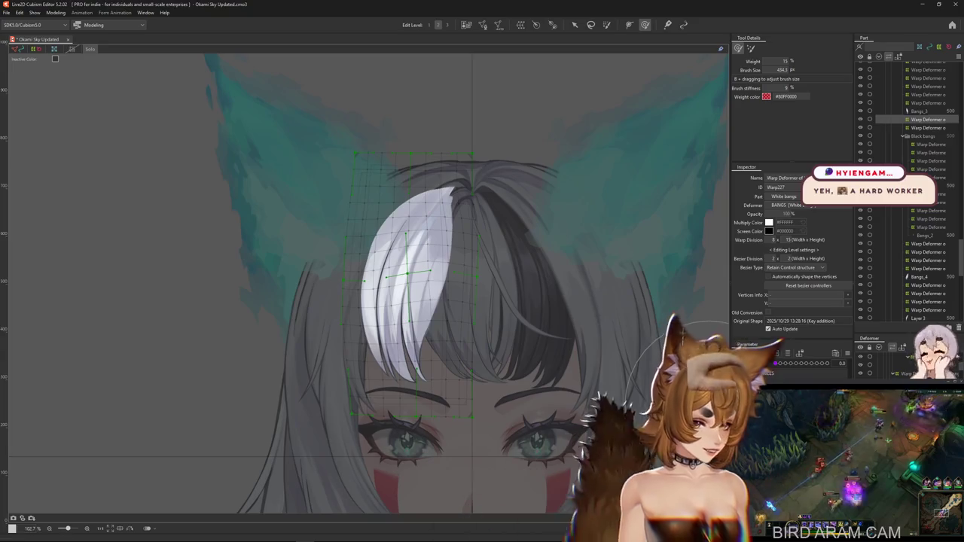
left_click_drag(391, 407, 420, 409)
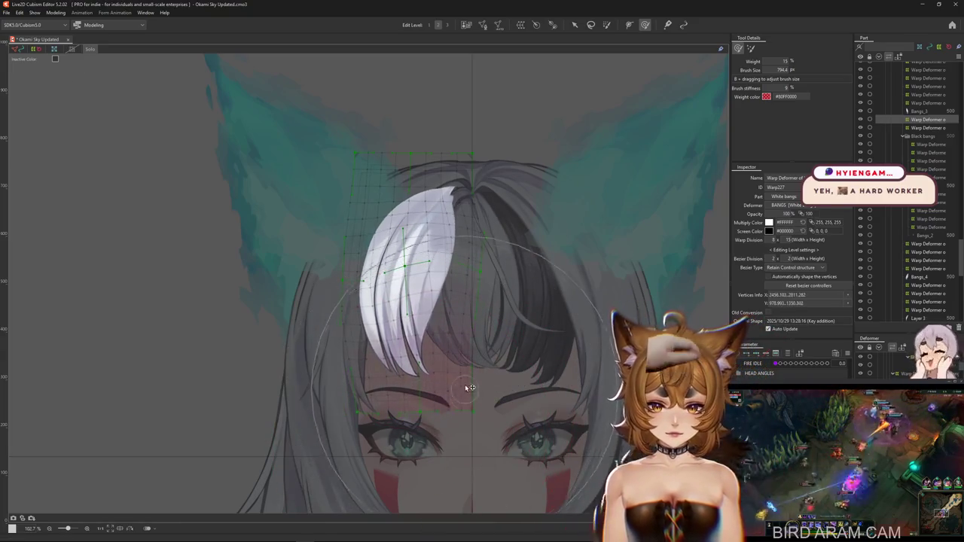
left_click_drag(469, 389, 652, 87)
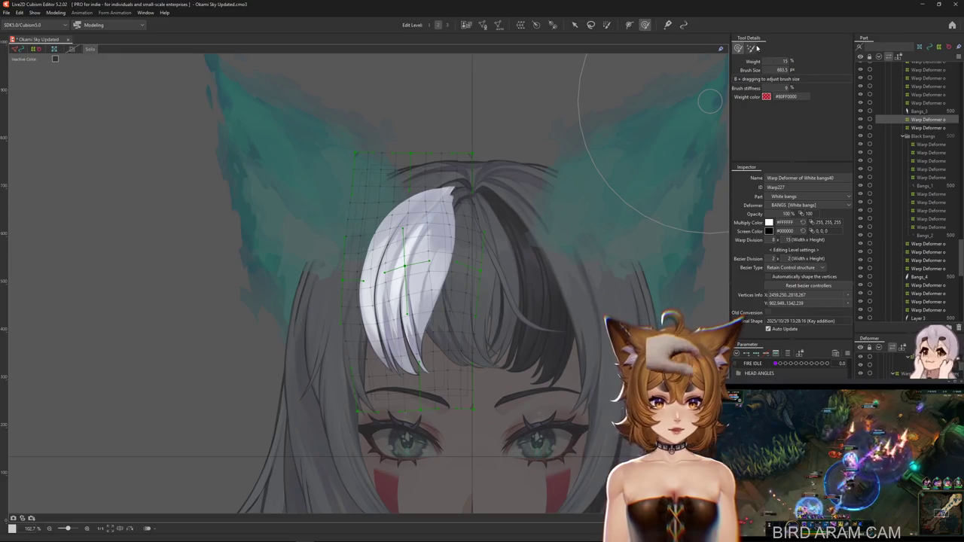
left_click_drag(411, 243, 429, 307)
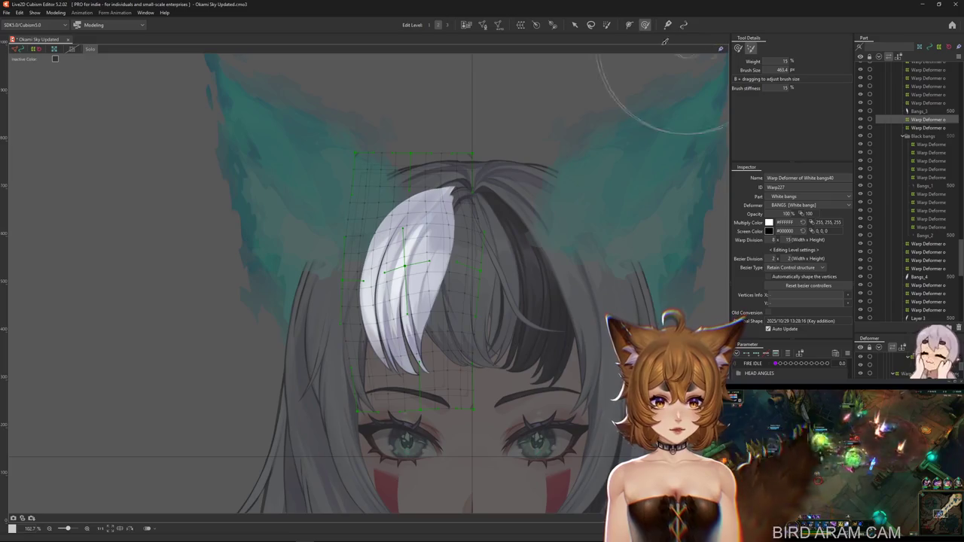
- Fit the brush to the bangs, smooth the white bangs and stretch the mesh downward
left_click(629, 25)
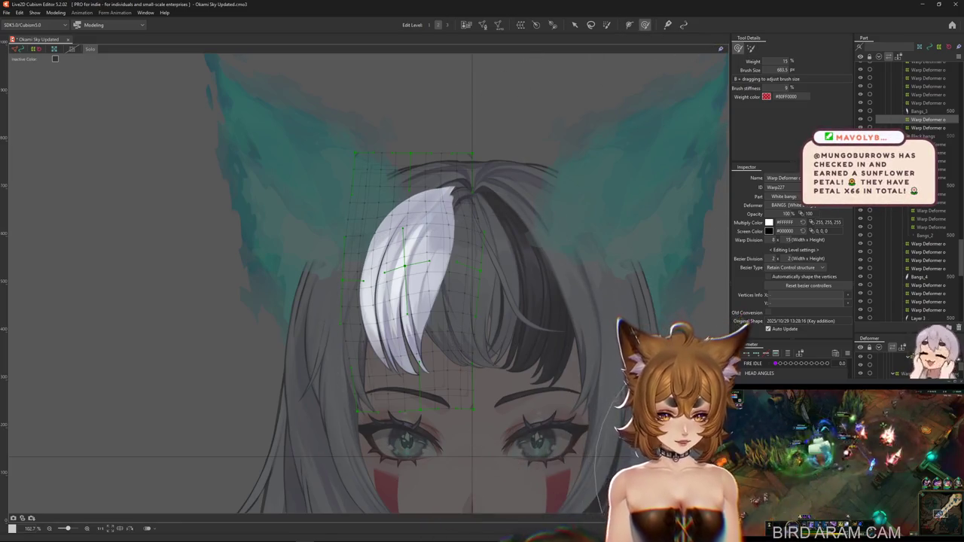
left_click_drag(452, 269, 475, 282)
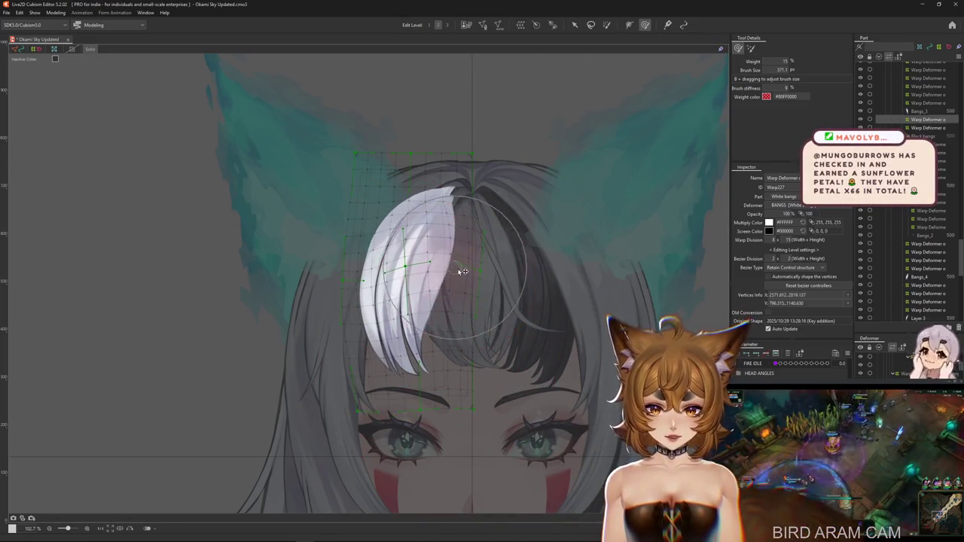
scroll(437, 279, "up", 1)
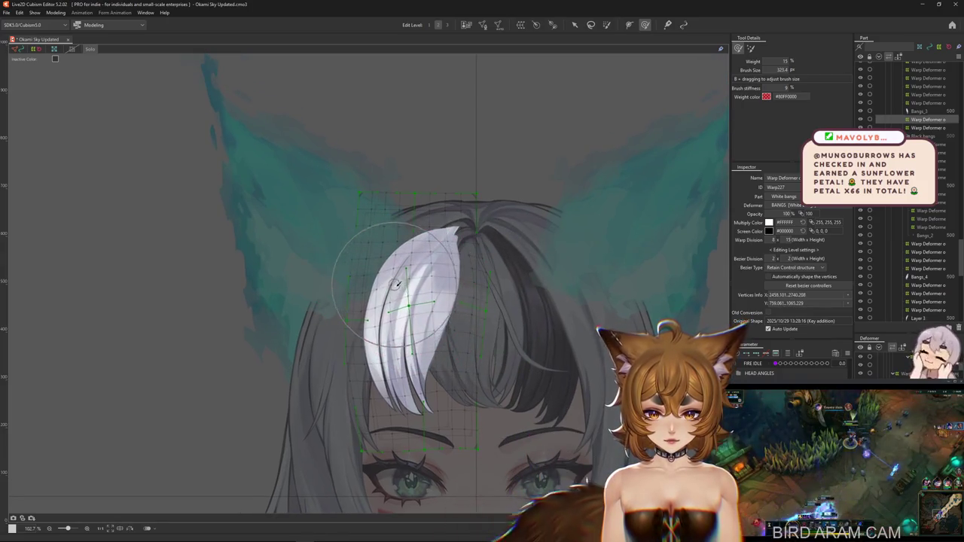
scroll(391, 278, "down", 1)
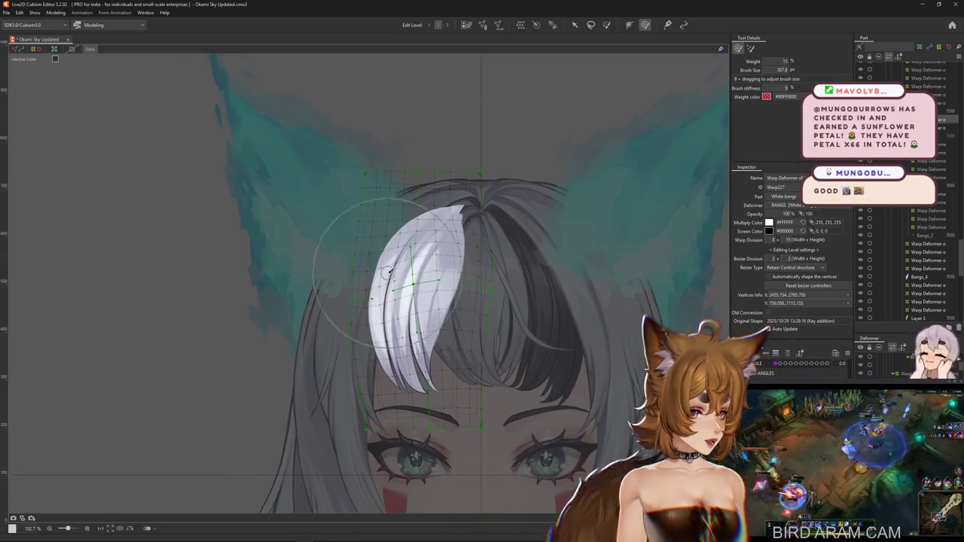
left_click_drag(390, 272, 451, 294)
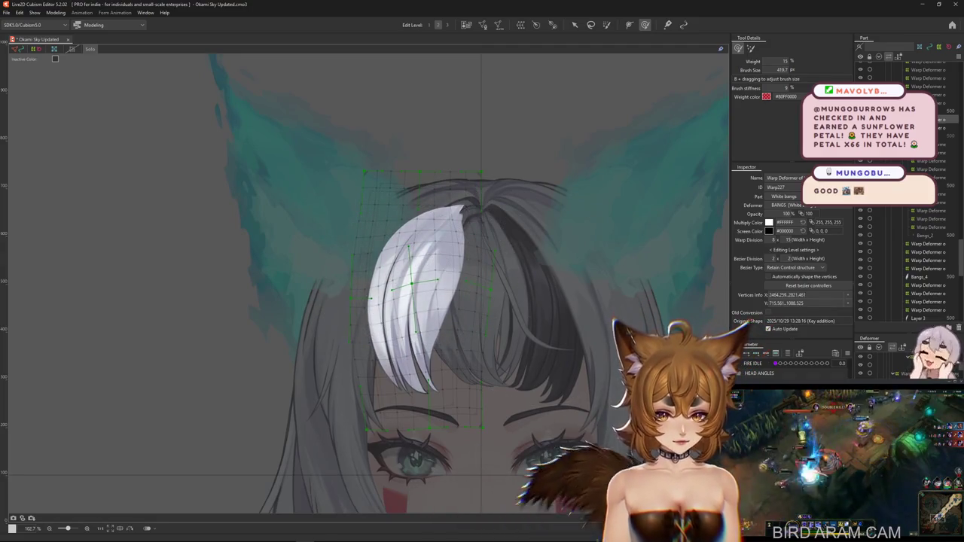
left_click_drag(413, 284, 402, 386)
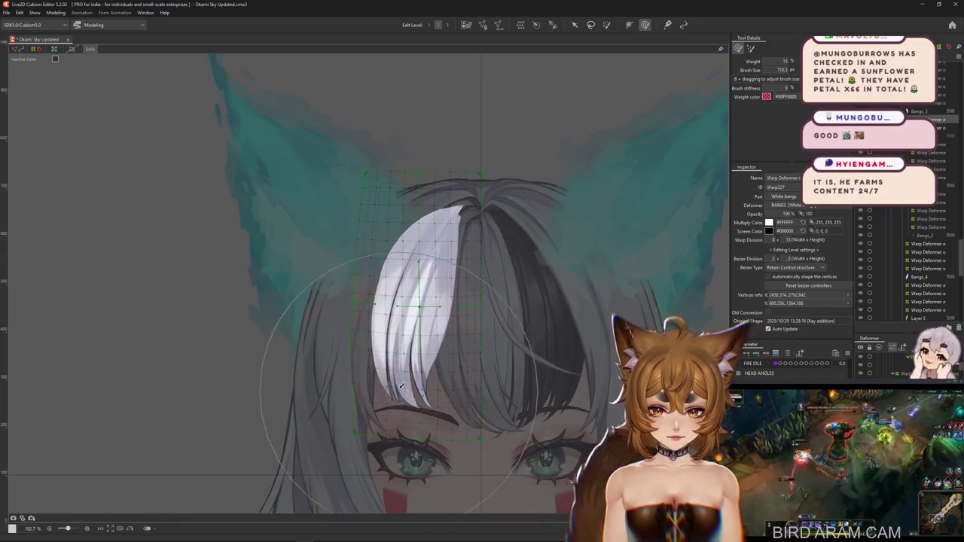
scroll(391, 318, "down", 2)
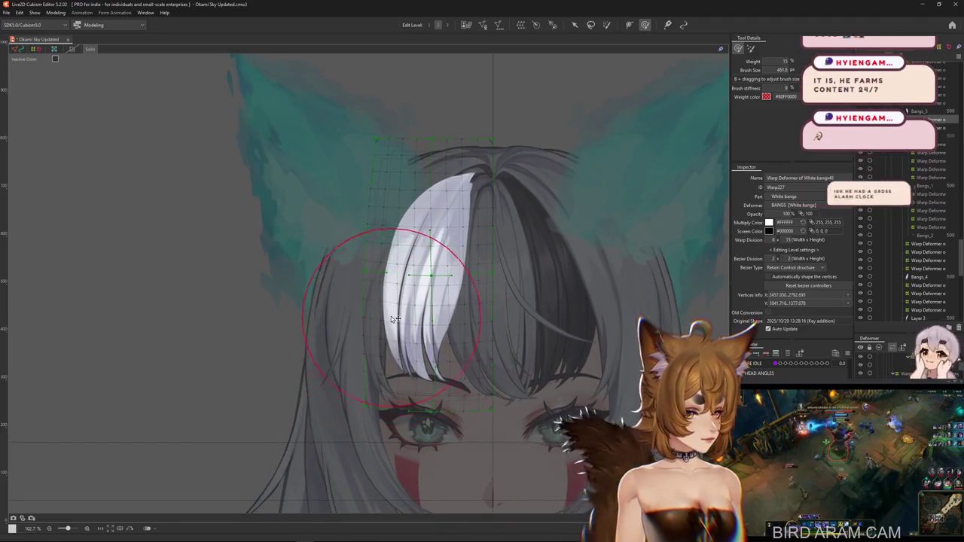
mouse_move(391, 318)
left_mouse_down()
mouse_move(389, 343)
mouse_move(397, 336)
left_mouse_up()
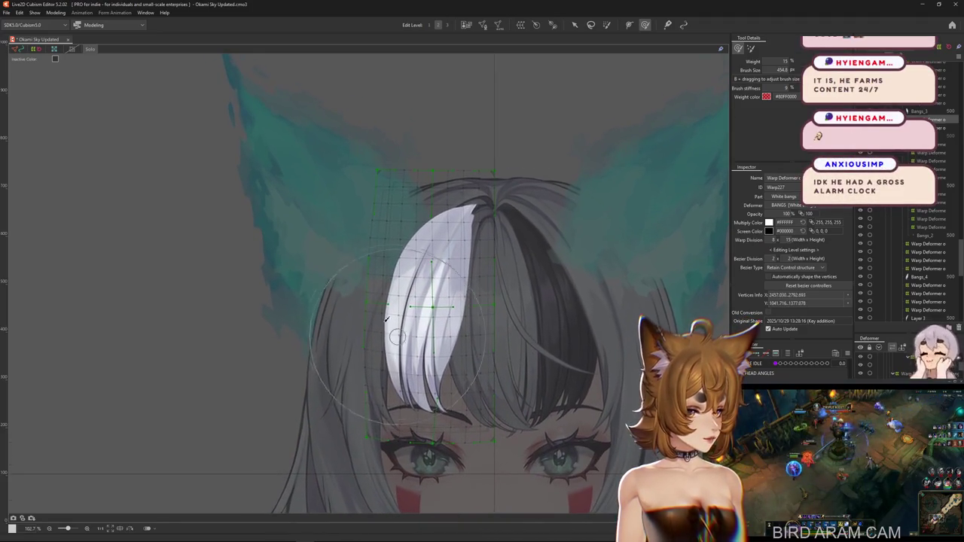
- Warp the white bangs mesh again, then undo the last two deformations
left_click(480, 399)
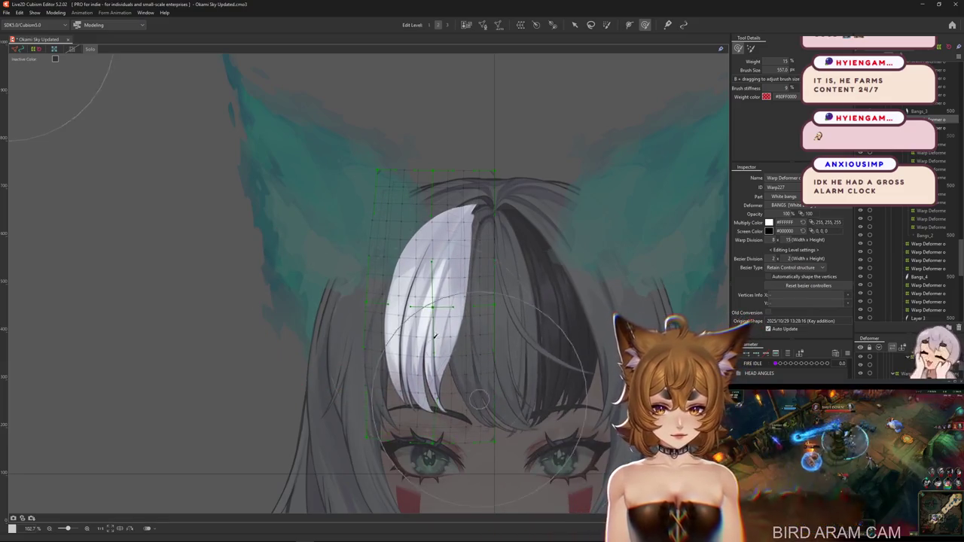
mouse_move(407, 324)
left_mouse_down()
mouse_move(519, 320)
mouse_move(550, 354)
left_mouse_up()
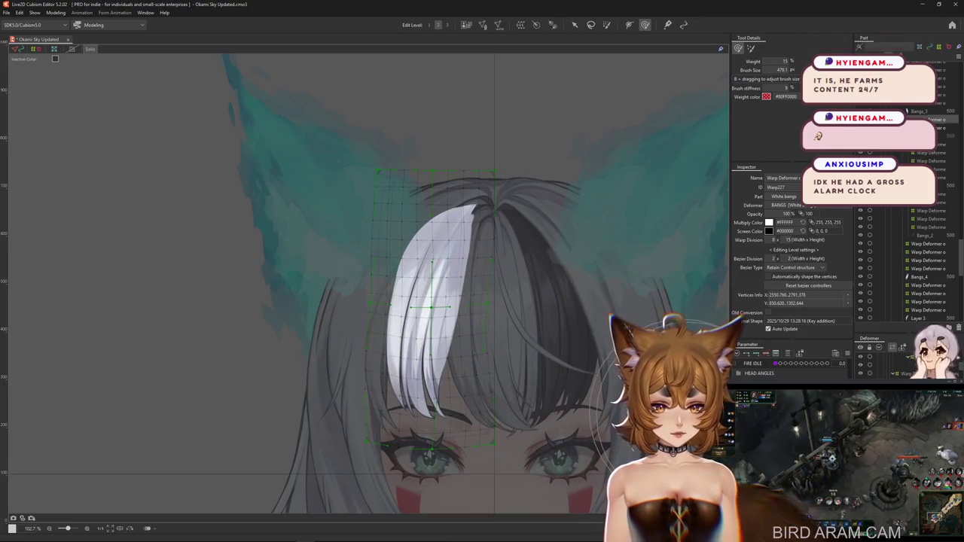
left_click_drag(351, 366, 343, 392)
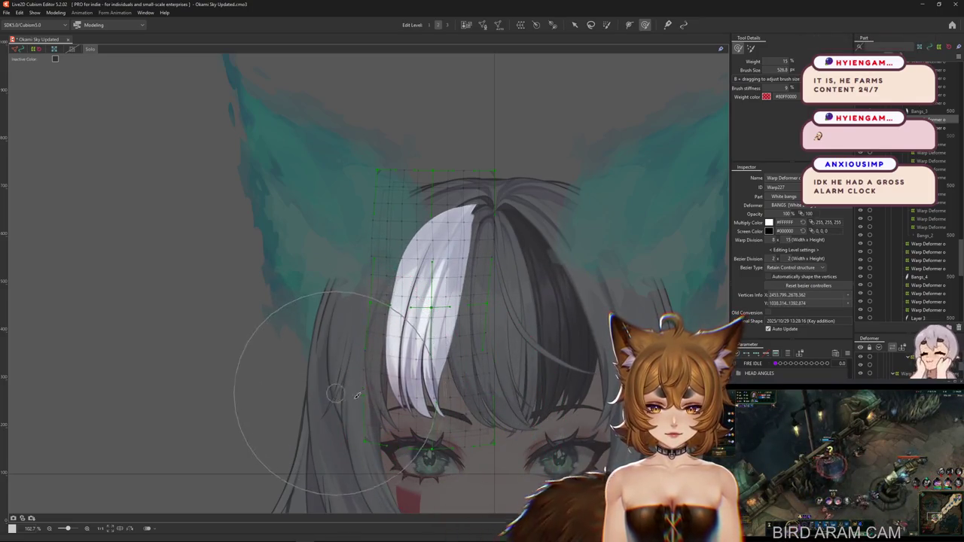
key("ctrl+z")
key("ctrl+z")
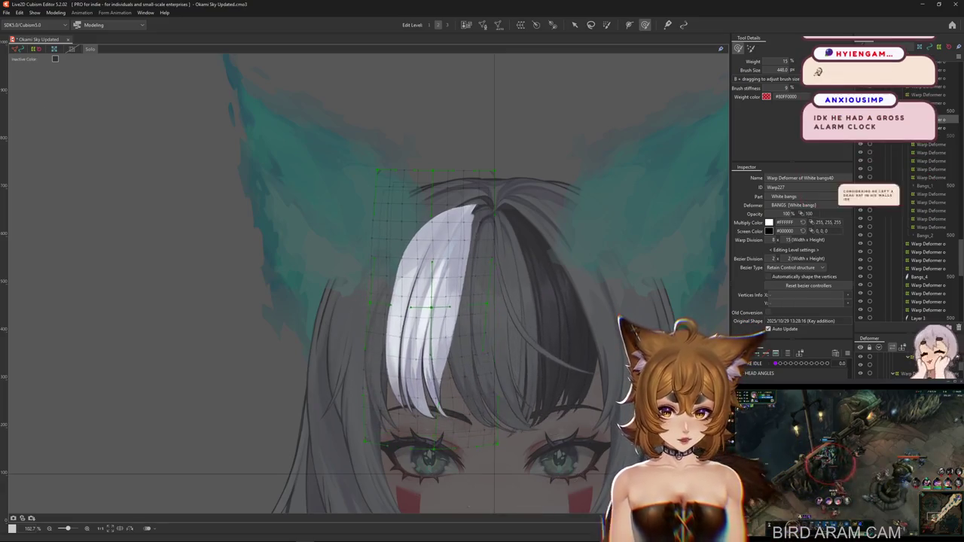
key("ctrl+z")
key("ctrl+z")
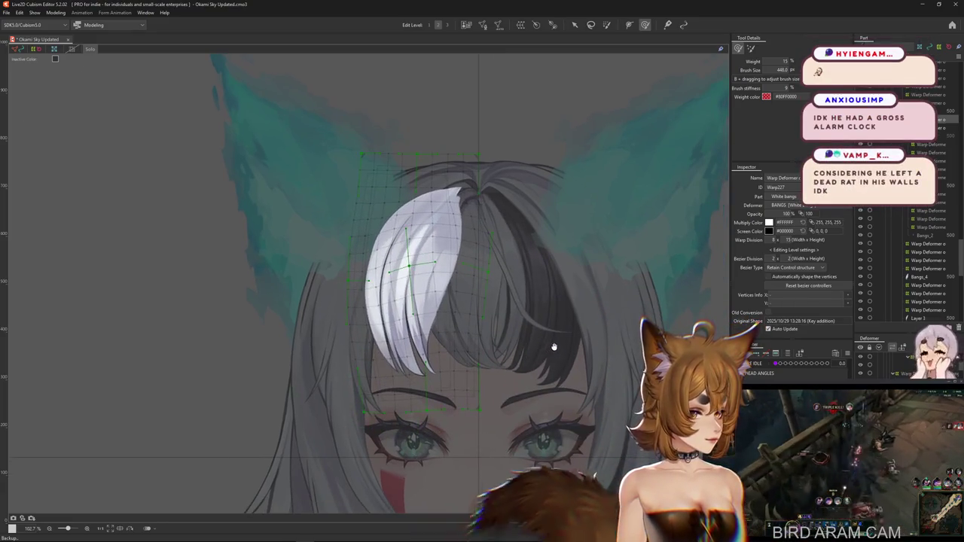
mouse_move(577, 344)
left_mouse_down()
mouse_move(616, 346)
mouse_move(577, 354)
left_mouse_up()
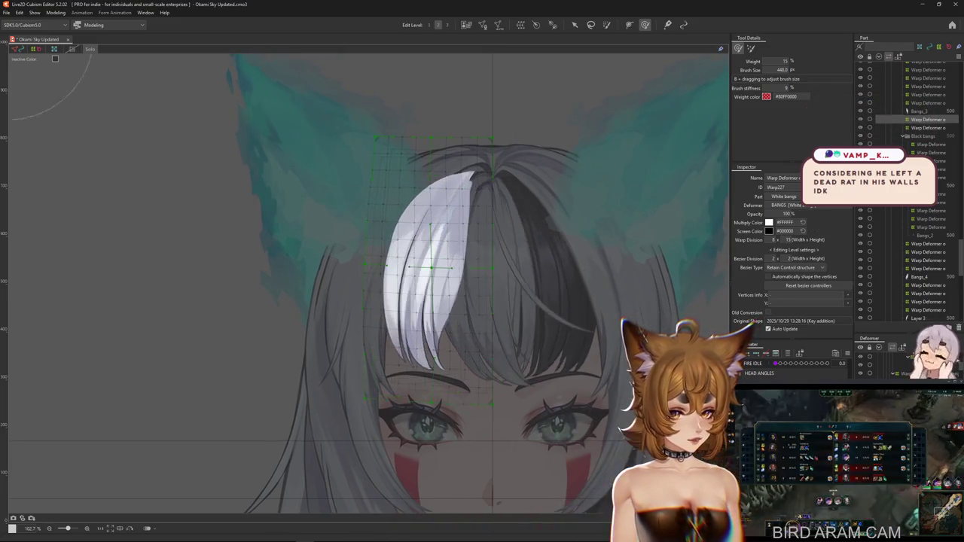
- Reshape the white bangs to hang lower and wider, shifting the tip left and upward
mouse_move(489, 411)
left_mouse_down()
mouse_move(491, 442)
mouse_move(512, 447)
left_mouse_up()
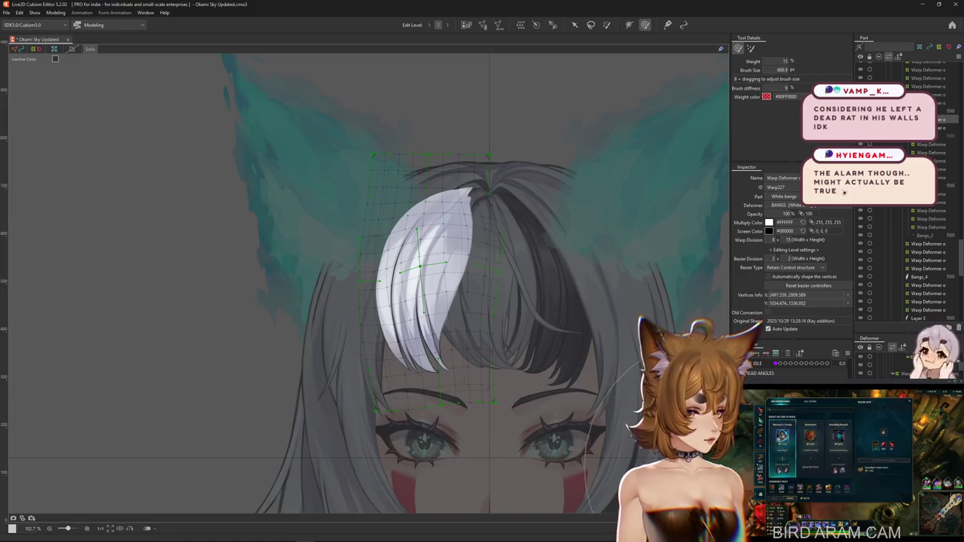
left_click_drag(419, 265, 427, 287)
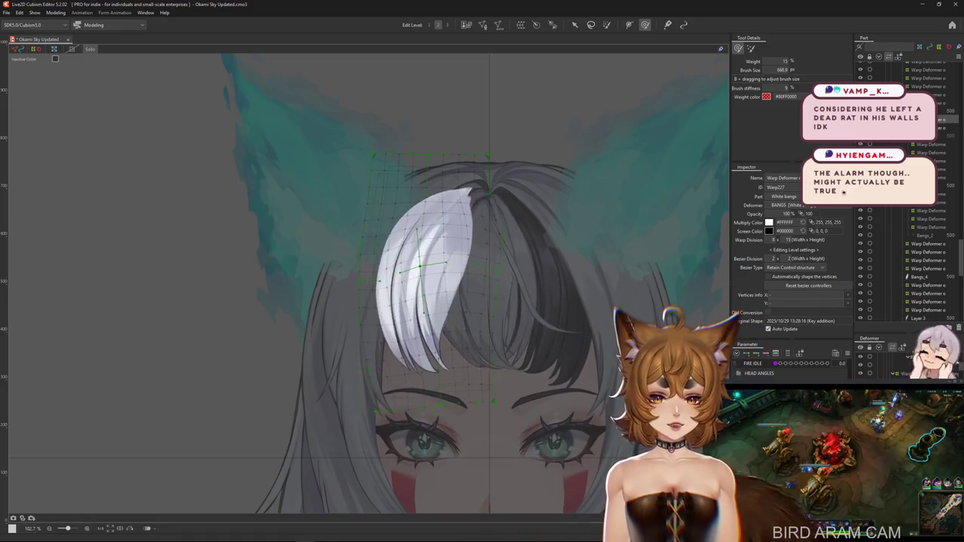
mouse_move(427, 286)
left_mouse_down()
mouse_move(422, 265)
mouse_move(426, 288)
left_mouse_up()
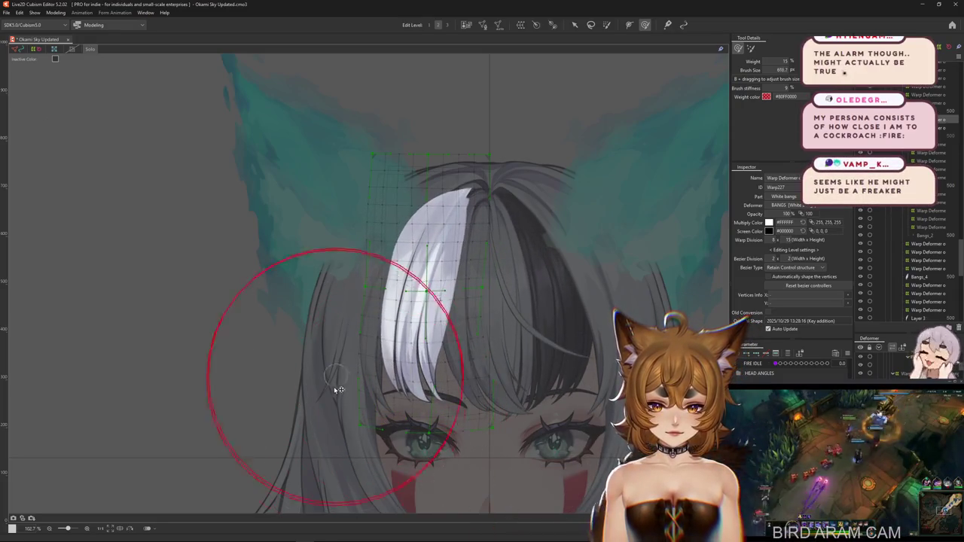
left_click_drag(301, 346, 471, 416)
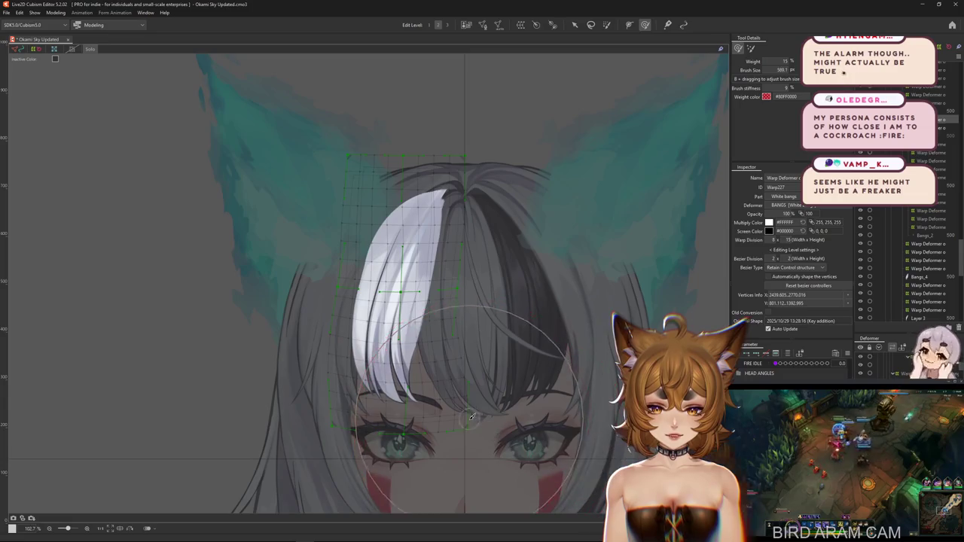
scroll(527, 422, "up", 1)
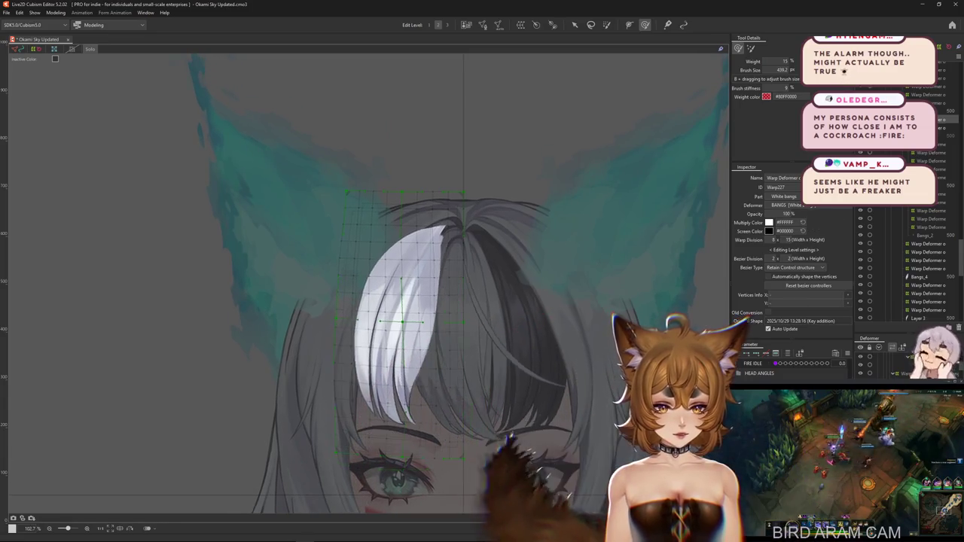
left_click_drag(663, 422, 413, 335)
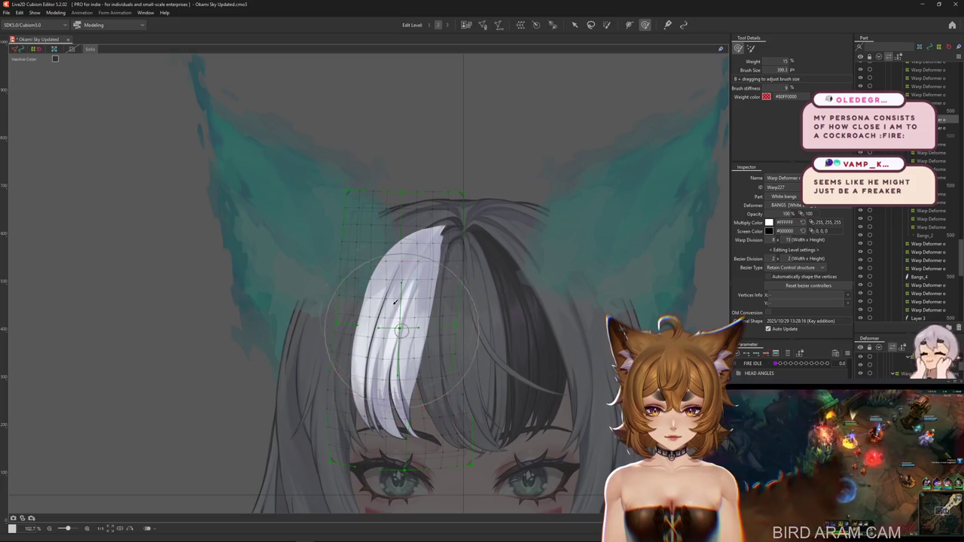
mouse_move(375, 321)
left_mouse_down()
mouse_move(391, 260)
mouse_move(405, 271)
mouse_move(392, 309)
left_mouse_up()
- Shorten the white strand, keep the shorter shape via undo/redo, and nudge the mesh bottom
scroll(391, 260, "down", 1)
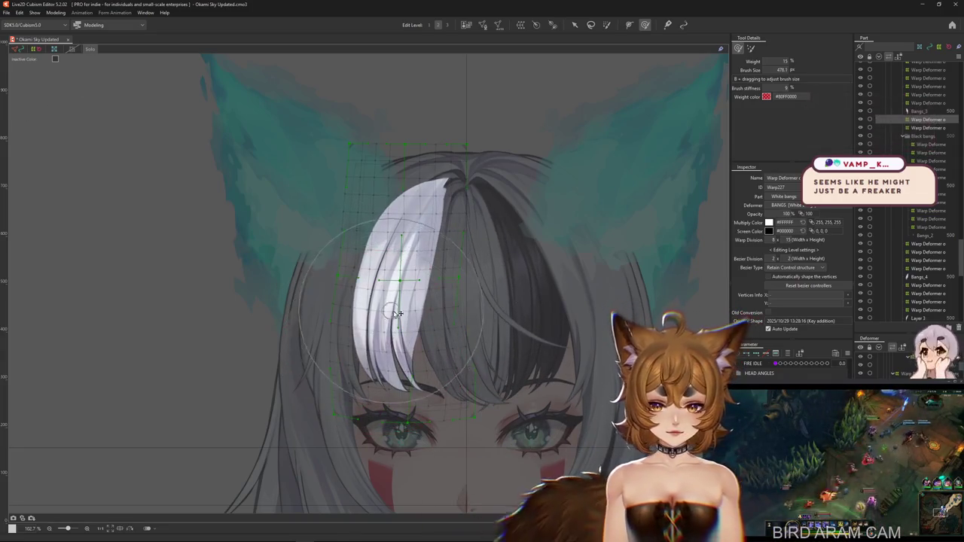
scroll(424, 282, "up", 1)
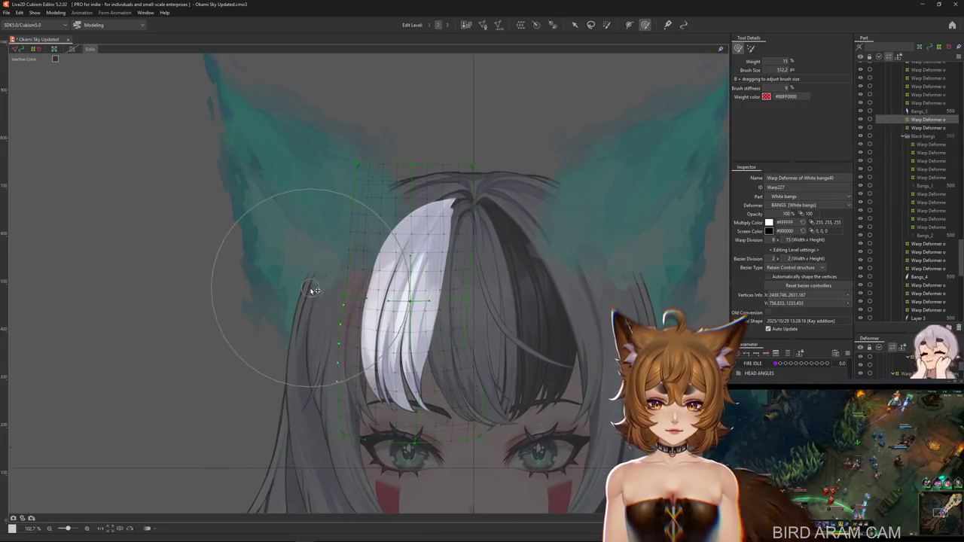
left_click_drag(653, 390, 453, 410)
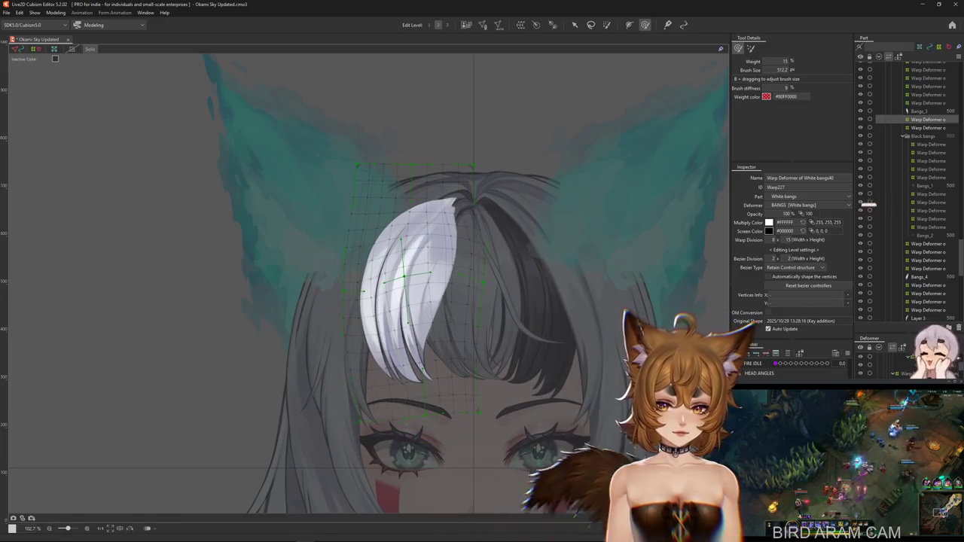
scroll(494, 402, "right", 1)
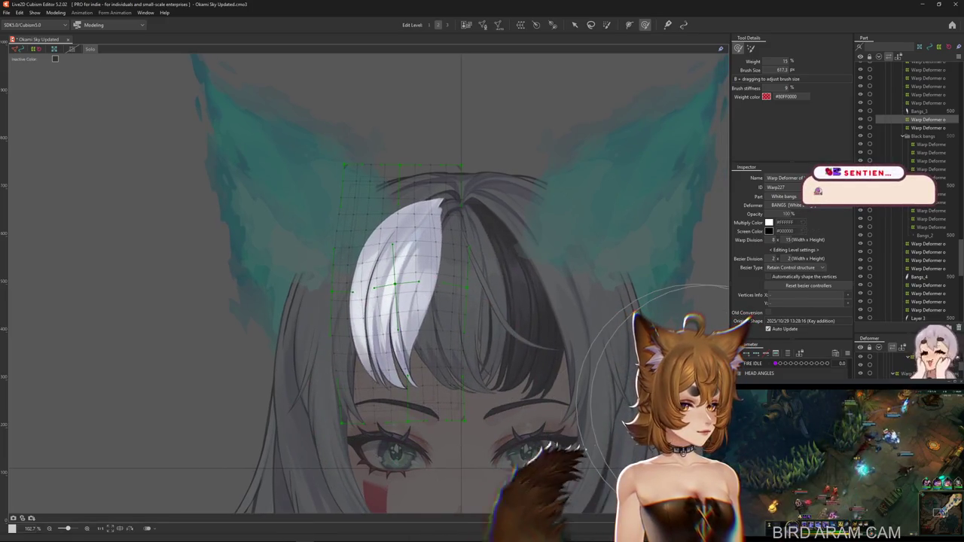
key("ctrl+z")
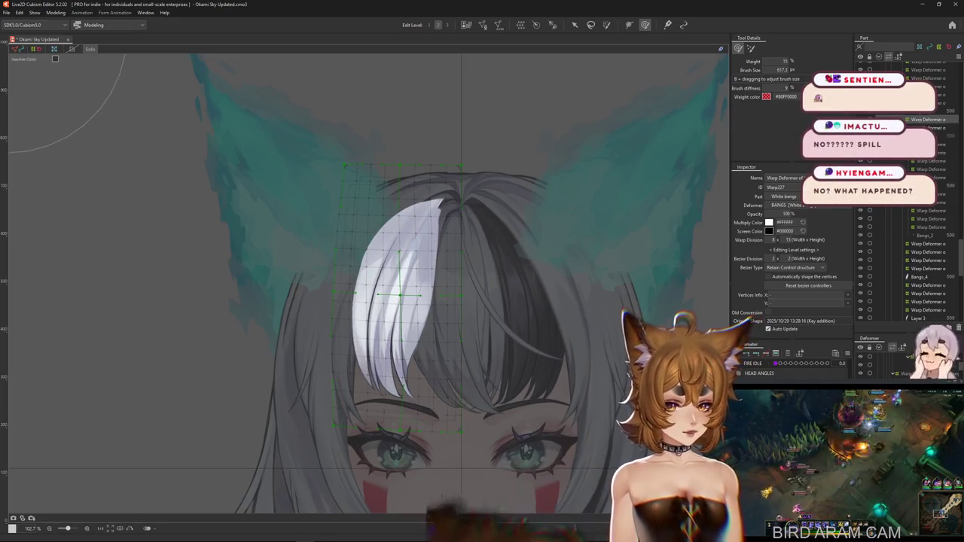
key("ctrl+y")
mouse_move(458, 455)
left_mouse_down()
mouse_move(493, 426)
mouse_move(402, 331)
left_mouse_up()
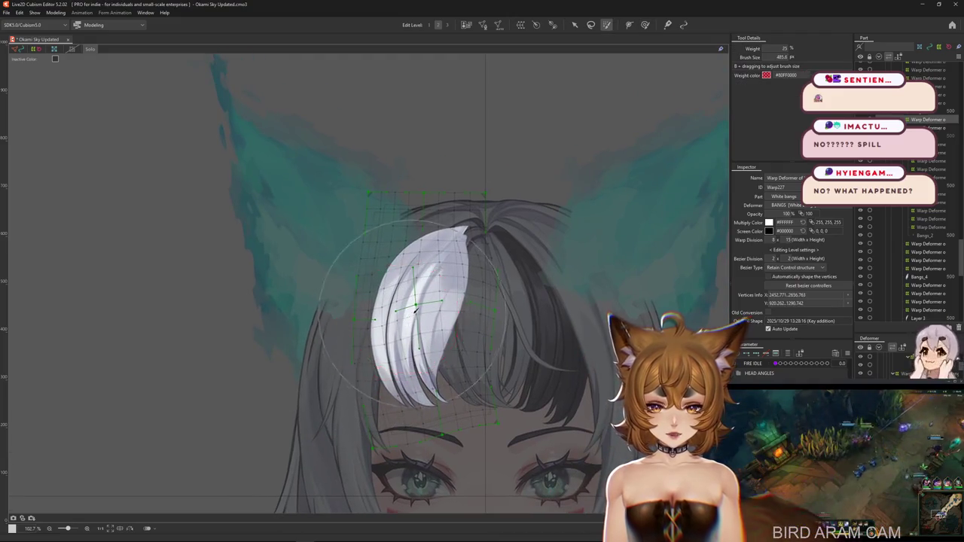
- Switch to deformer weight painting, enlarge the brush, and pan over the bangs
left_click(645, 25)
left_click_drag(404, 361, 413, 317)
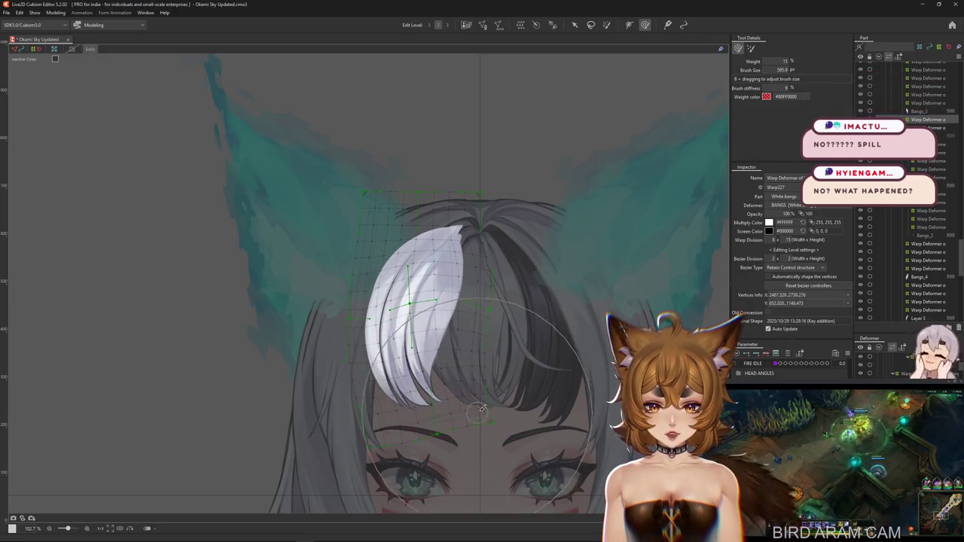
left_click_drag(482, 407, 447, 435)
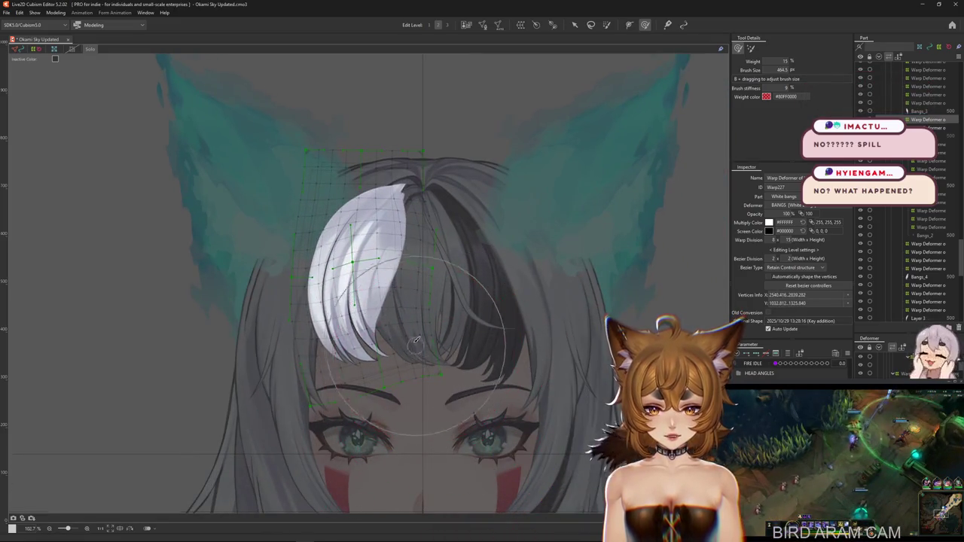
left_click_drag(415, 341, 525, 376)
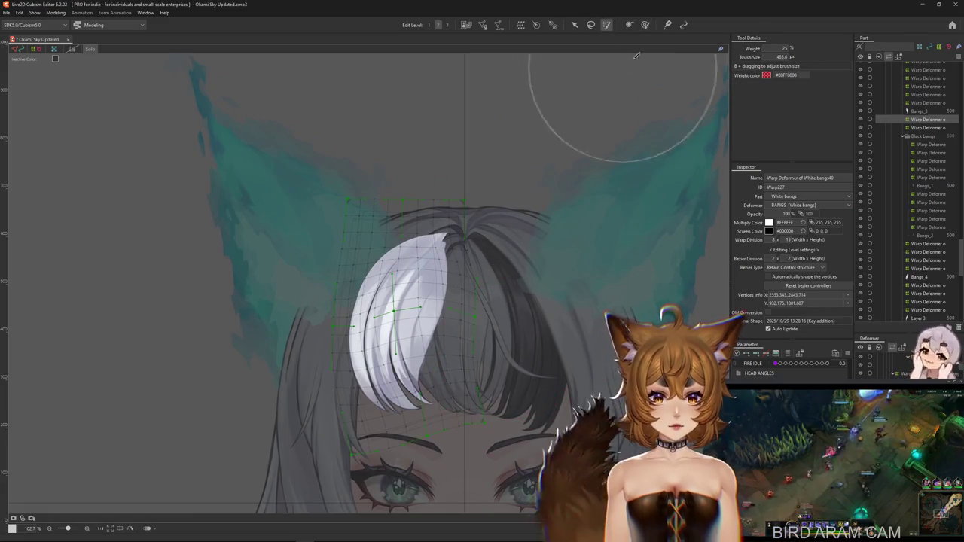
left_click_drag(658, 138, 661, 113)
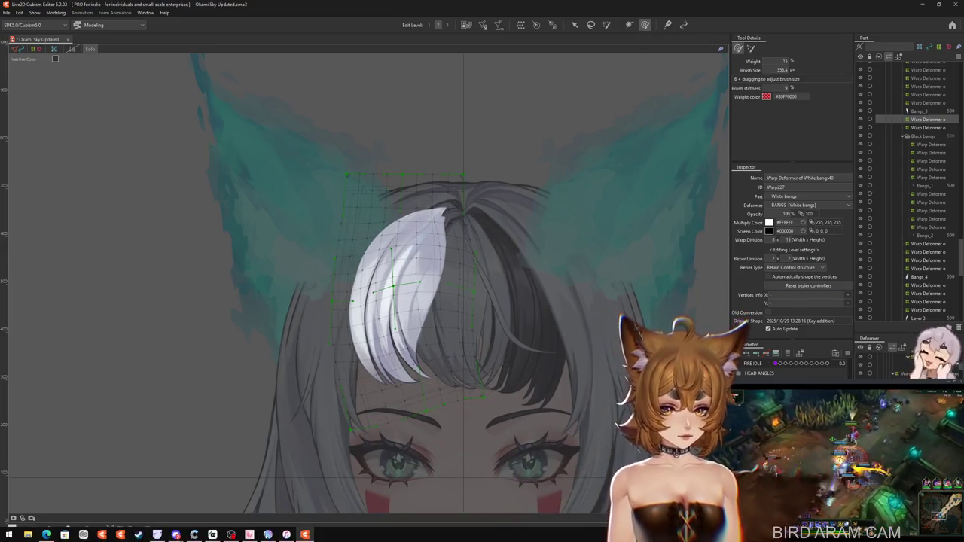
- Size the weight brush to cover the bangs, frame the ears, and show the white bangs warp mesh
mouse_move(422, 315)
left_mouse_down()
mouse_move(447, 315)
mouse_move(357, 317)
mouse_move(401, 316)
left_mouse_up()
left_click_drag(452, 361, 429, 342)
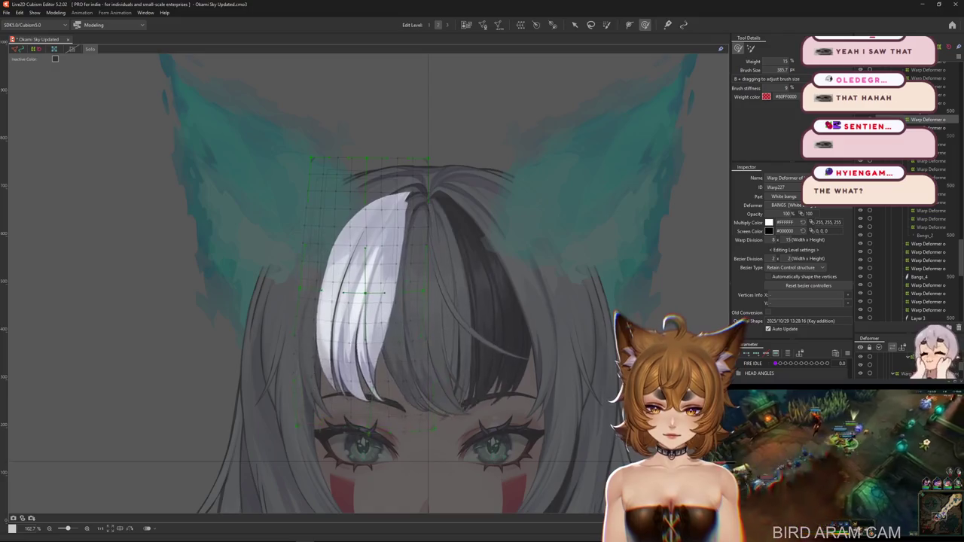
mouse_move(364, 323)
left_mouse_down()
mouse_move(374, 434)
mouse_move(407, 425)
mouse_move(431, 385)
mouse_move(343, 275)
left_mouse_up()
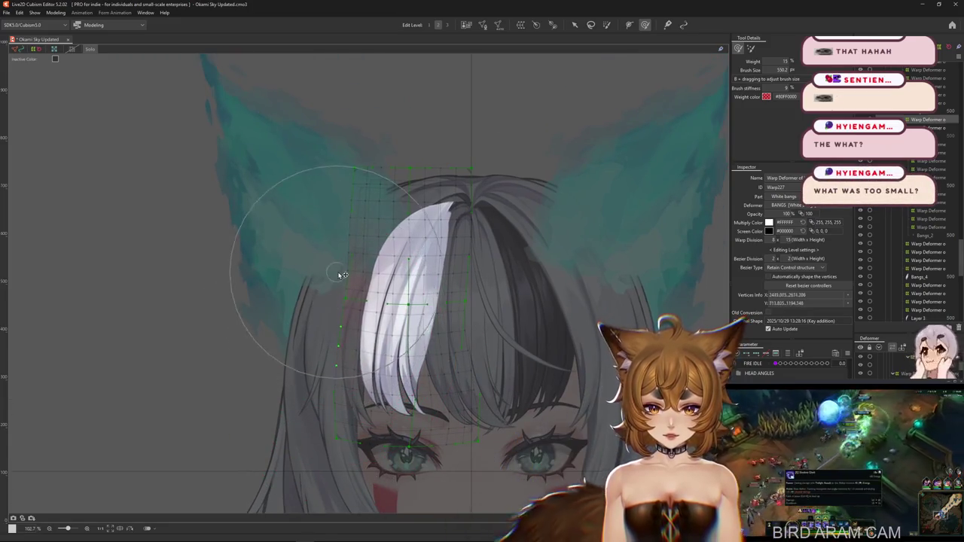
left_click_drag(459, 339, 434, 339)
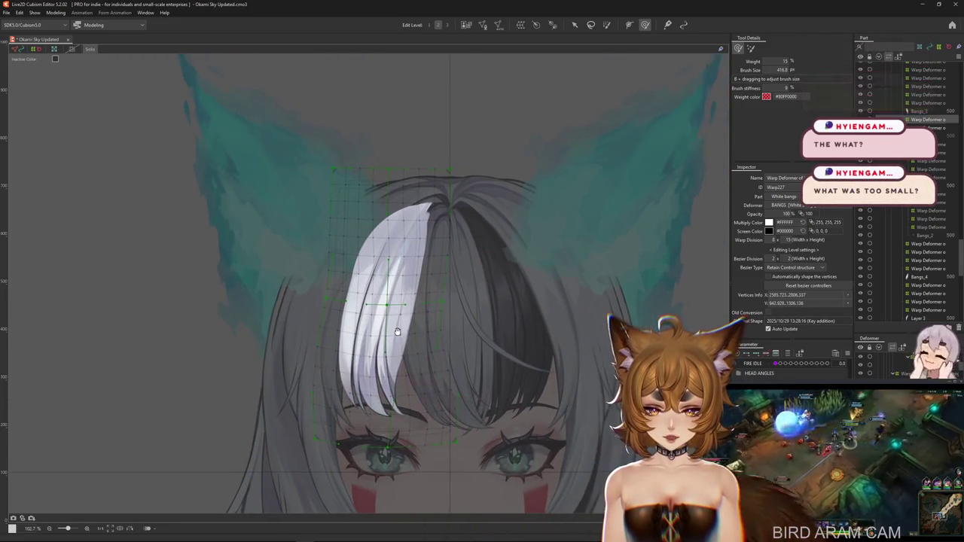
mouse_move(341, 391)
left_mouse_down()
mouse_move(420, 344)
mouse_move(494, 461)
left_mouse_up()
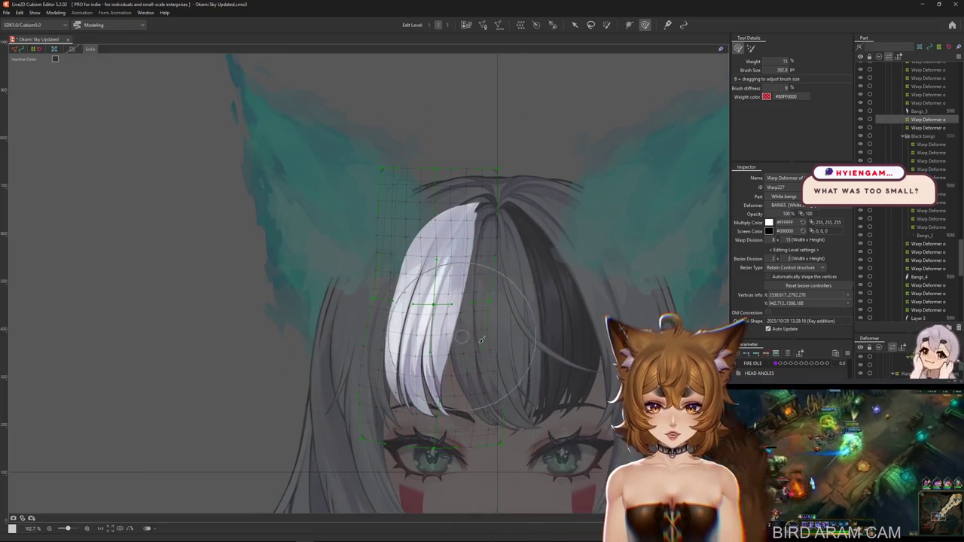
left_click_drag(482, 340, 395, 325)
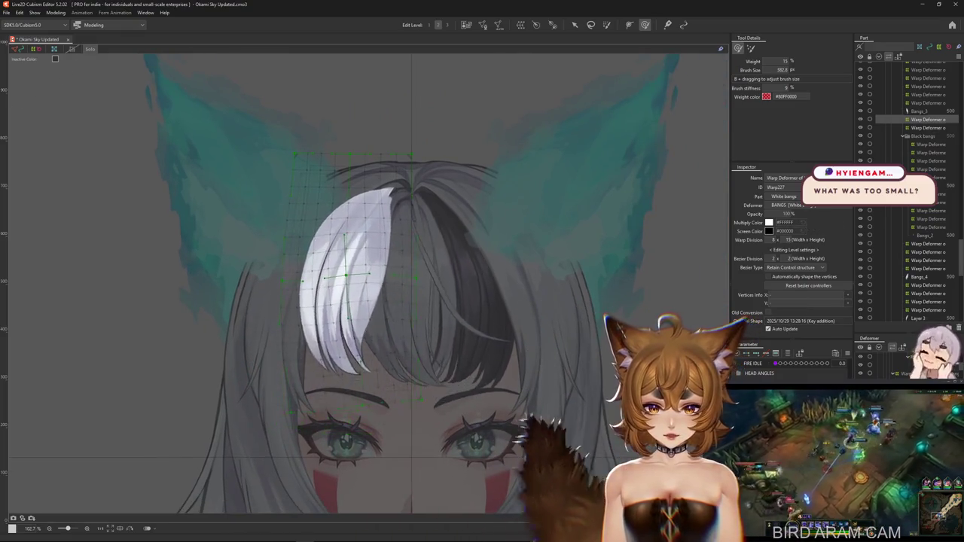
left_click_drag(333, 259, 369, 277)
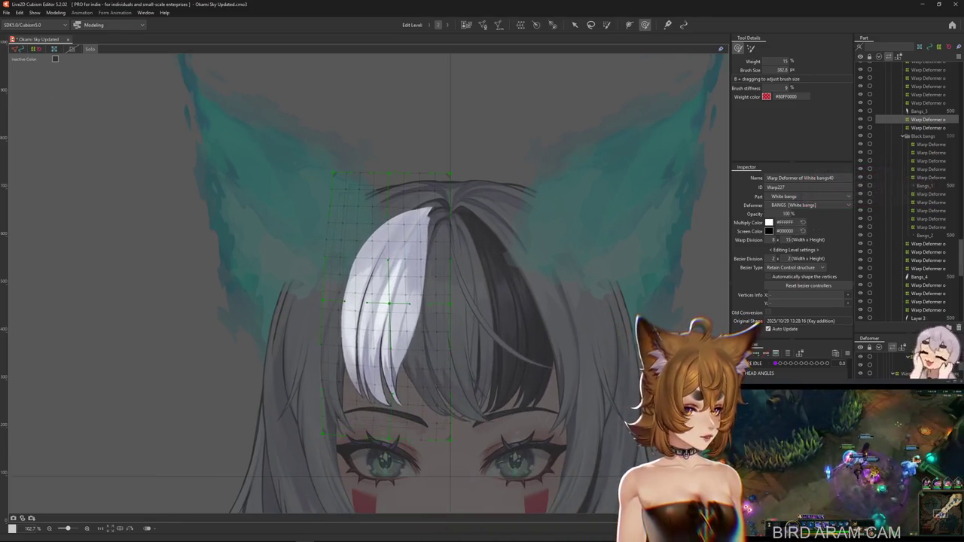
left_click(587, 528)
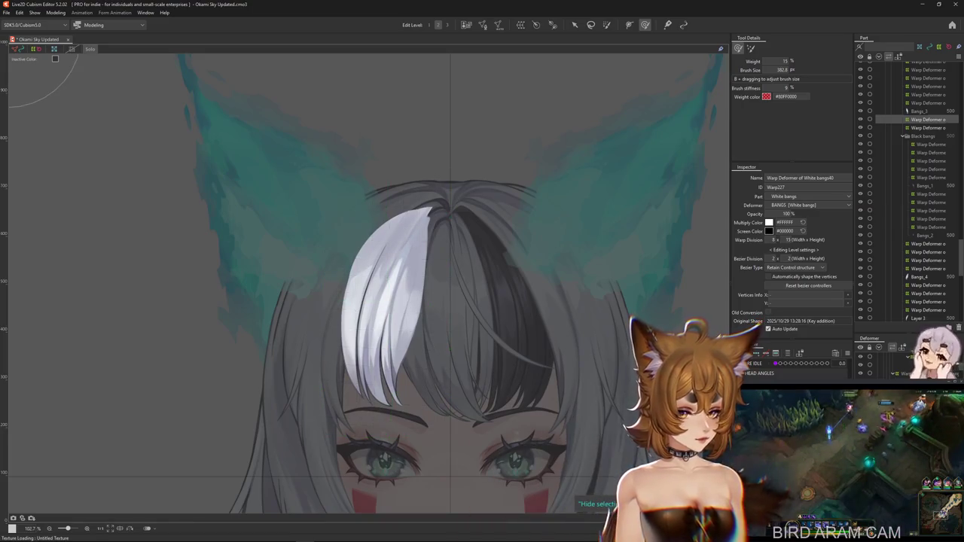
- Bend the white bangs into a new shape, hide the mesh to preview, and resize the brush
left_click_drag(587, 503, 507, 397)
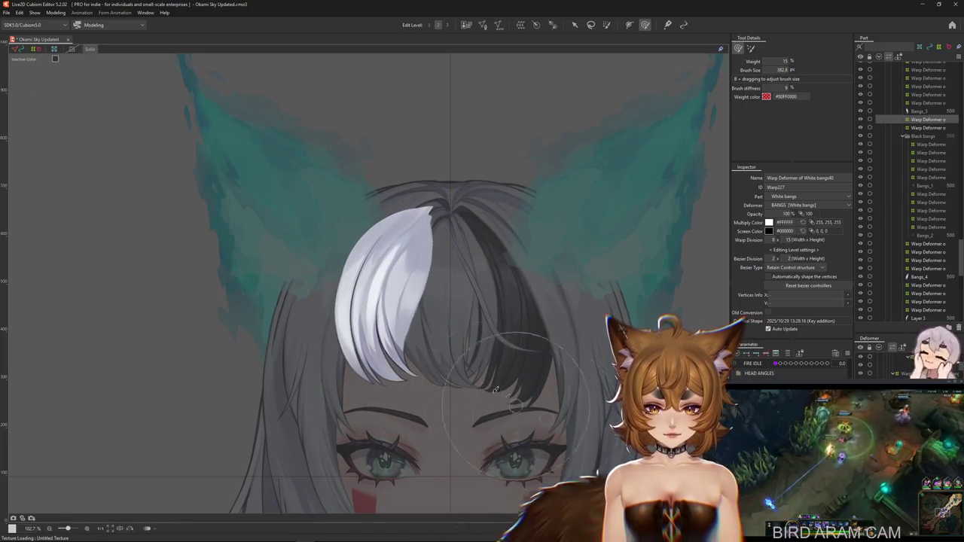
scroll(498, 346, "down", 1)
key("Escape")
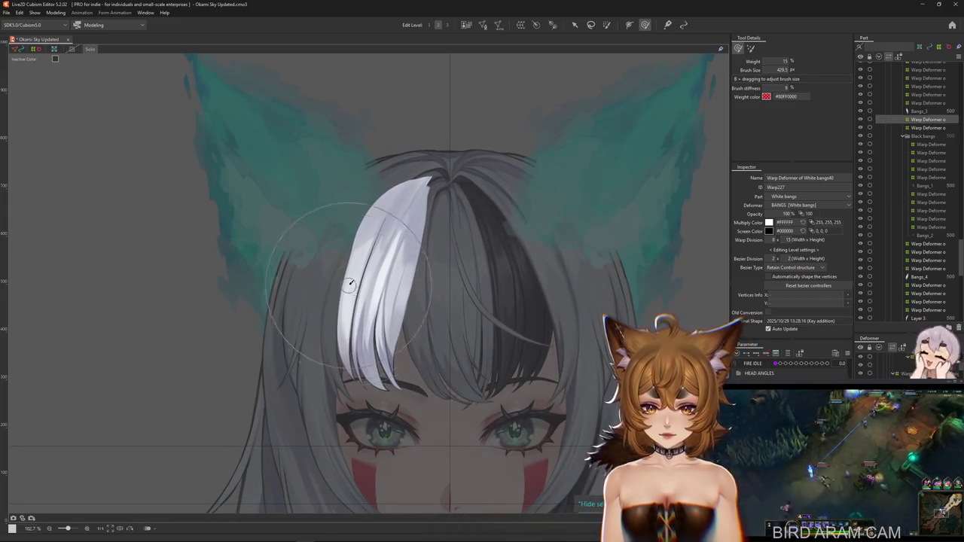
mouse_move(344, 441)
left_mouse_down()
mouse_move(412, 316)
mouse_move(396, 321)
left_mouse_up()
left_click_drag(322, 279, 379, 397)
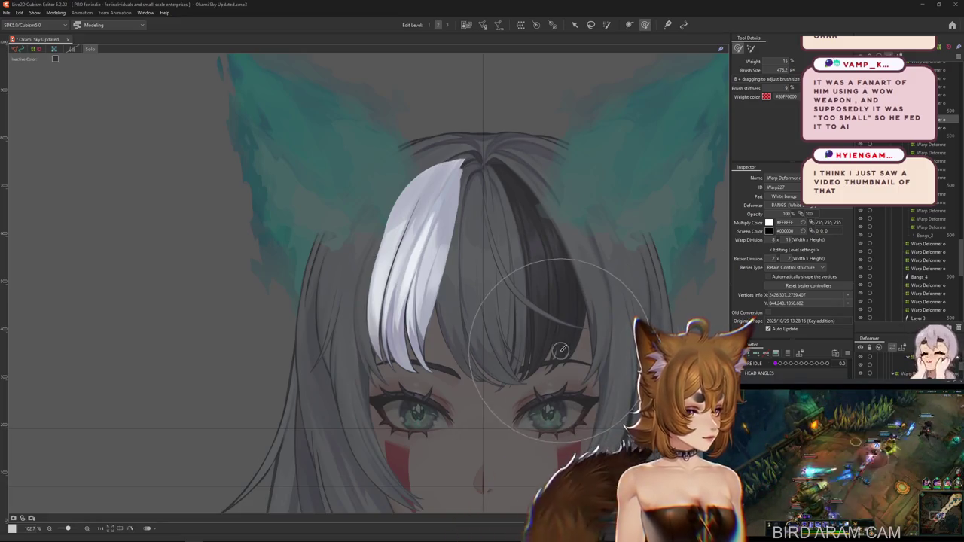
- Compare the shorter, rounder and longer white bangs shapes with undo/redo, keeping the longer one
key("ctrl+z")
key("ctrl+y")
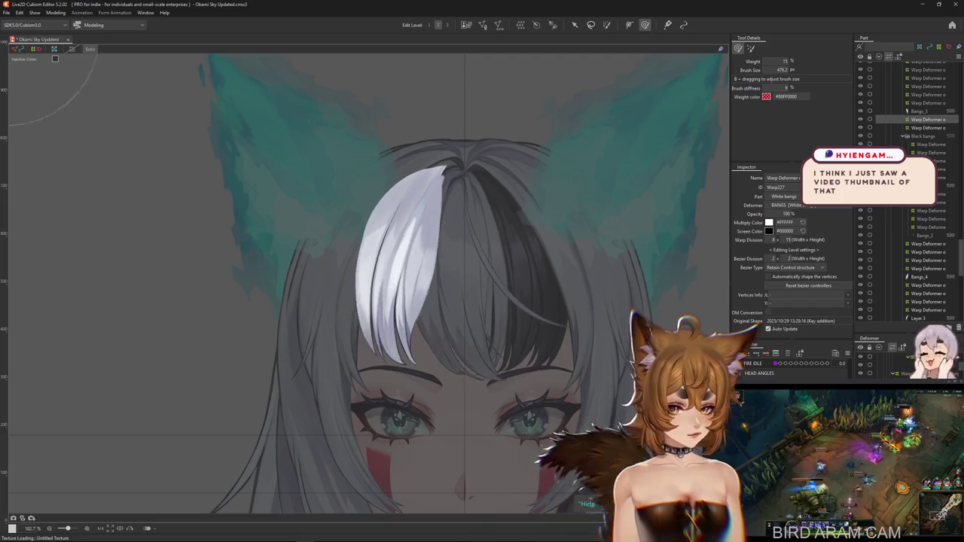
key("ctrl+z")
key("ctrl+y")
key("ctrl+z")
key("ctrl+y")
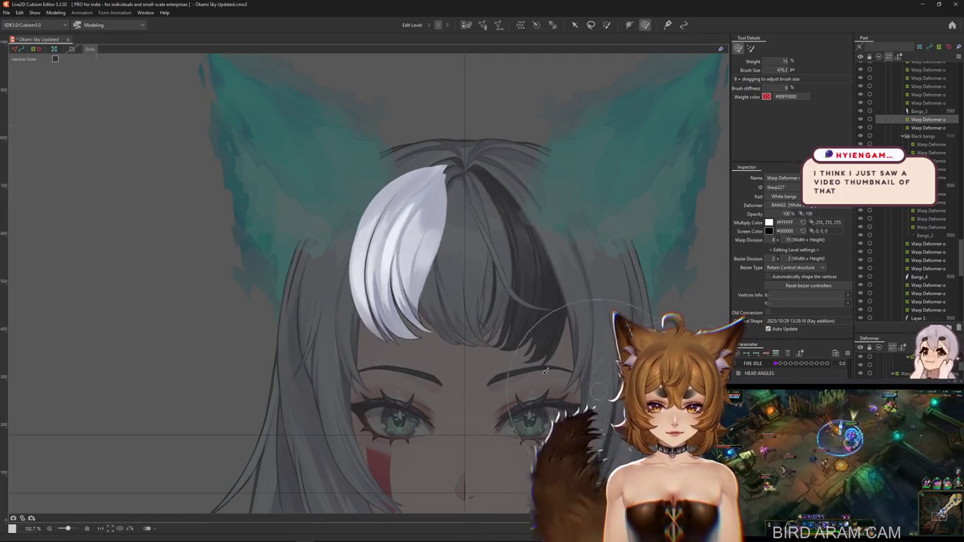
key("ctrl+z")
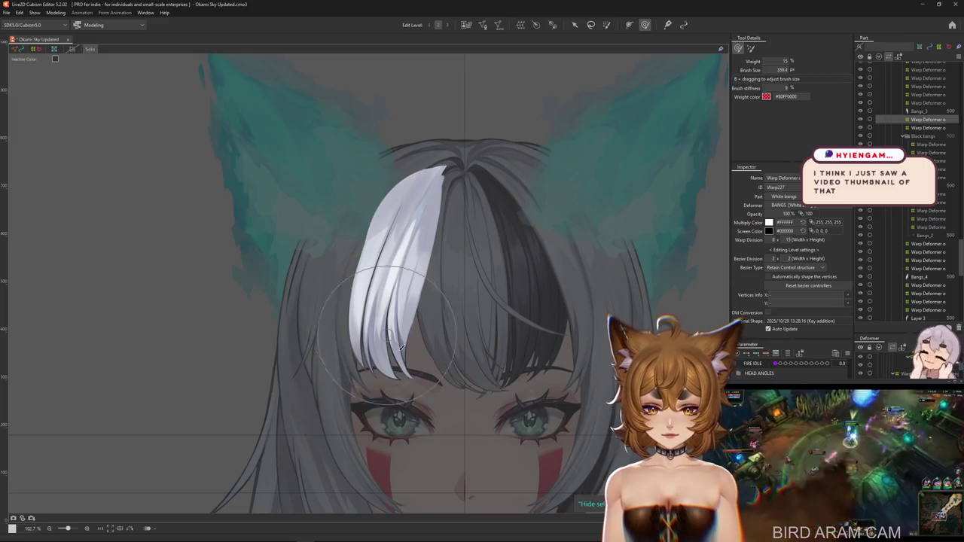
key("b")
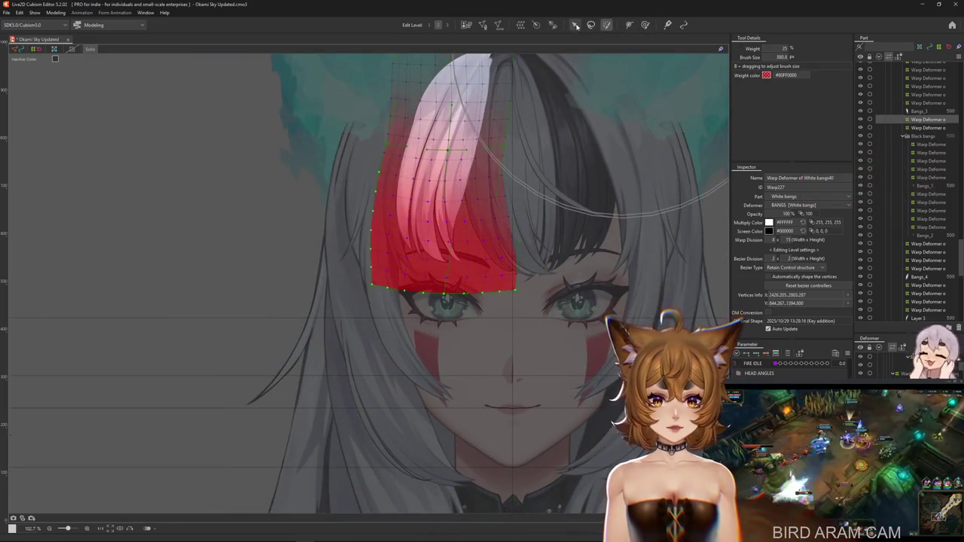
- Rotate the white bangs deformer clockwise with the Arrow tool and show its weight map
key("v")
mouse_move(522, 187)
left_mouse_down()
mouse_move(441, 189)
mouse_move(375, 233)
mouse_move(392, 210)
left_mouse_up()
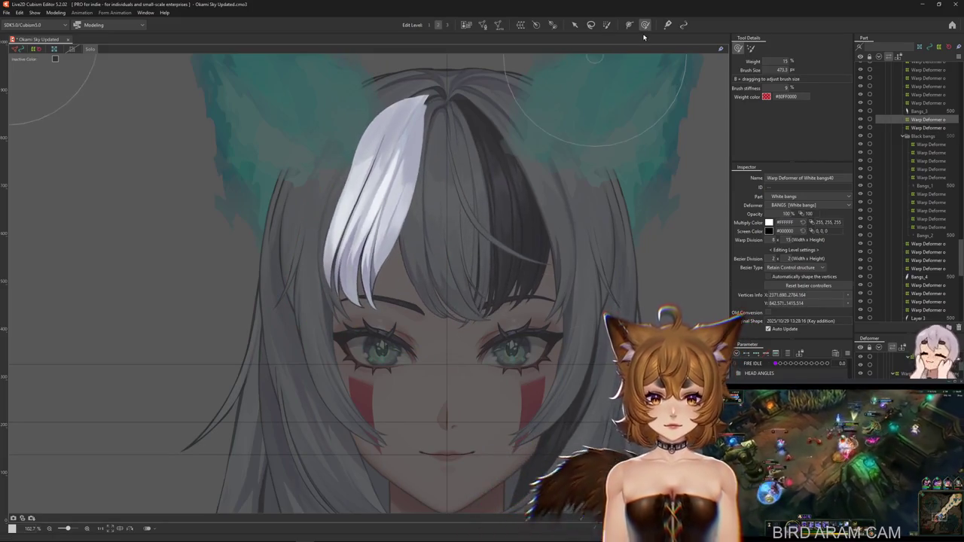
left_click(384, 238)
left_click_drag(372, 194, 414, 227)
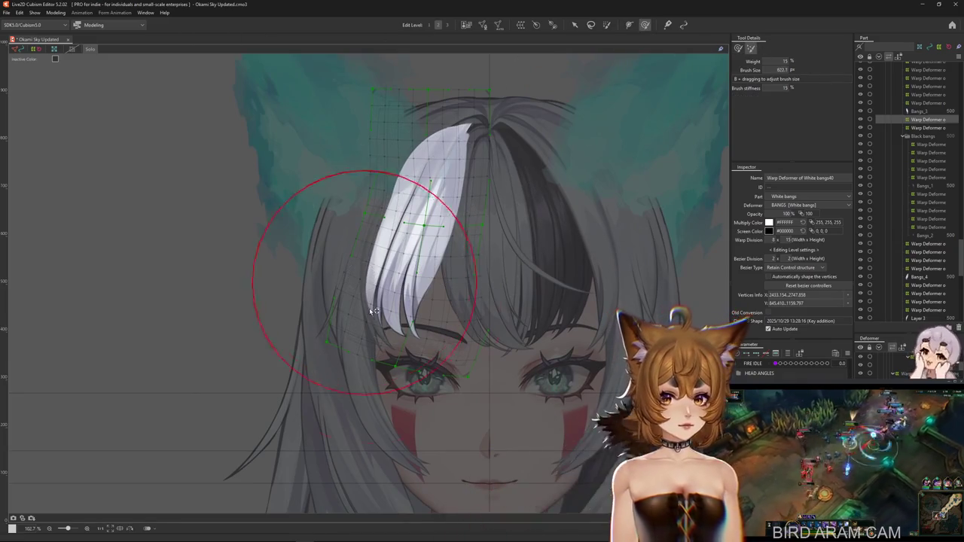
left_click_drag(531, 220, 577, 140)
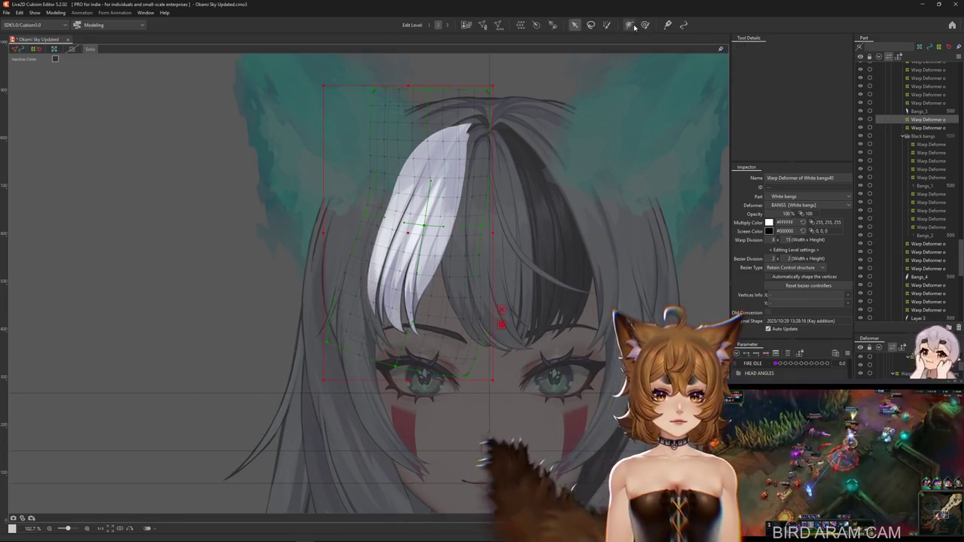
- Reshape the white bangs mesh with a bigger brush, comparing before and after via undo/redo
mouse_move(465, 335)
left_mouse_down()
mouse_move(468, 347)
mouse_move(356, 302)
left_mouse_up()
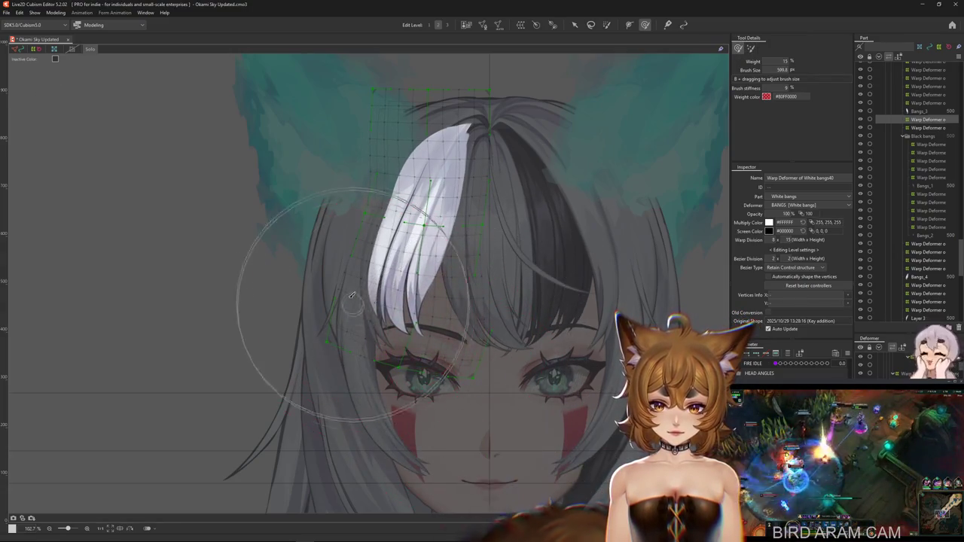
left_click_drag(405, 401, 417, 442)
key("ctrl+z")
key("ctrl+y")
key("ctrl+z")
key("ctrl+y")
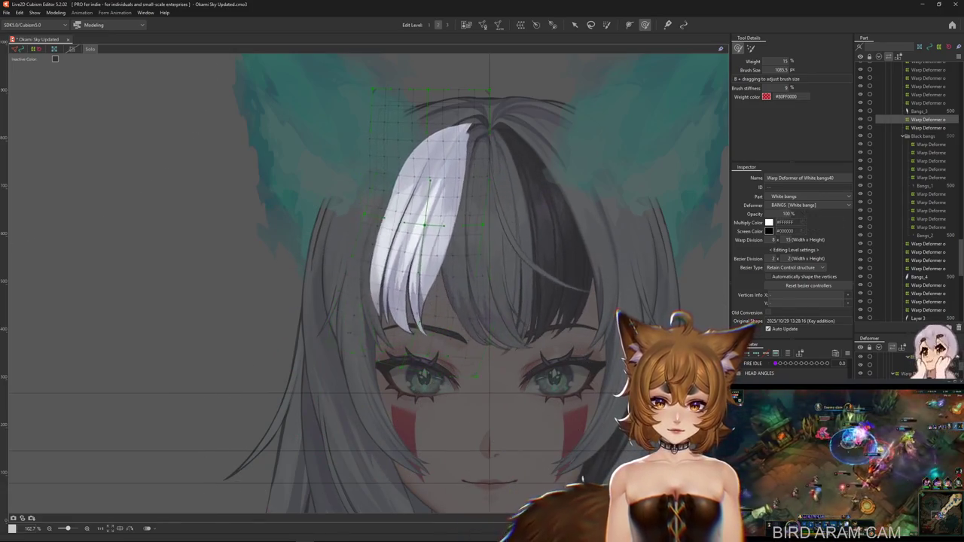
key("ctrl+z")
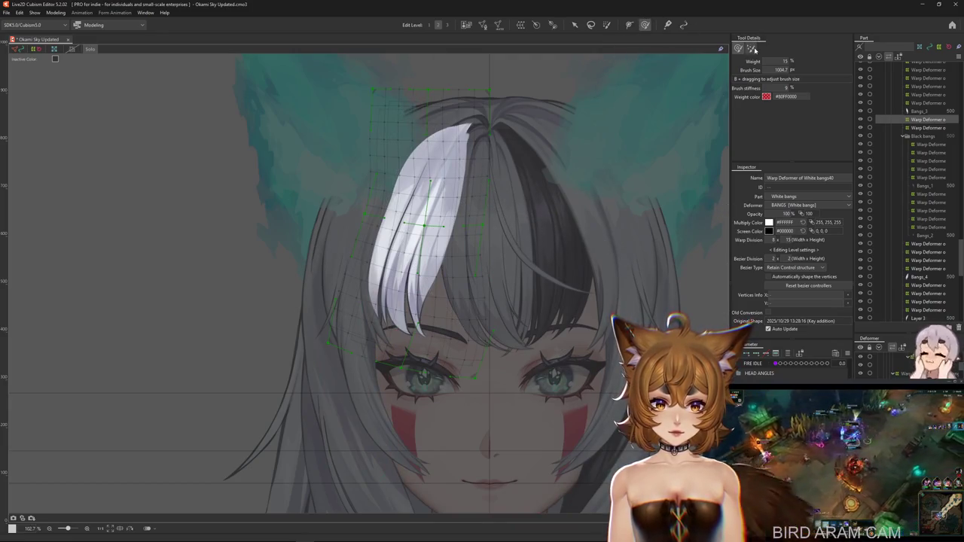
left_click_drag(385, 281, 421, 368)
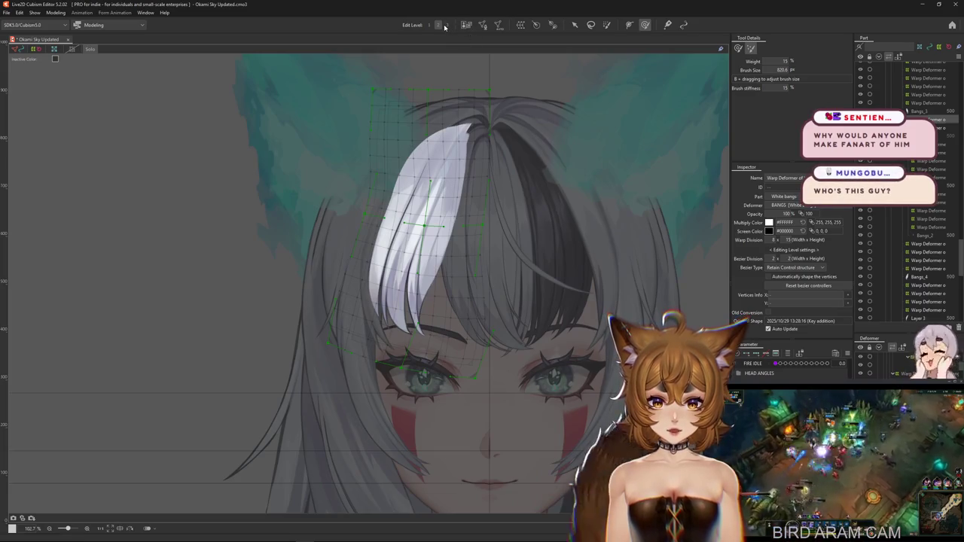
- Set the deformer to 1×1 division, paint weight on the bangs, and rotate it clockwise
left_click(446, 25)
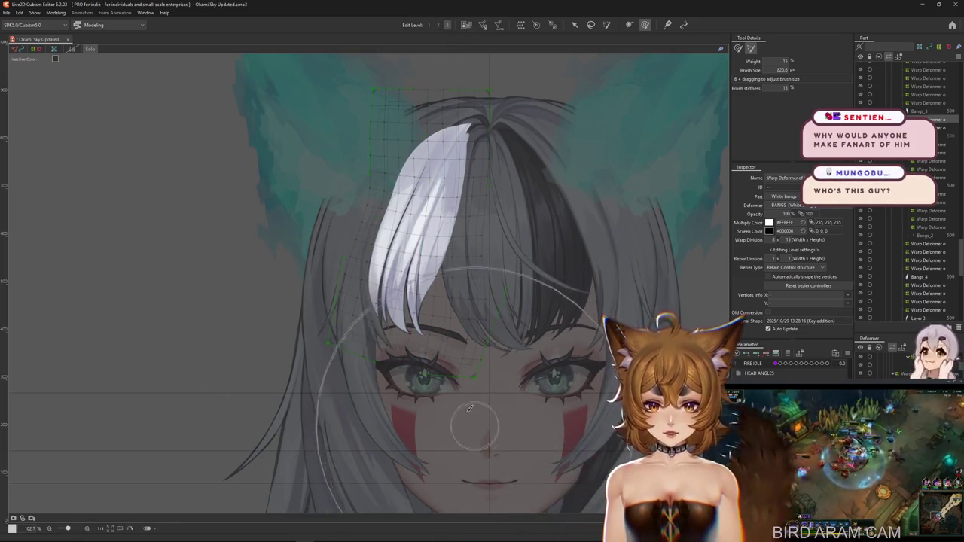
left_click(741, 49)
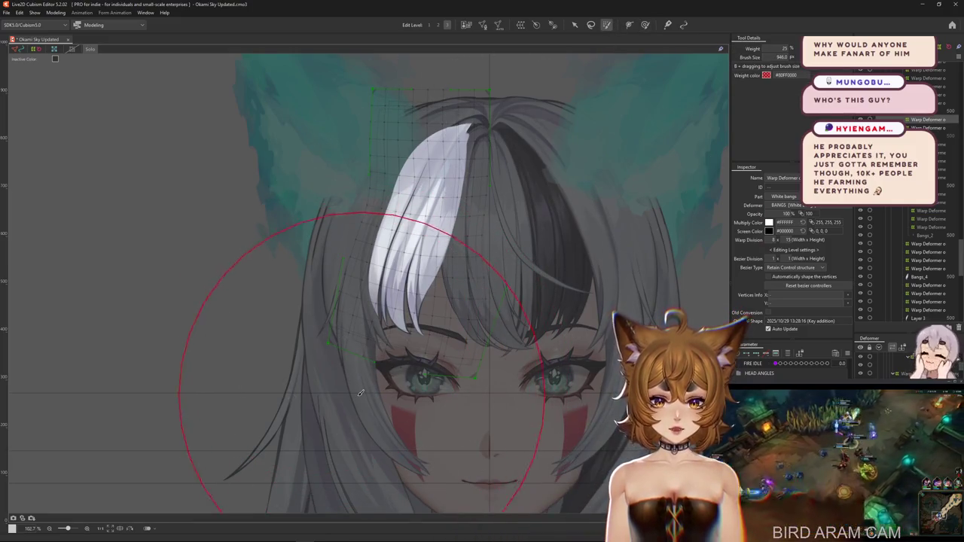
left_click_drag(361, 392, 365, 381)
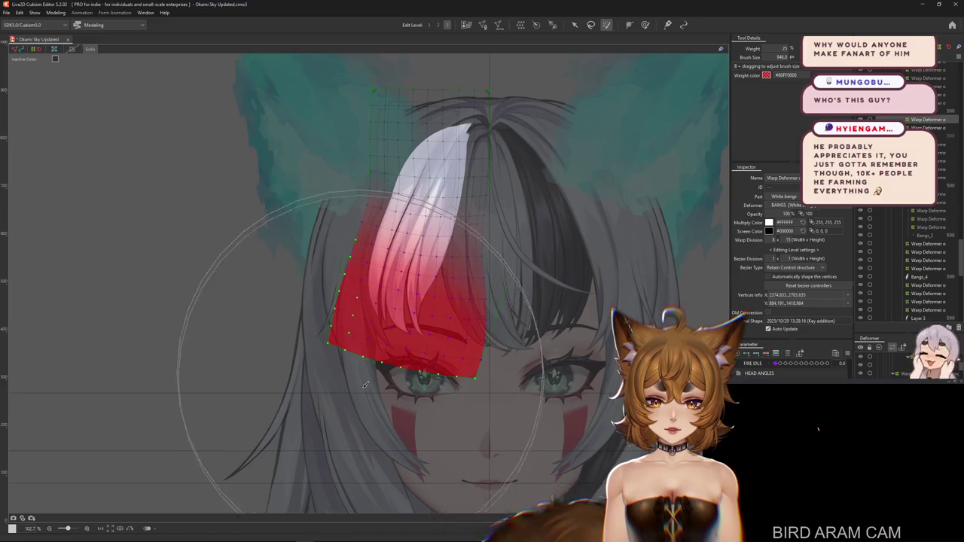
key("v")
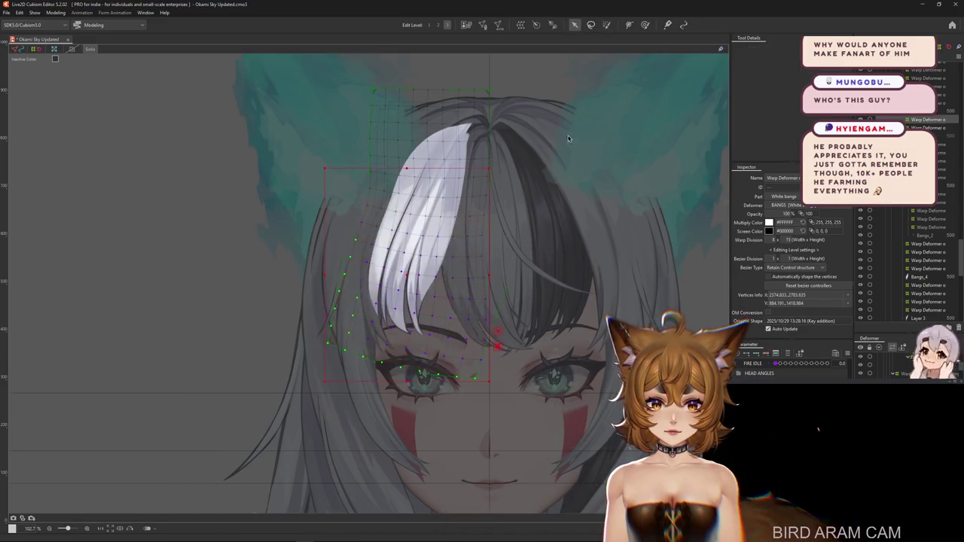
left_click_drag(498, 392, 515, 381)
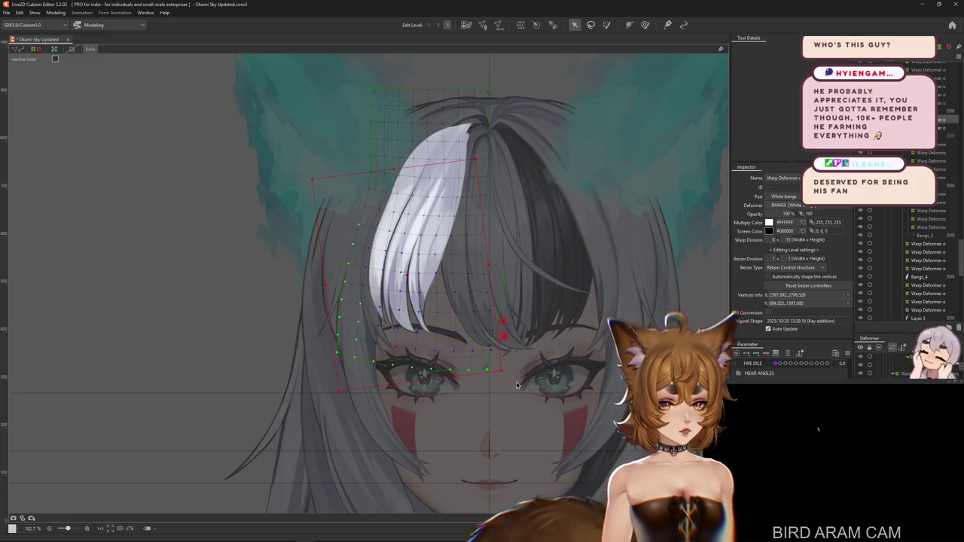
key("ctrl+h")
- Hide the overlay and step back through four of the bangs' shape changes
left_click(645, 25)
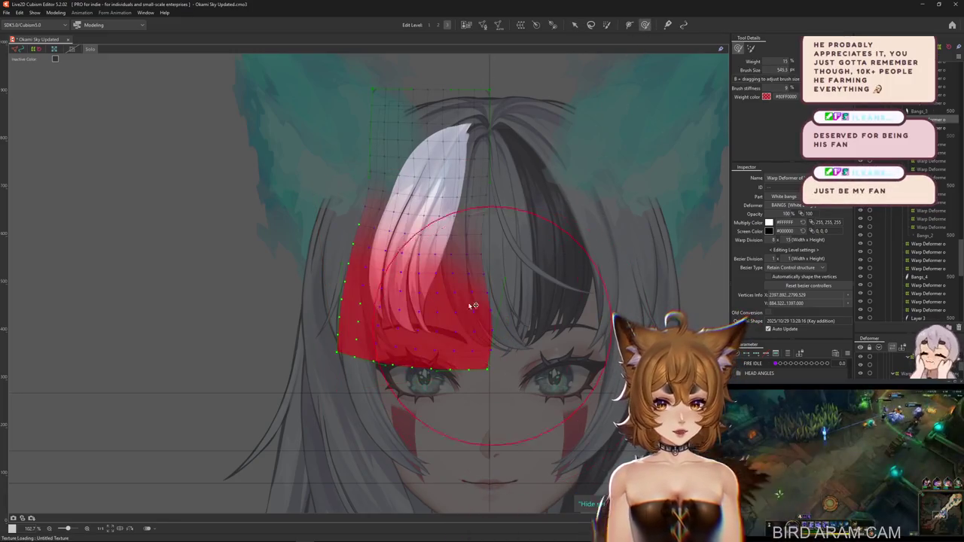
key("ctrl+h")
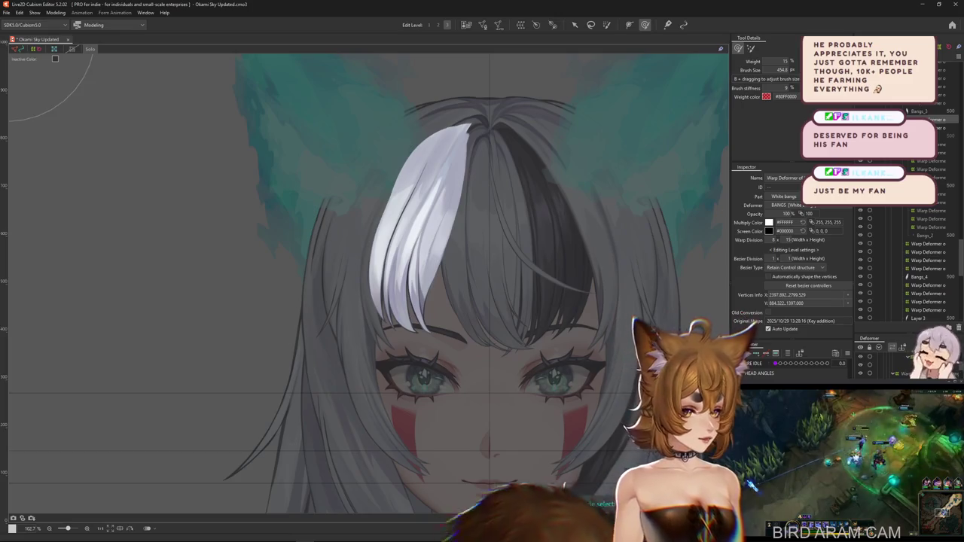
key("ctrl+z")
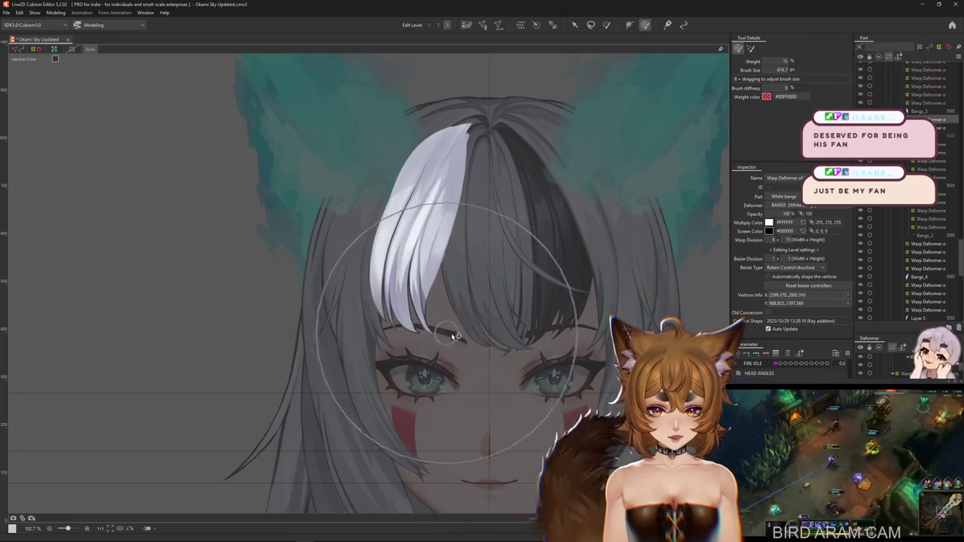
key("ctrl+z")
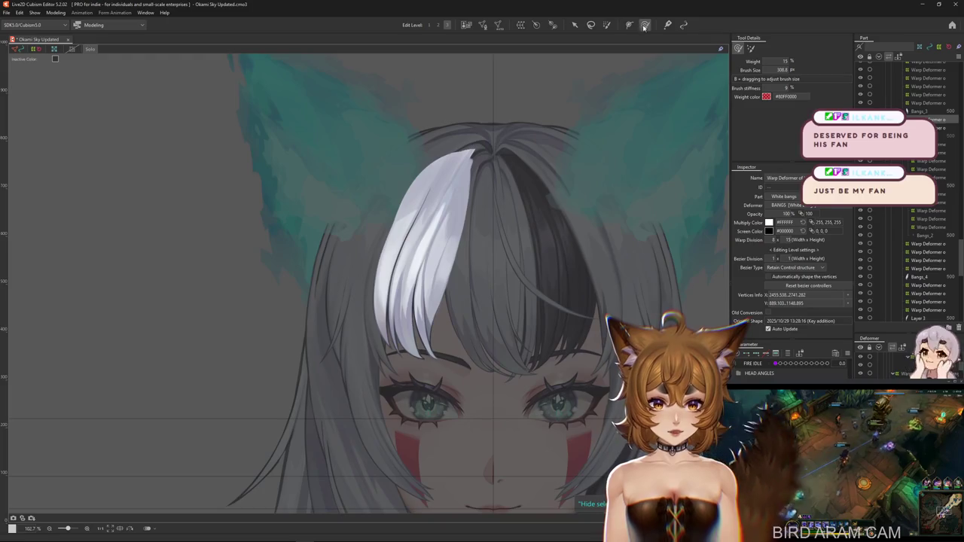
key("ctrl+z")
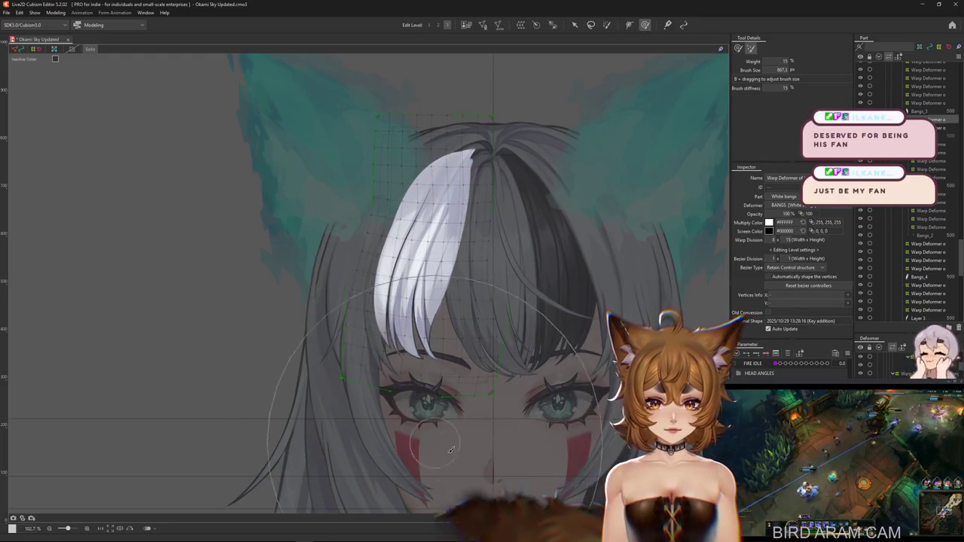
key("ctrl+z")
- Re-enable weight painting with a larger brush and paint weight over the lower white bangs
left_click(634, 26)
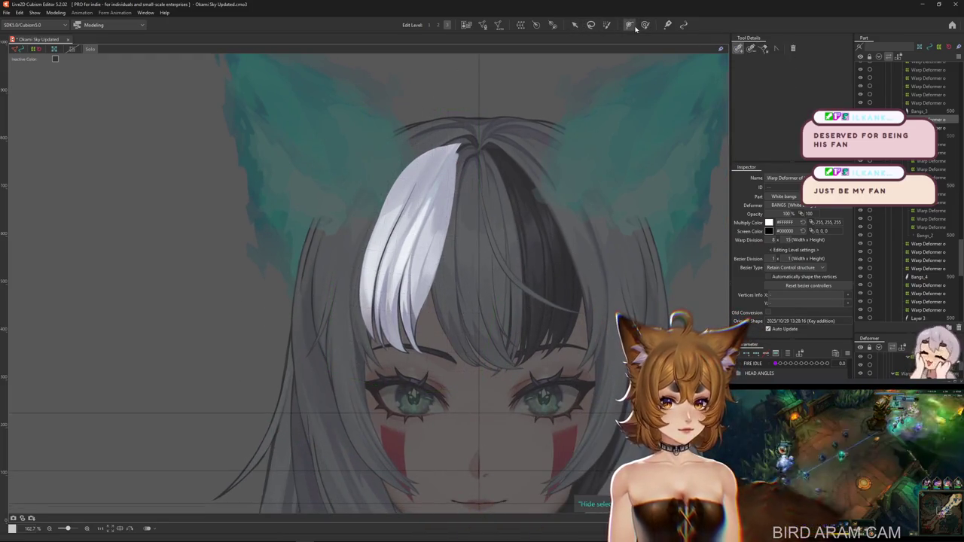
left_click(739, 49)
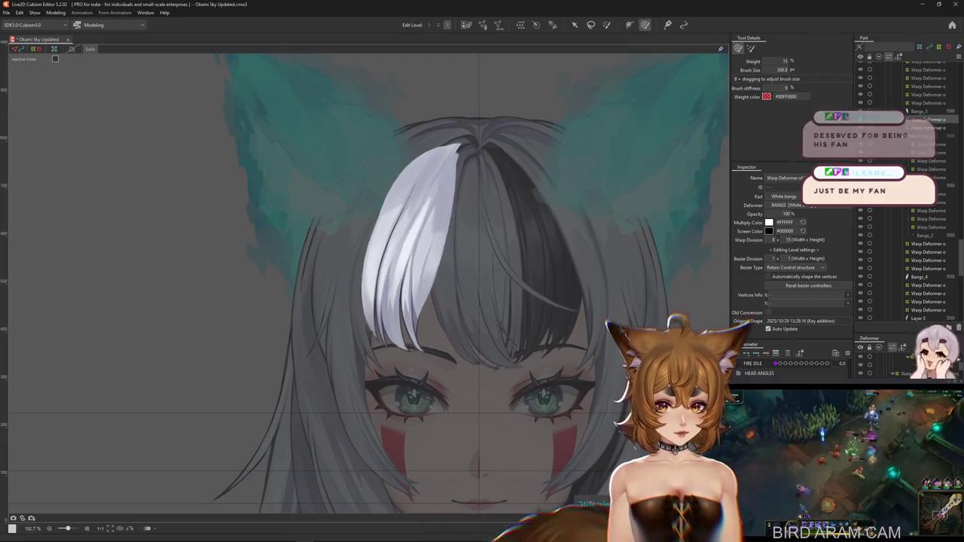
left_click_drag(395, 363, 467, 363)
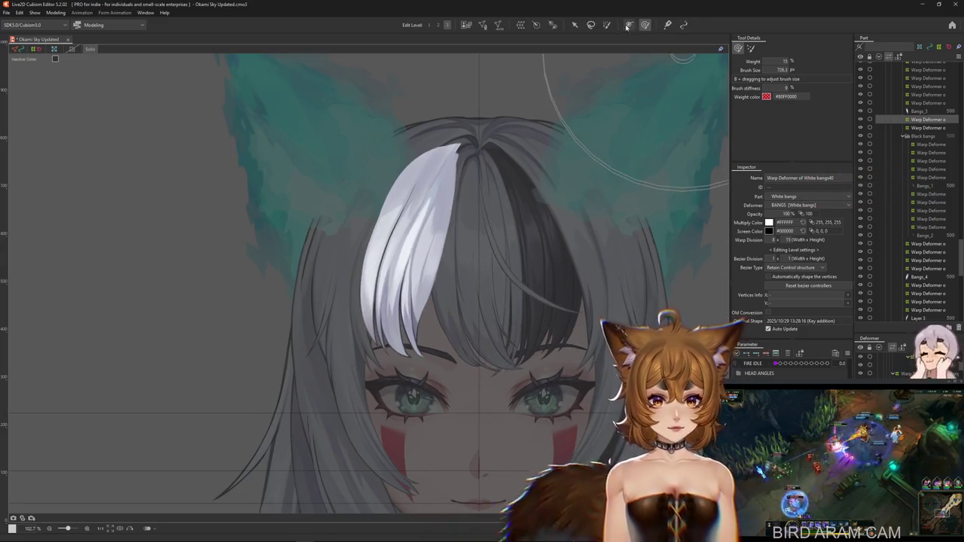
left_click(605, 26)
mouse_move(360, 348)
left_mouse_down()
mouse_move(435, 240)
mouse_move(369, 364)
left_mouse_up()
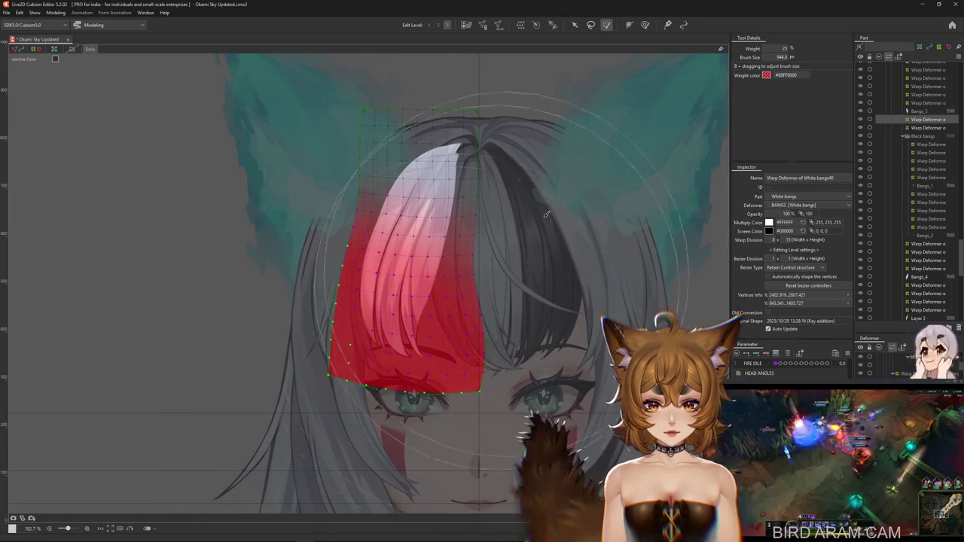
- Undo the deformer shift, toggle the overlay, deselect vertices, and compare the bangs via undo/redo
key("v")
key("ctrl+z")
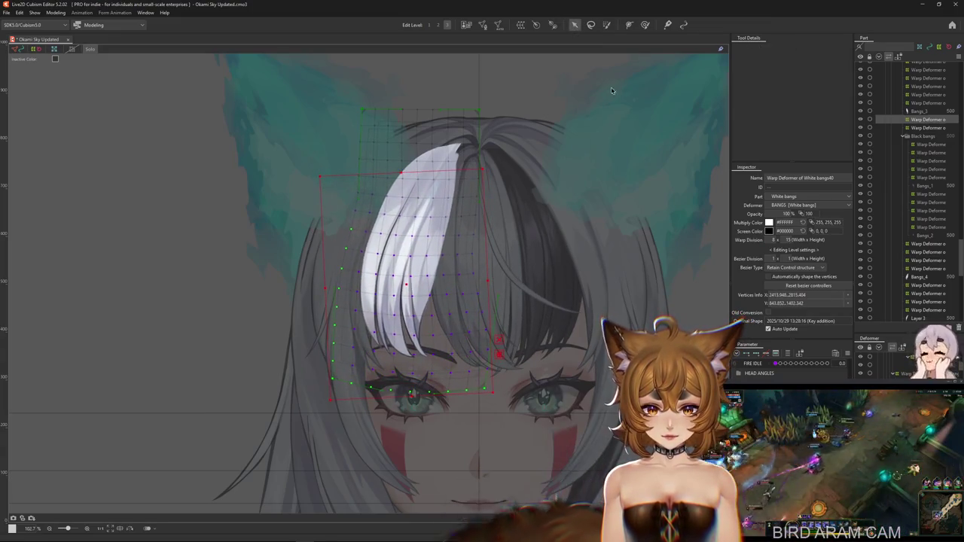
left_click(645, 25)
key("ctrl+h")
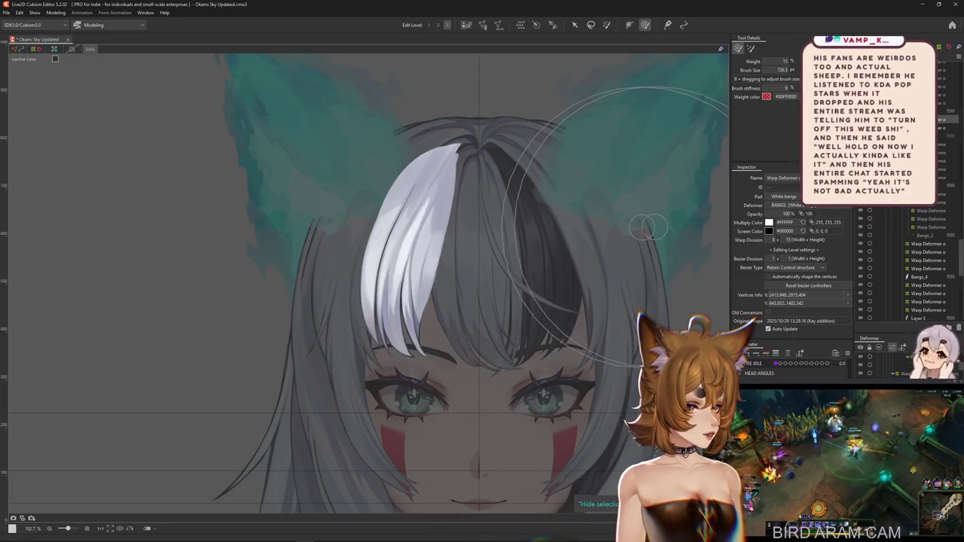
key("ctrl+h")
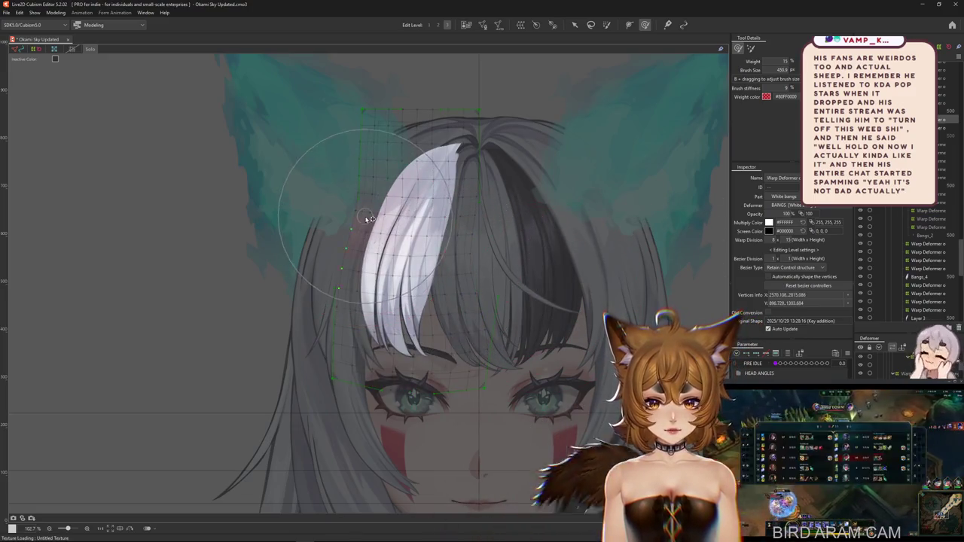
key("Escape")
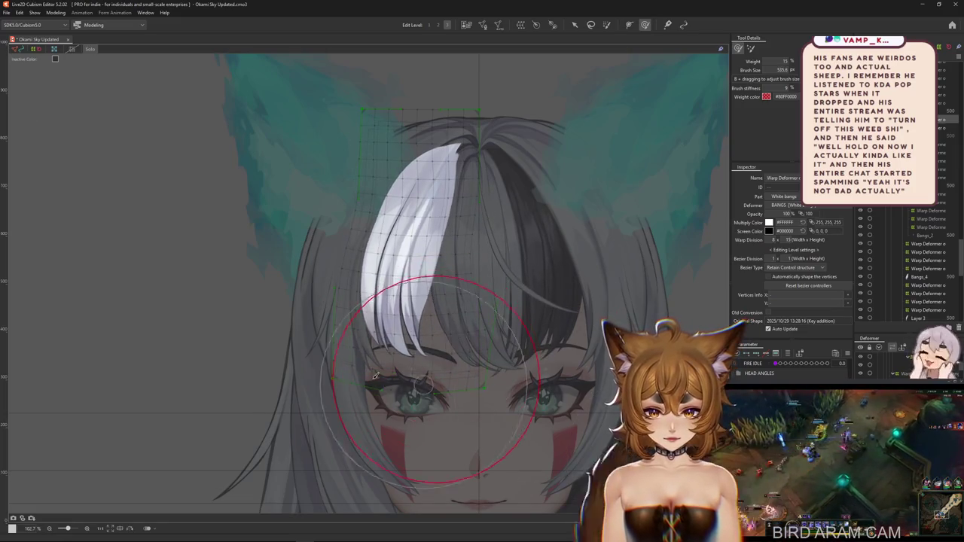
key("ctrl+z")
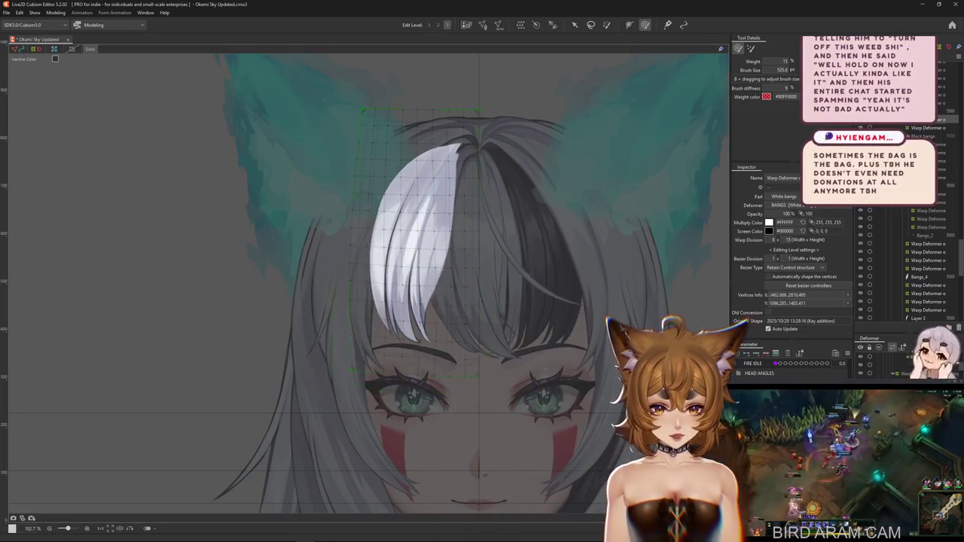
key("ctrl+y")
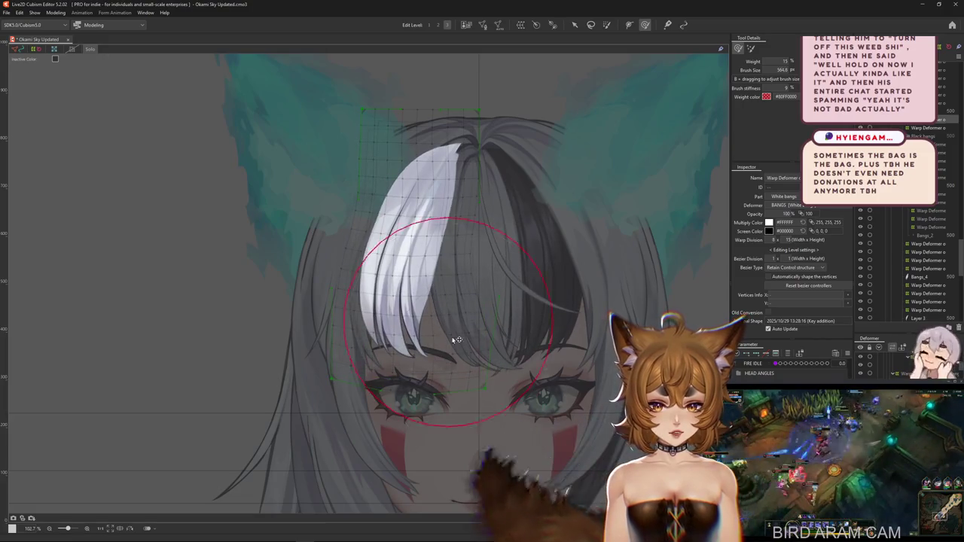
- Brush-reshape the white bangs strand's warp mesh with a brush of about 445
left_click_drag(325, 222, 332, 253)
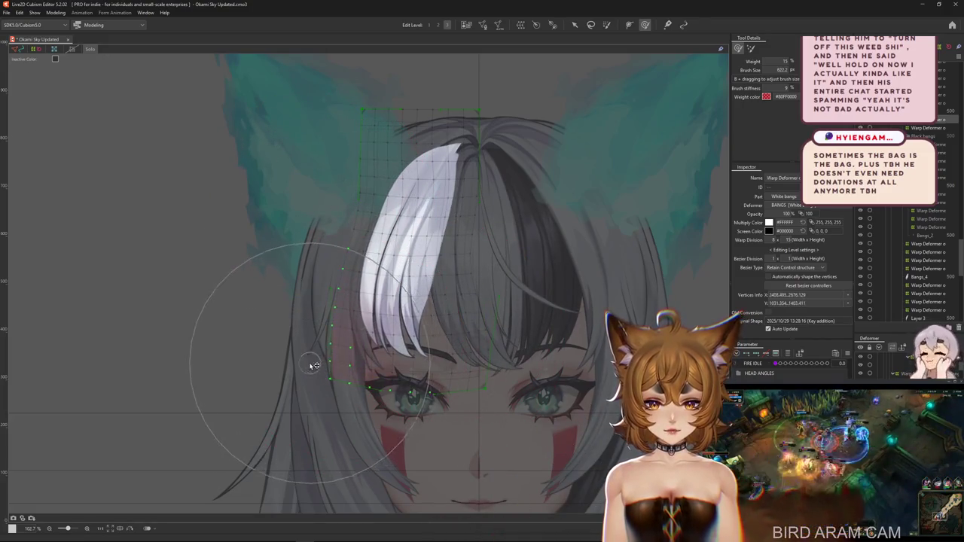
left_click_drag(344, 344, 323, 374)
left_click_drag(455, 334, 437, 333)
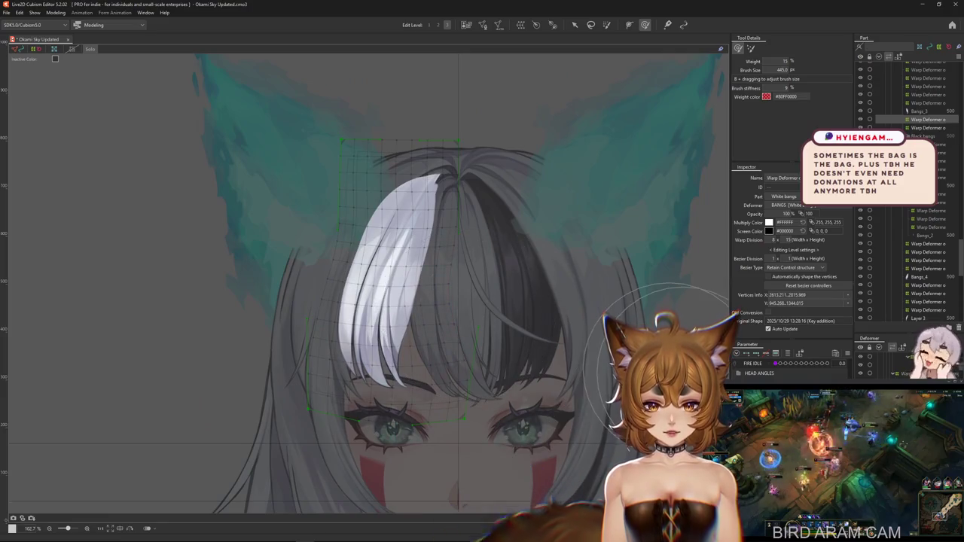
mouse_move(393, 331)
left_mouse_down()
mouse_move(401, 353)
mouse_move(446, 383)
mouse_move(349, 245)
left_mouse_up()
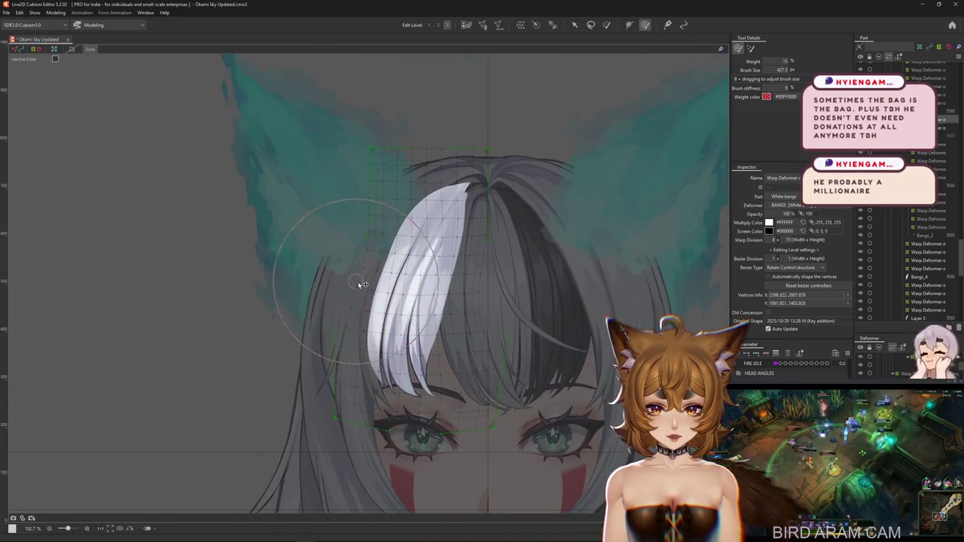
left_click_drag(414, 289, 503, 330)
- Resize the brush to about 418–477, recentre on the bangs, and choose weight painting at 25%
mouse_move(394, 308)
left_mouse_down()
mouse_move(426, 302)
mouse_move(446, 258)
left_mouse_up()
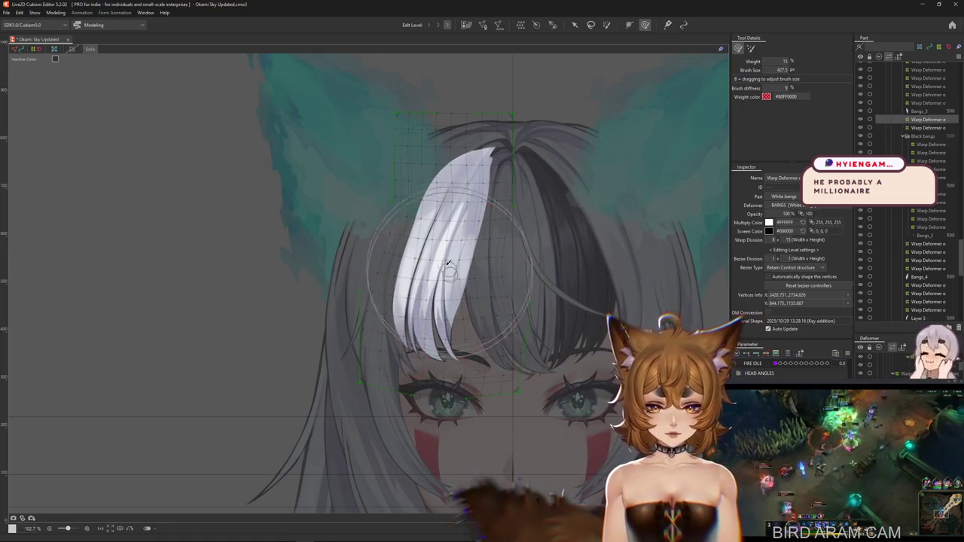
mouse_move(441, 314)
left_mouse_down()
mouse_move(455, 327)
mouse_move(433, 313)
left_mouse_up()
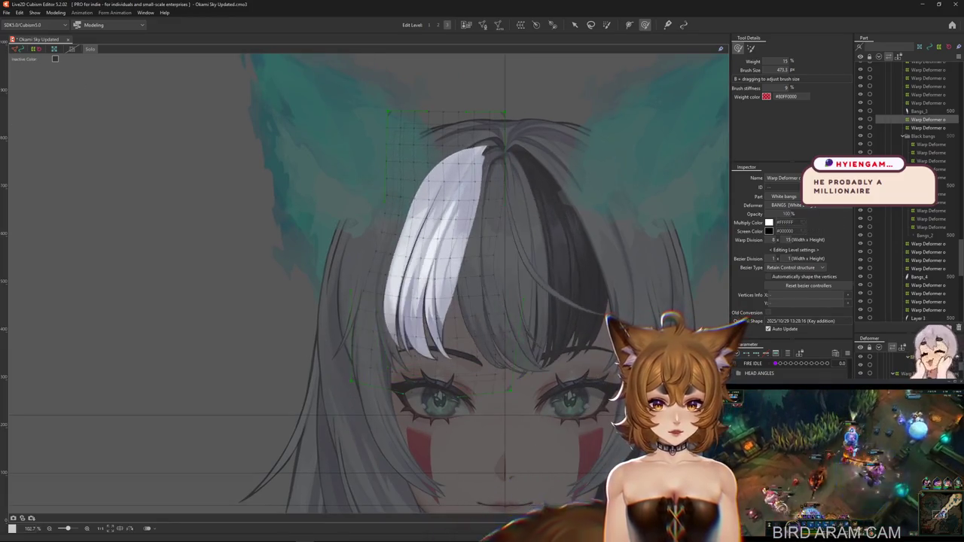
left_click_drag(527, 373, 499, 397)
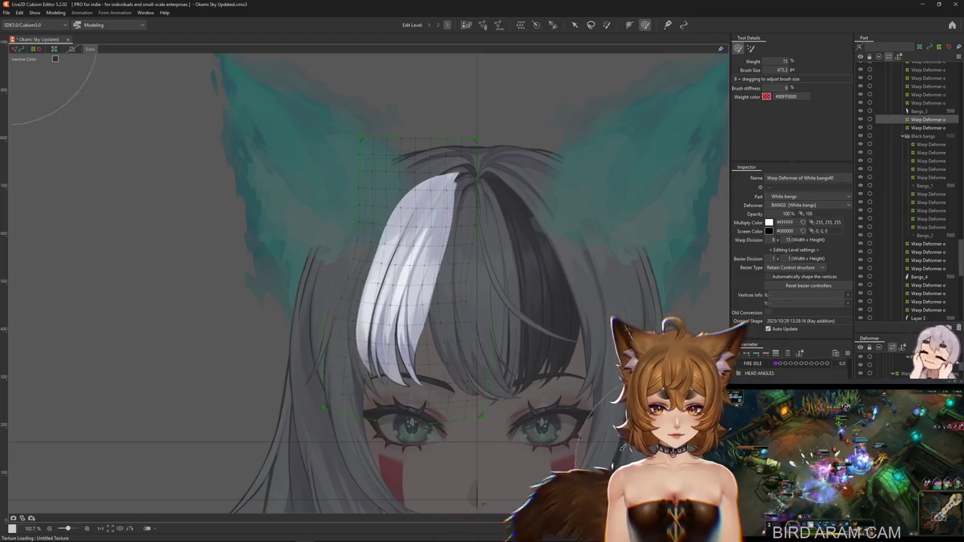
left_click_drag(548, 378, 575, 354)
left_click(607, 24)
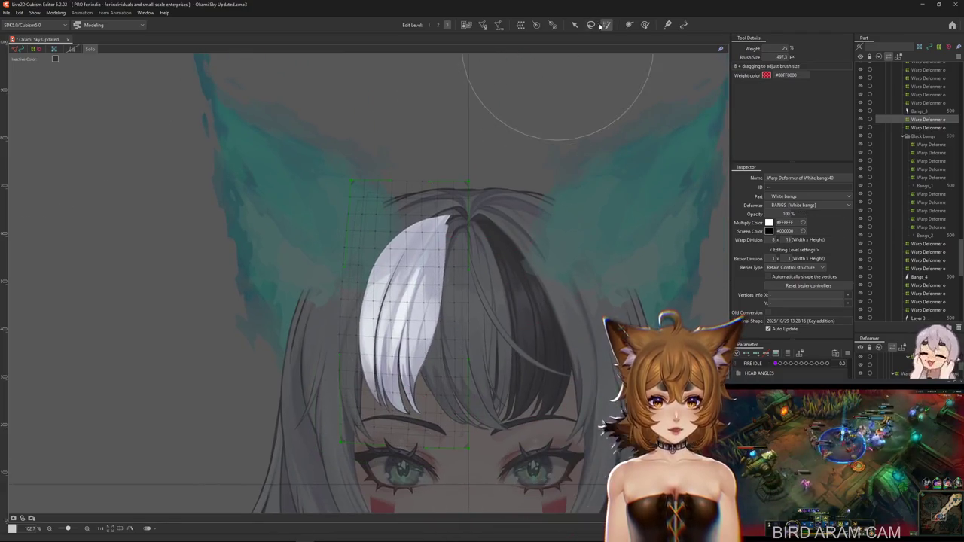
- Weight-paint the top rows and bangs of the White bangs deformer, then bend the lower mesh to test
left_click_drag(415, 162, 754, 339)
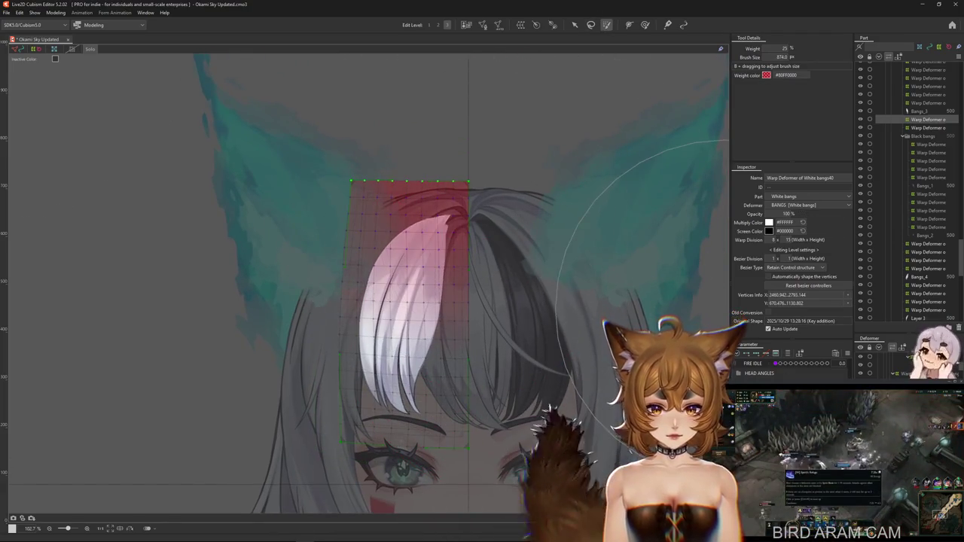
left_click_drag(473, 172, 389, 203)
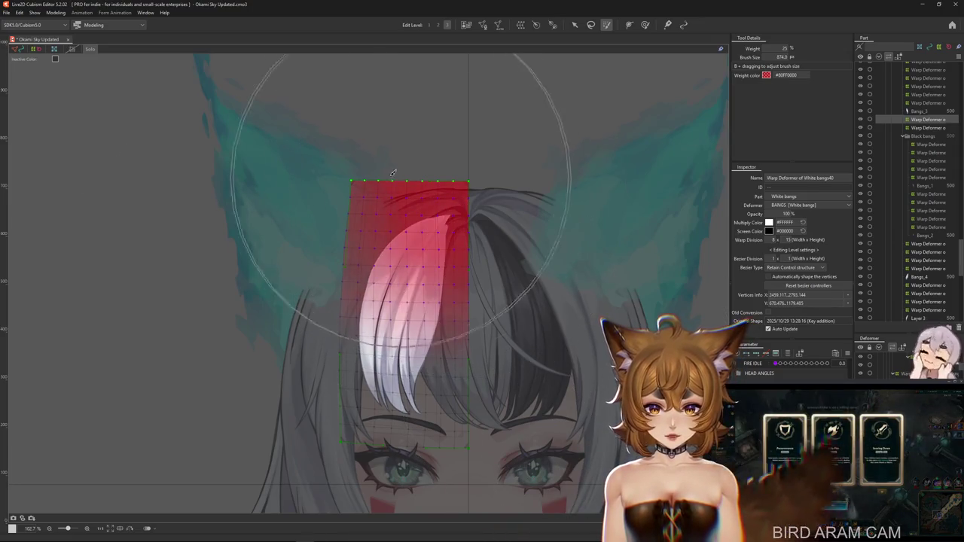
left_click_drag(530, 225, 604, 276)
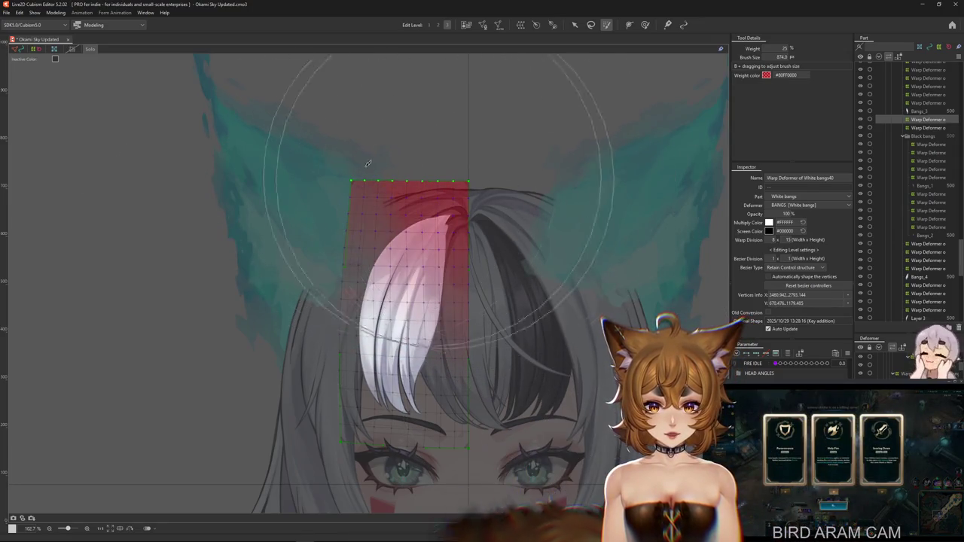
left_click_drag(715, 362, 670, 467)
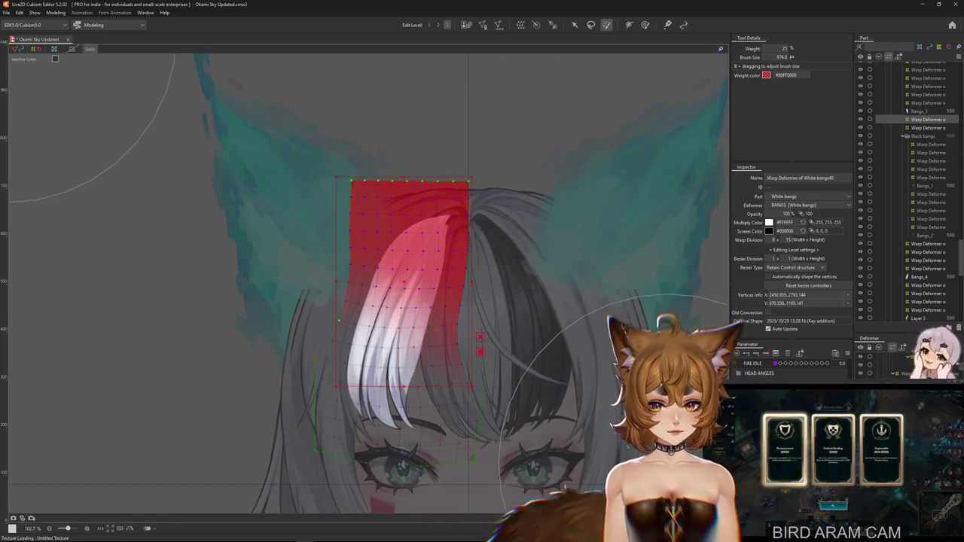
- Reshape the bangs mesh directly with the deform brush, resizing the brush to about 360
key("Escape")
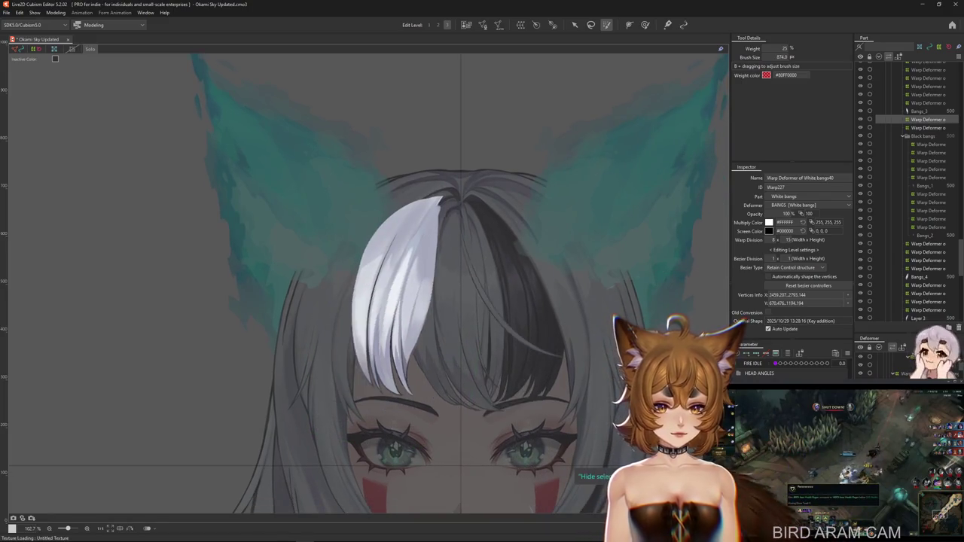
left_click(644, 25)
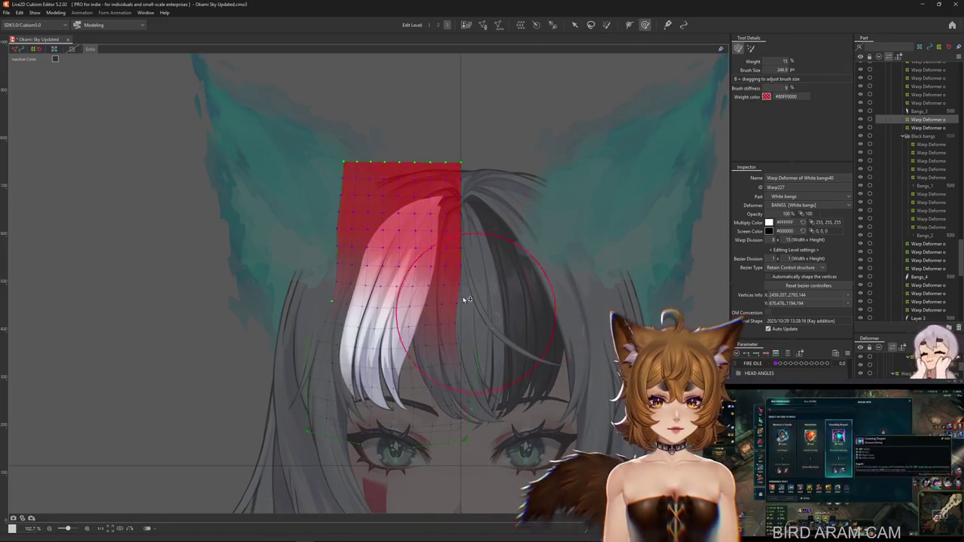
left_click_drag(478, 315, 472, 309)
left_click_drag(413, 320, 313, 256)
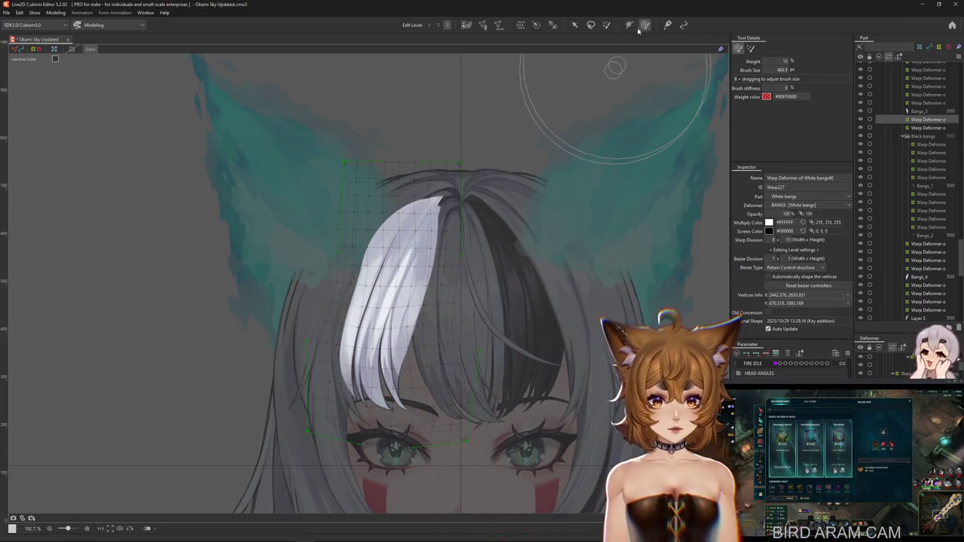
left_click_drag(752, 50, 312, 194)
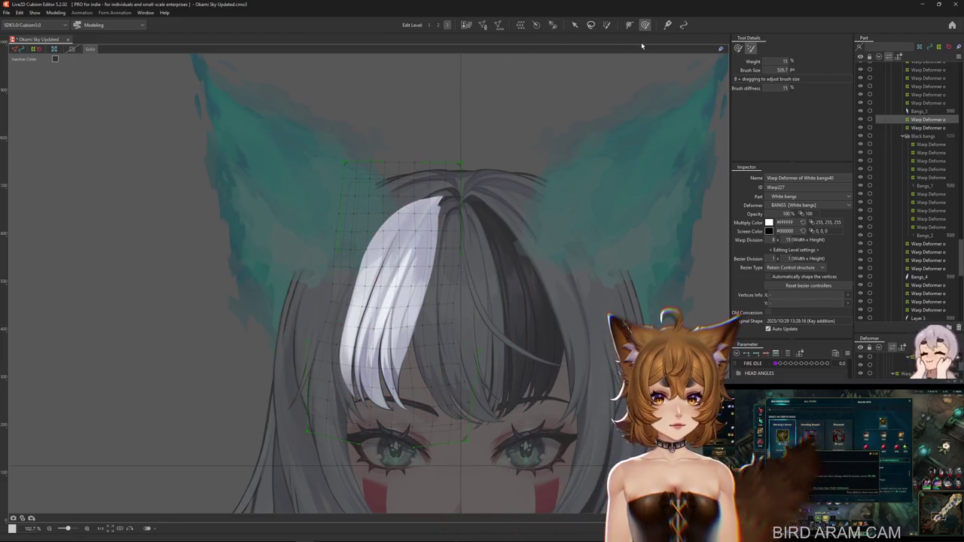
left_click_drag(379, 331, 422, 309)
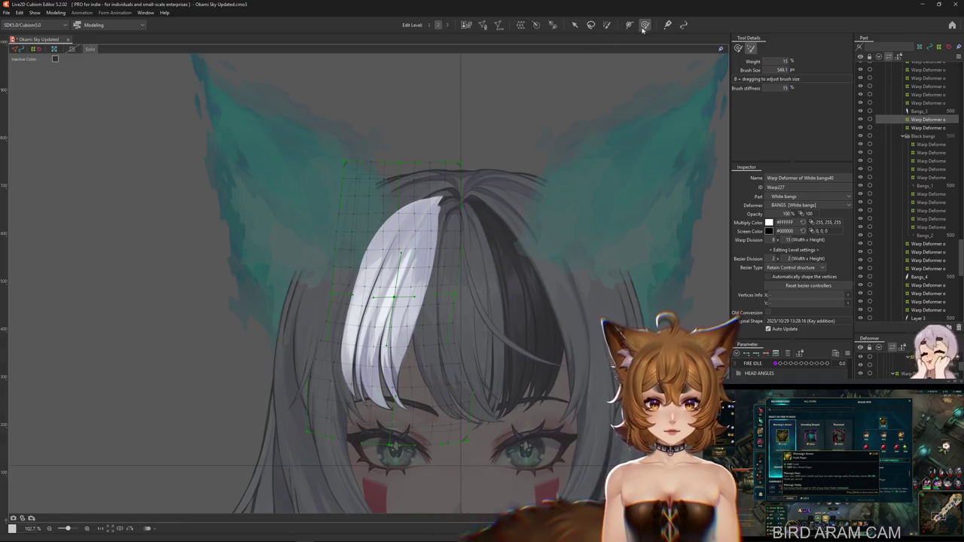
- With a weight brush of about 690 at 25%, paint weight over the middle of the white strand
left_click(750, 50)
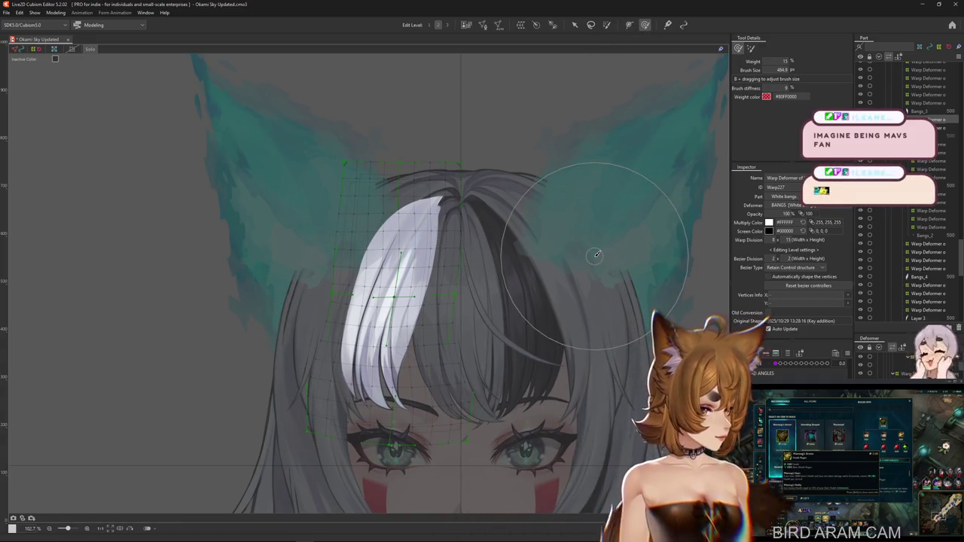
scroll(503, 406, "down", 1)
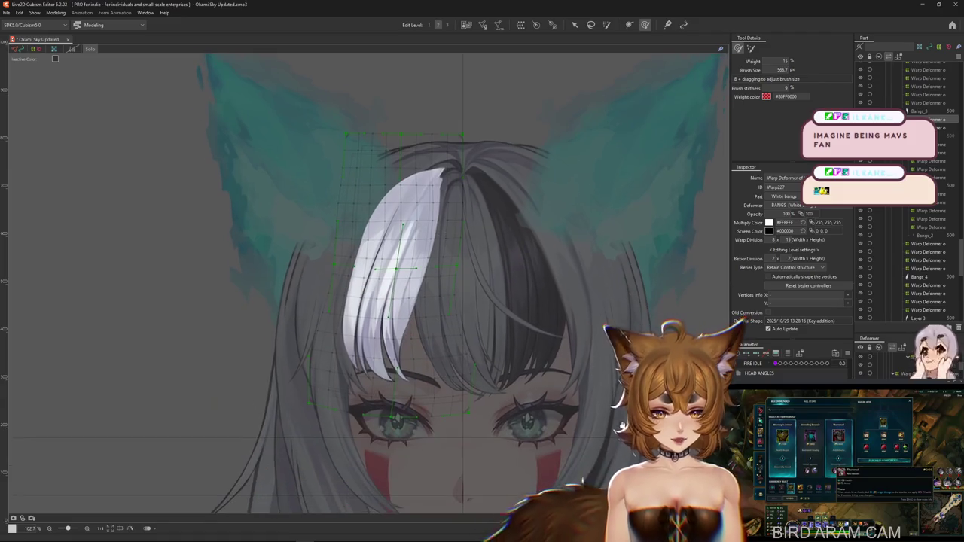
left_click_drag(332, 367, 345, 366)
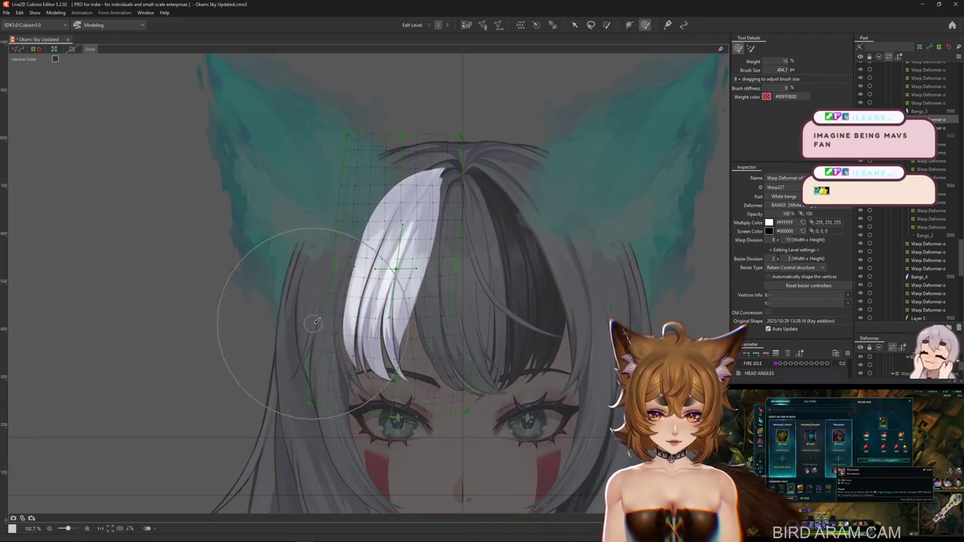
mouse_move(316, 322)
left_mouse_down()
mouse_move(448, 412)
mouse_move(453, 271)
mouse_move(482, 310)
left_mouse_up()
left_click_drag(437, 286, 455, 308)
left_click(607, 24)
left_click_drag(387, 219, 432, 318)
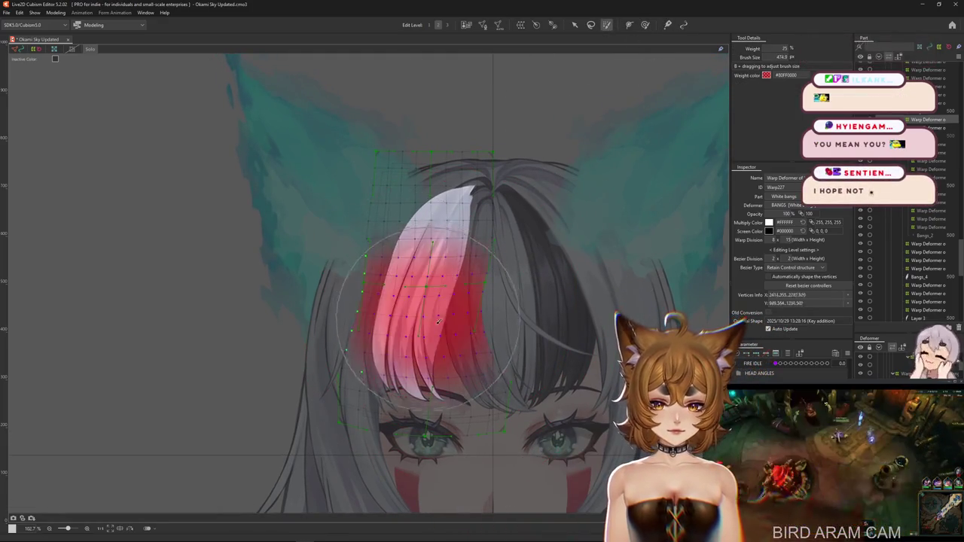